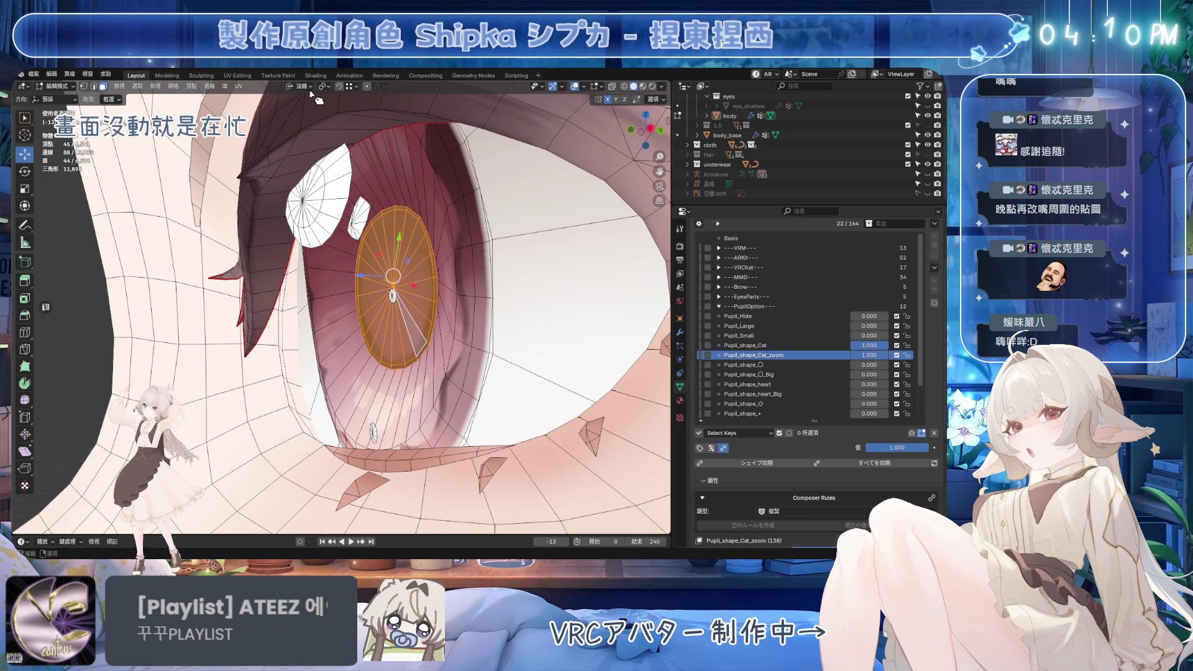
In Global orientation, move and rescale the pupil, narrow it along X, shift it along Y, and save
left_click(280, 115)
key("g")
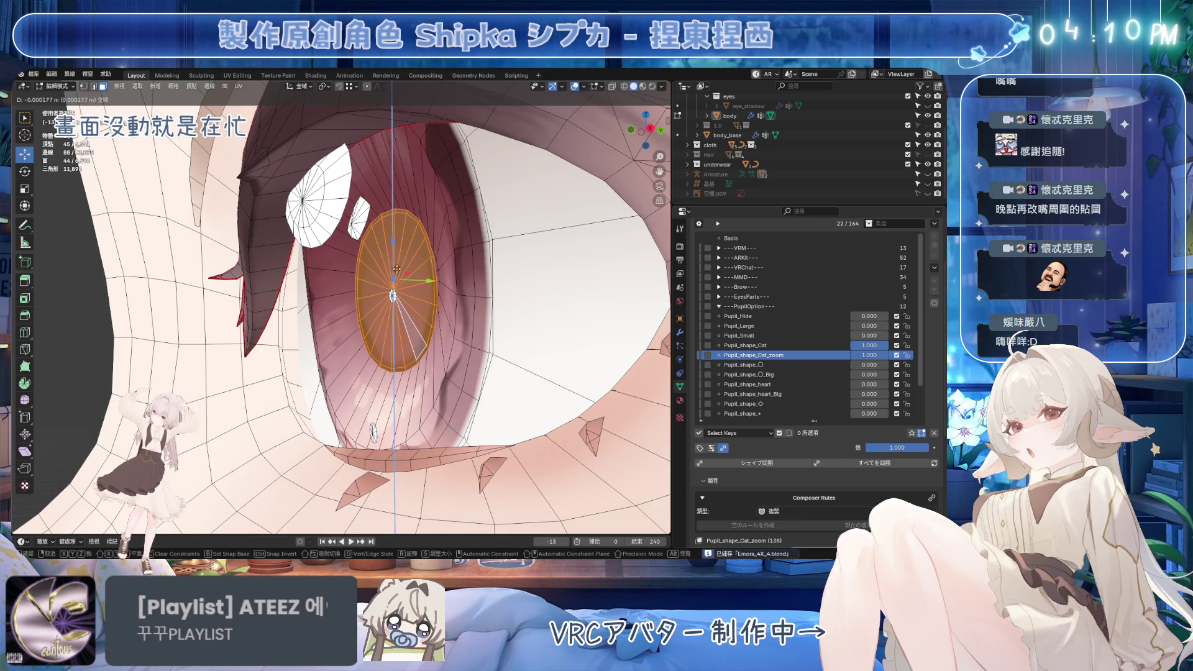
left_click(394, 241)
mouse_move(393, 241)
middle_mouse_down()
mouse_move(448, 340)
mouse_move(521, 313)
middle_mouse_up()
key("s")
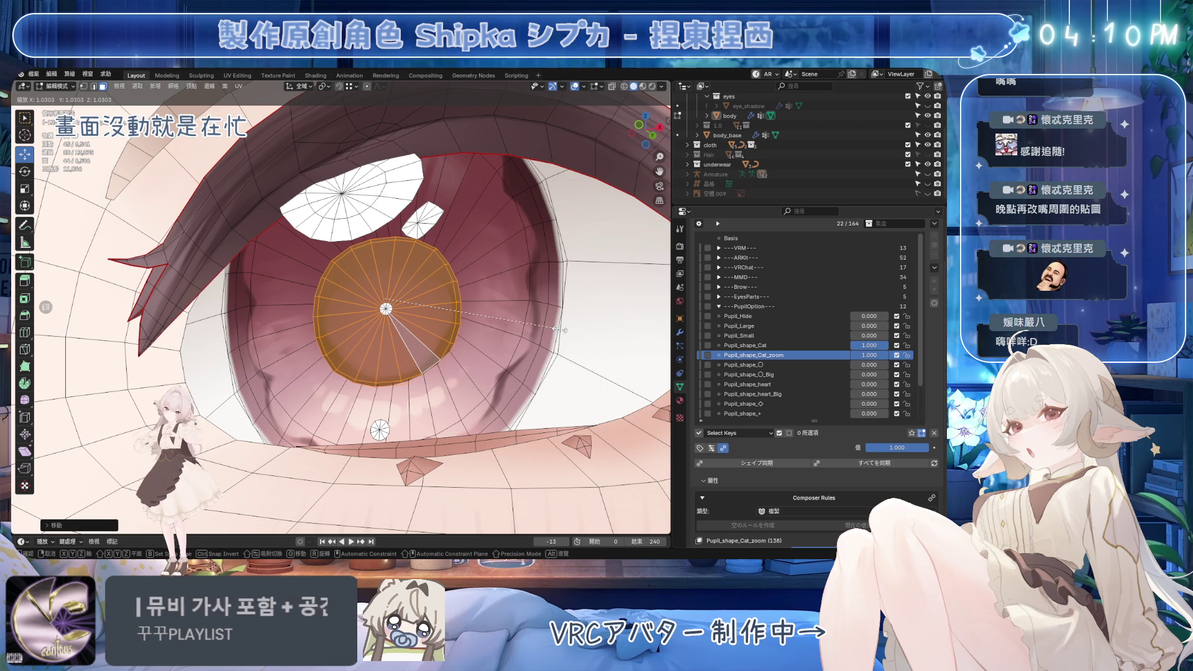
left_click(606, 350)
middle_click_drag(606, 350, 593, 357)
key("s")
key("x")
left_click(504, 336)
middle_click_drag(505, 336, 440, 336)
left_click_drag(421, 281, 424, 284)
mouse_move(424, 284)
middle_mouse_down()
mouse_move(404, 316)
mouse_move(413, 286)
middle_mouse_up()
key("ctrl+s")
Select the whole connected pupil, slide it along Y, and move it lower in the eye socket
scroll(412, 286, "up", 4)
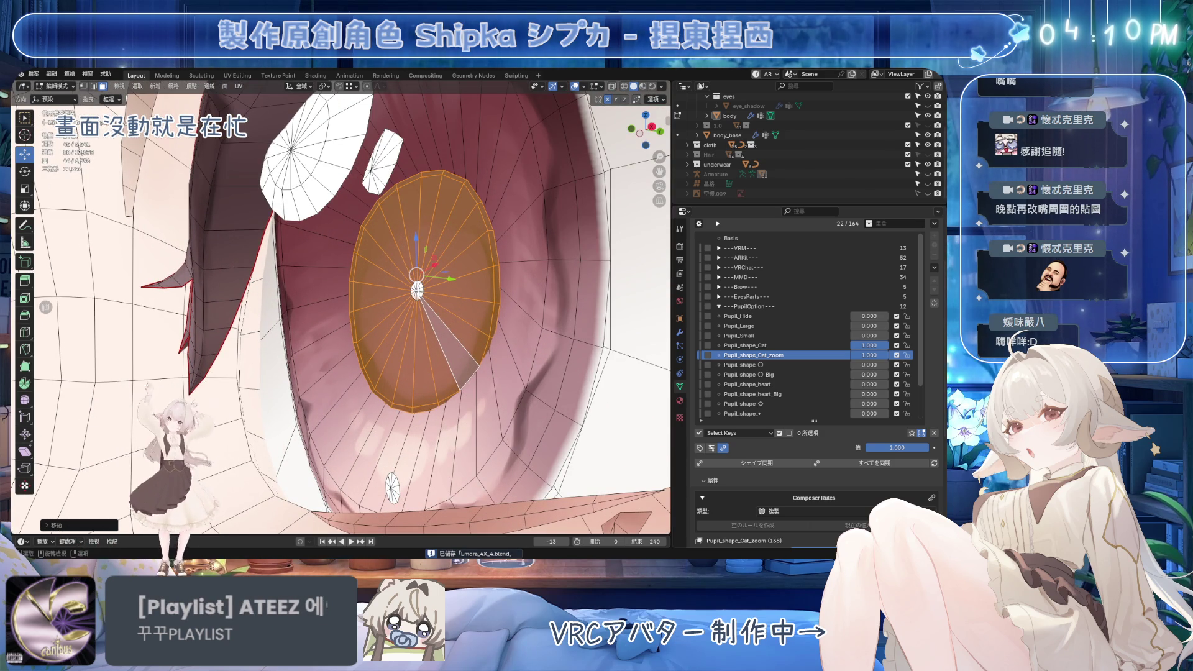
left_click(417, 292)
middle_click_drag(417, 292, 418, 299)
left_click_drag(450, 286, 395, 287)
middle_click_drag(395, 287, 451, 276)
key("ctrl+l")
key("ctrl+s")
left_click_drag(451, 276, 428, 278)
middle_click_drag(427, 278, 516, 206)
left_click_drag(516, 207, 516, 232)
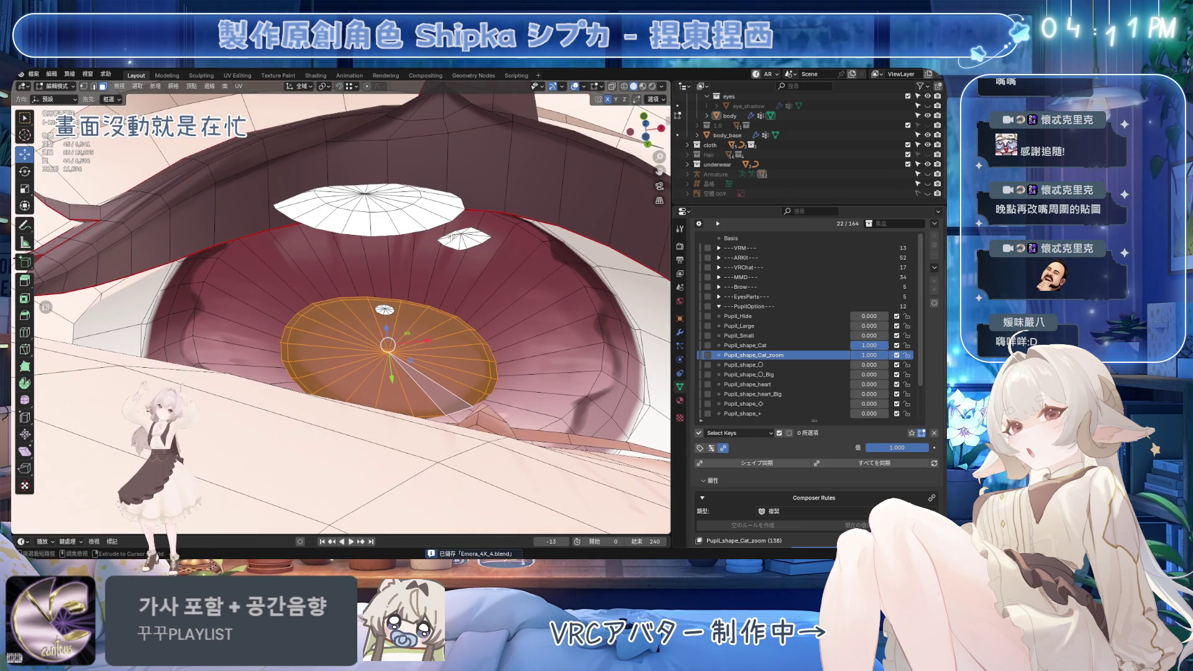
Switch to Normal orientation, push the pupil along its normal, and enlarge it into a wide oval
left_click(300, 85)
left_click(287, 136)
mouse_move(401, 308)
left_mouse_down()
mouse_move(405, 271)
mouse_move(405, 283)
left_mouse_up()
key("s")
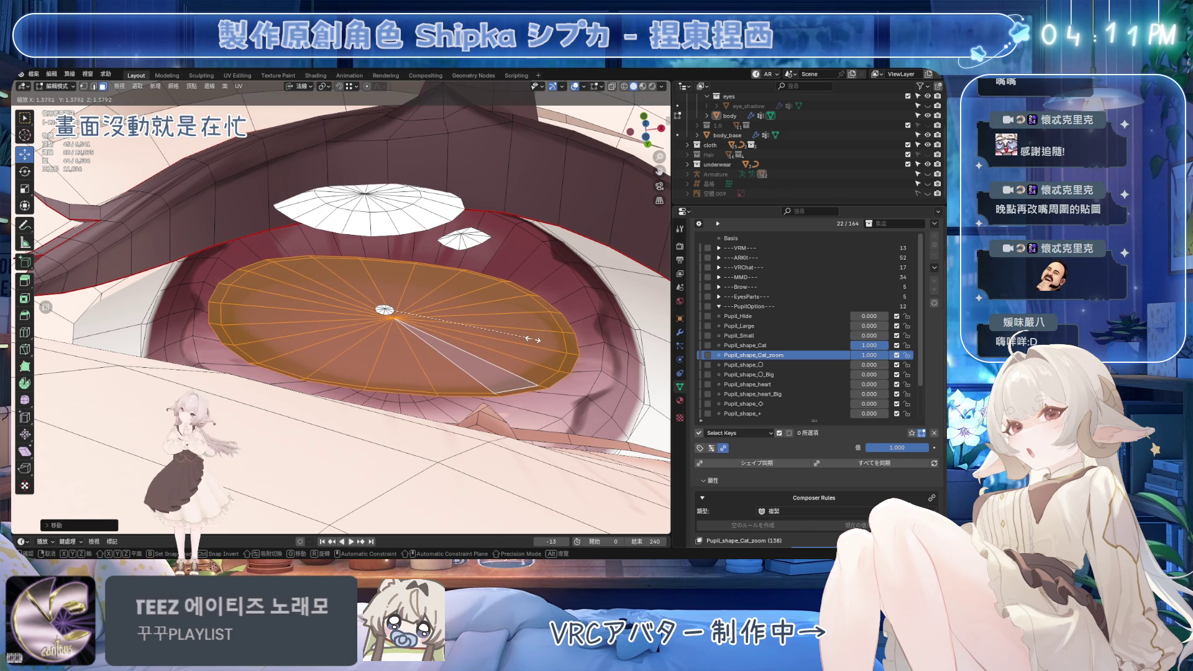
mouse_move(533, 345)
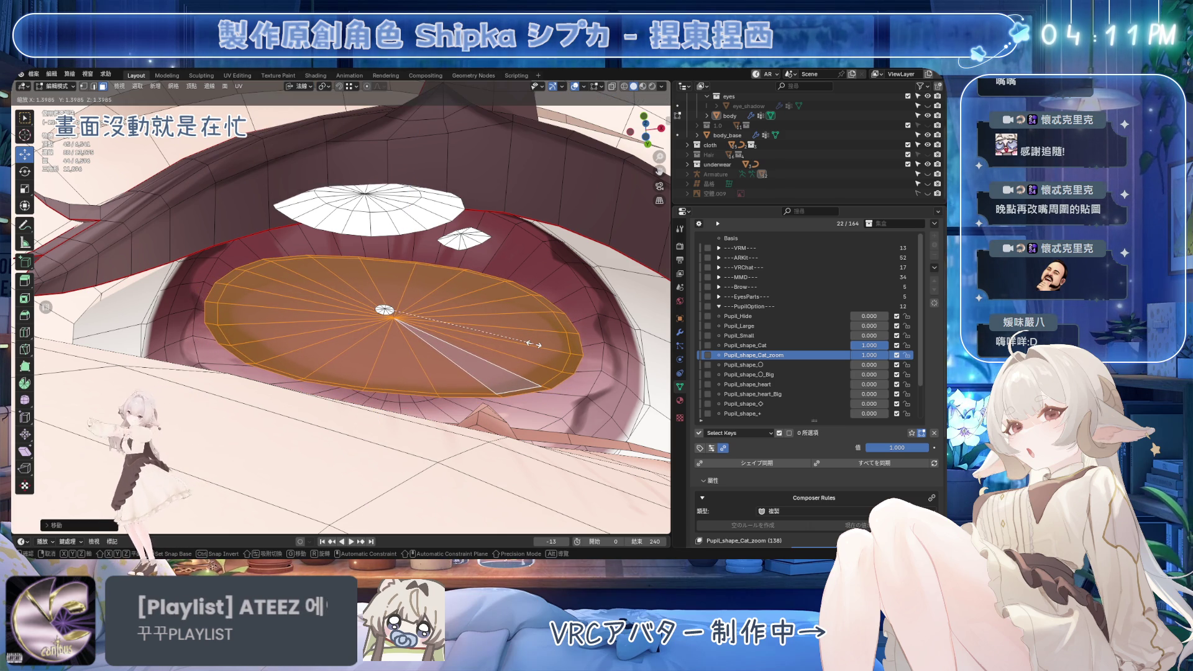
left_click(539, 336)
middle_click_drag(540, 335, 516, 442)
middle_click_drag(455, 352, 373, 205)
left_click(303, 86)
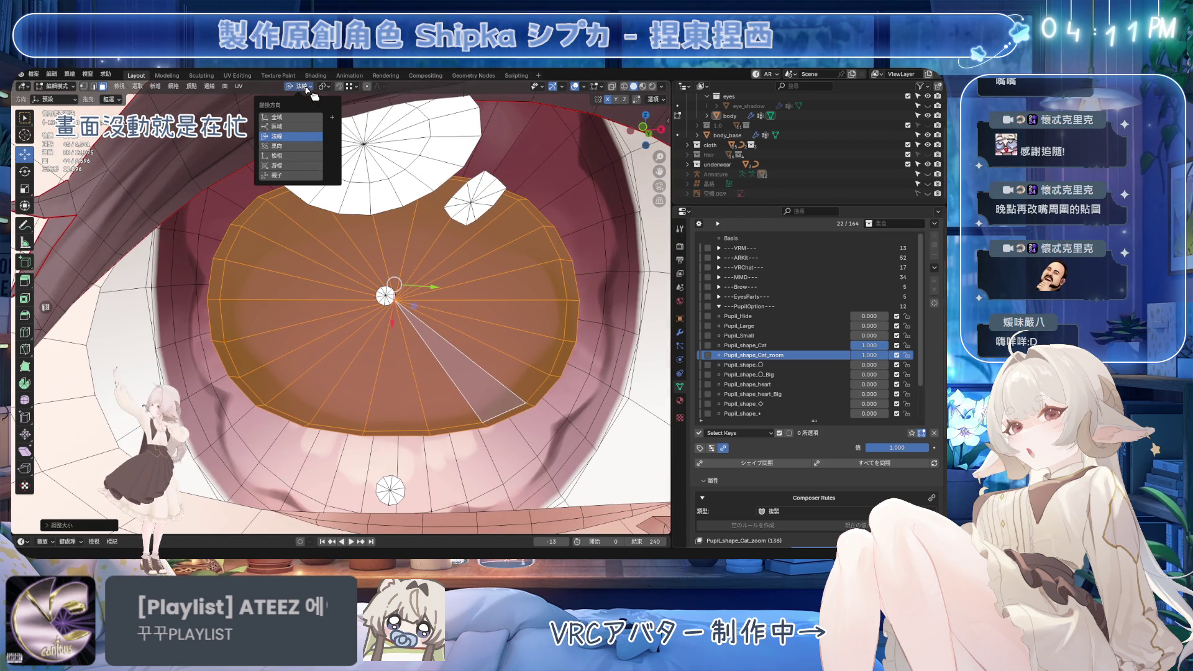
Try resizing the pupil on the global Z axis, then cancel it
left_click(290, 118)
key("s")
key("z")
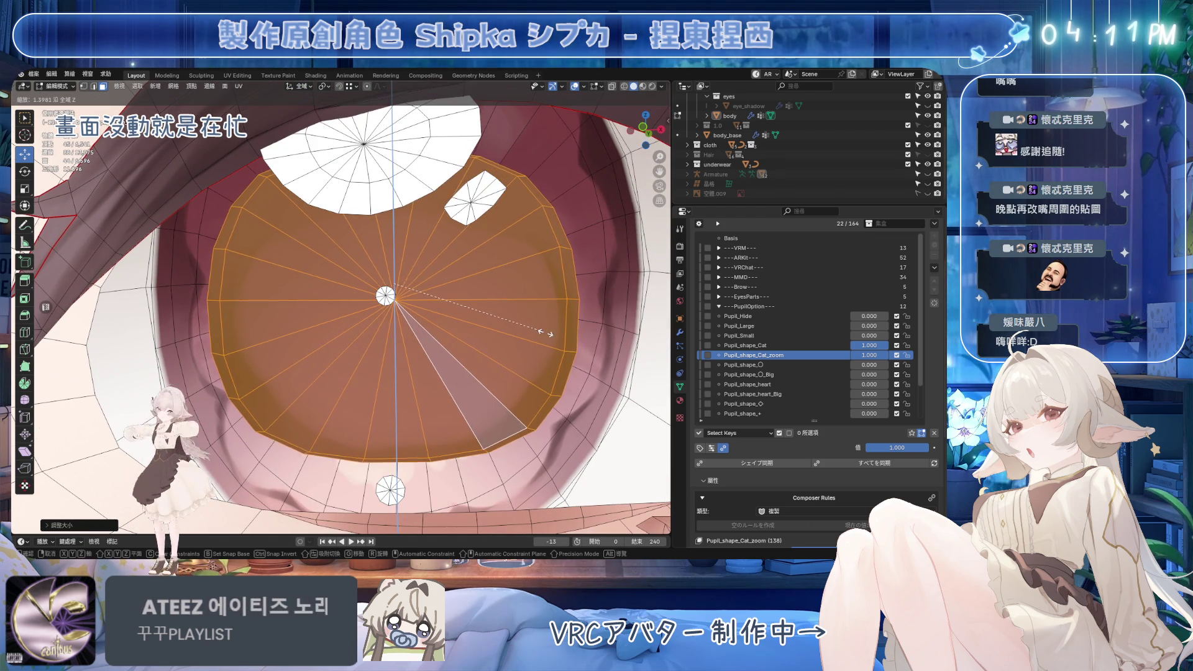
key("z")
key("z")
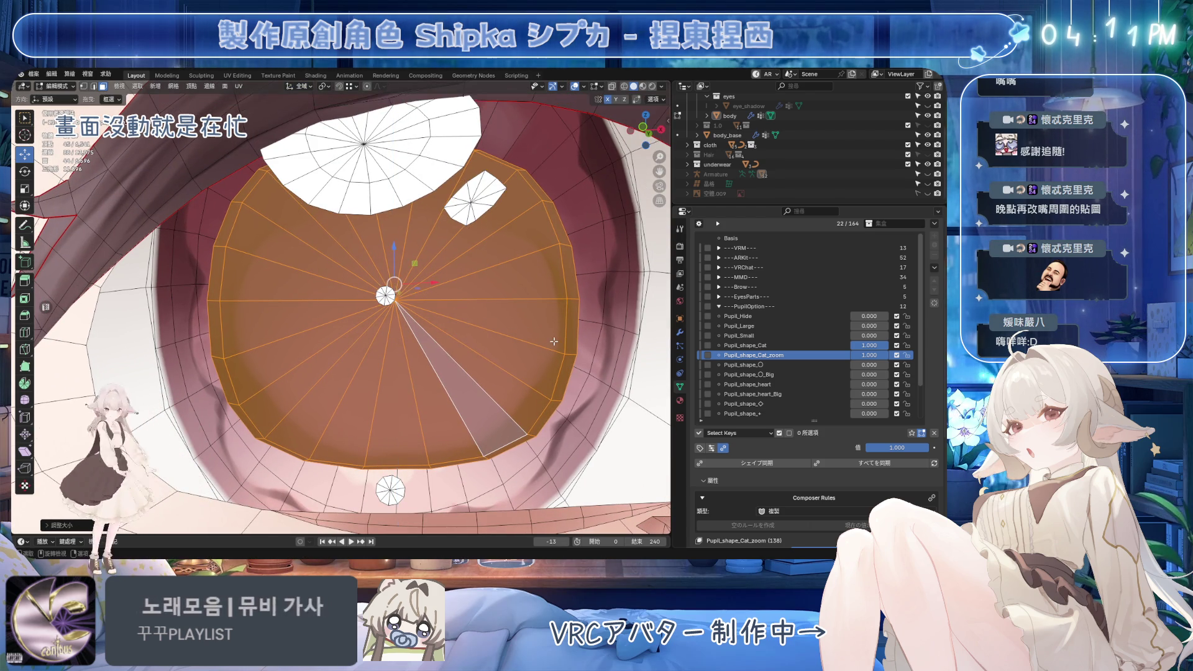
right_click(555, 339)
Narrow the pupil along its own X axis in Normal orientation, save, and select the rim edge loop
left_click(301, 87)
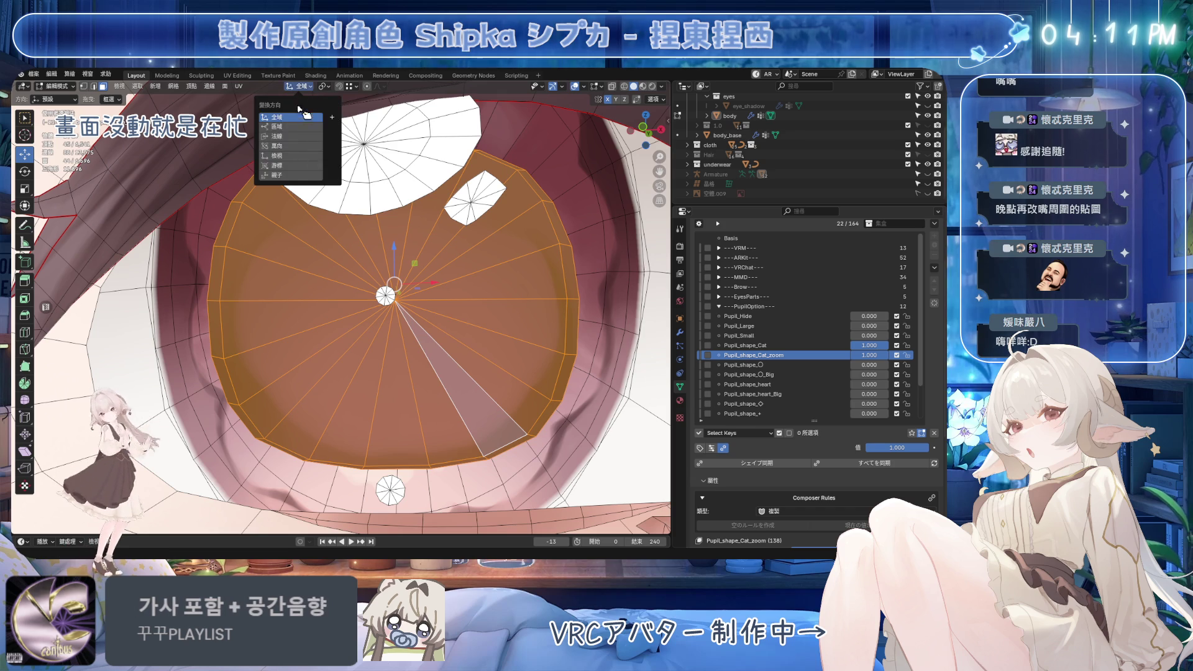
left_click(277, 136)
mouse_move(372, 279)
middle_mouse_down()
mouse_move(435, 236)
mouse_move(523, 268)
middle_mouse_up()
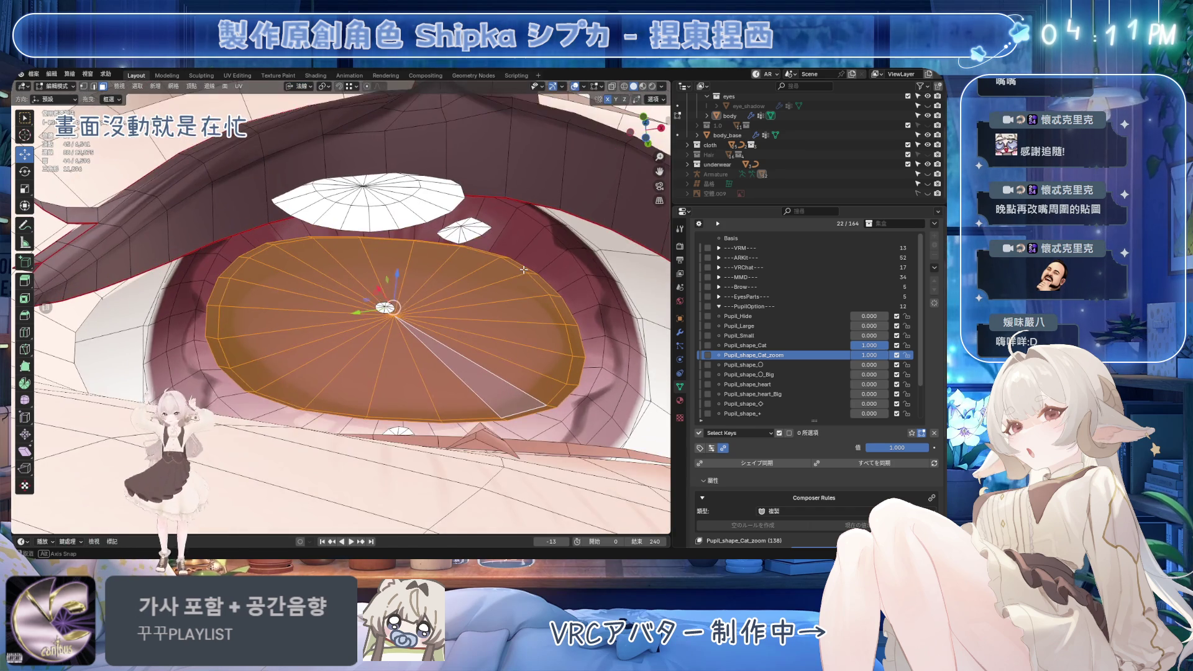
key("s")
key("x")
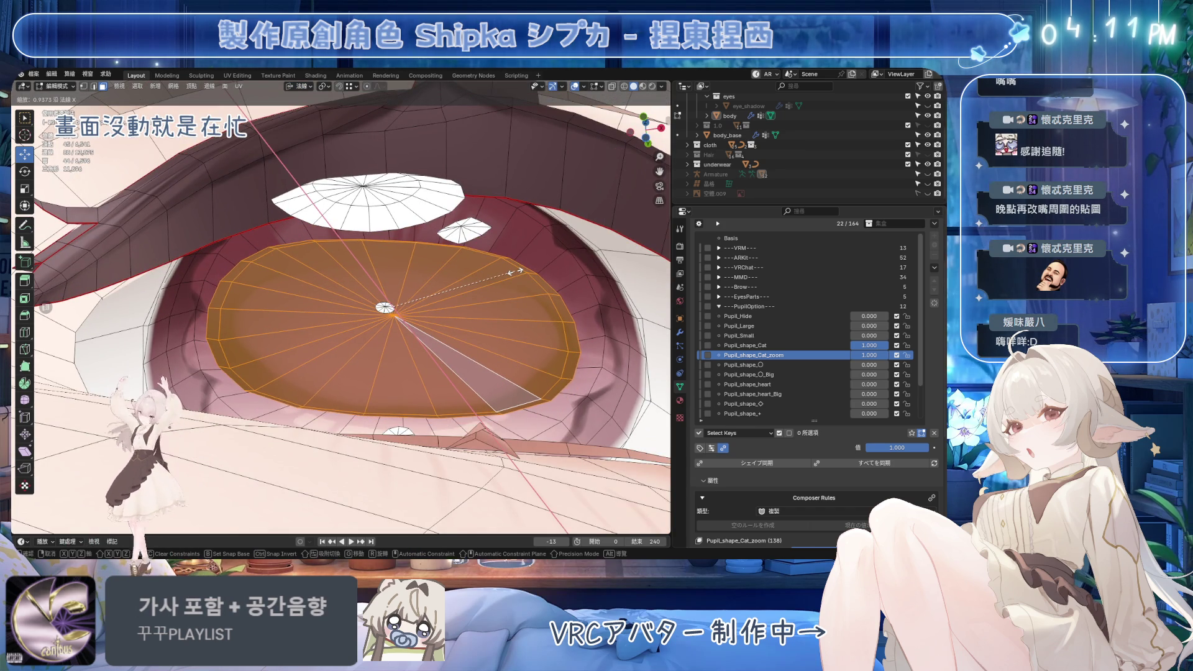
left_click(523, 274)
scroll(523, 274, "down", 10)
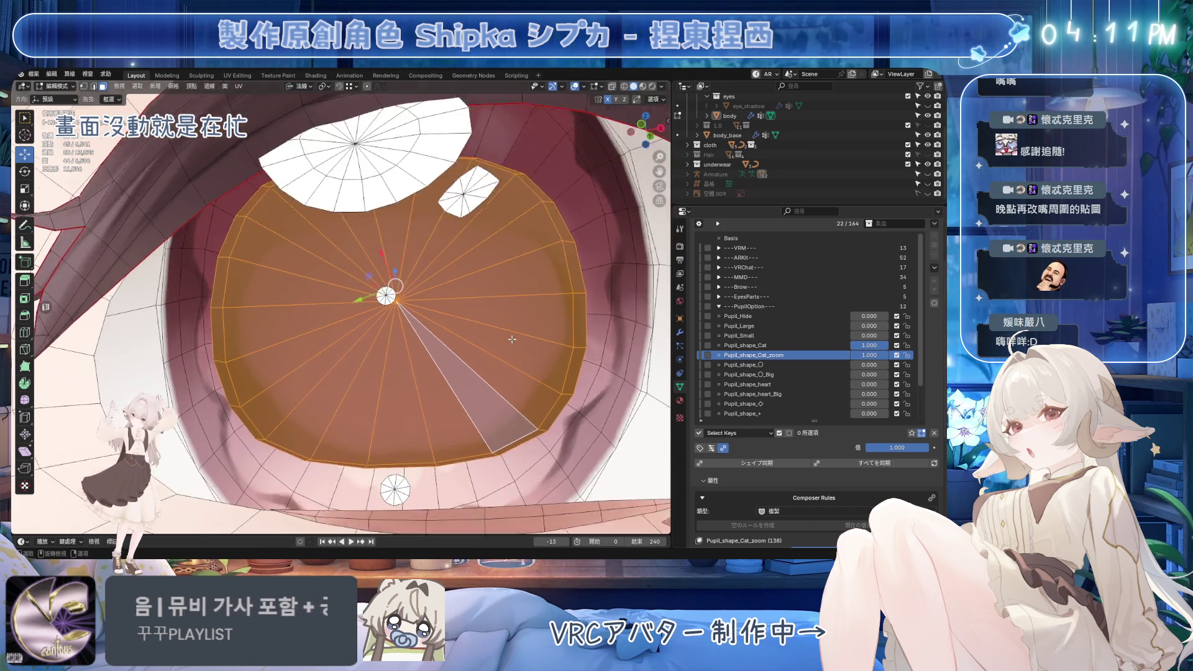
scroll(407, 375, "up", 10)
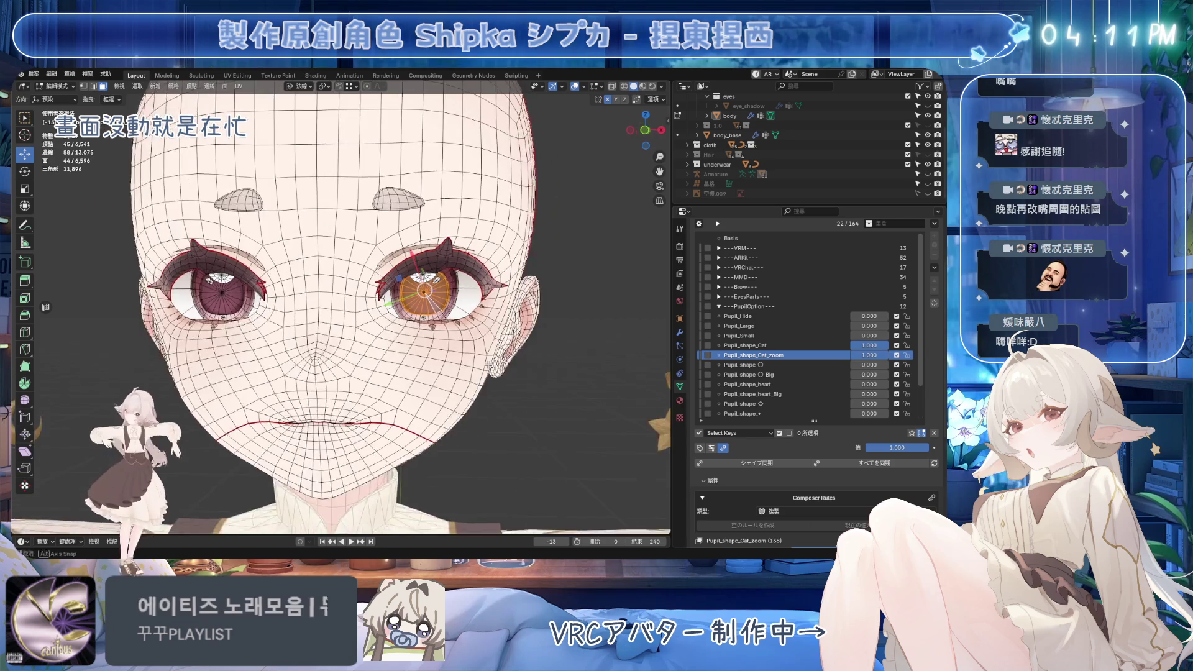
key("ctrl+s")
key("2")
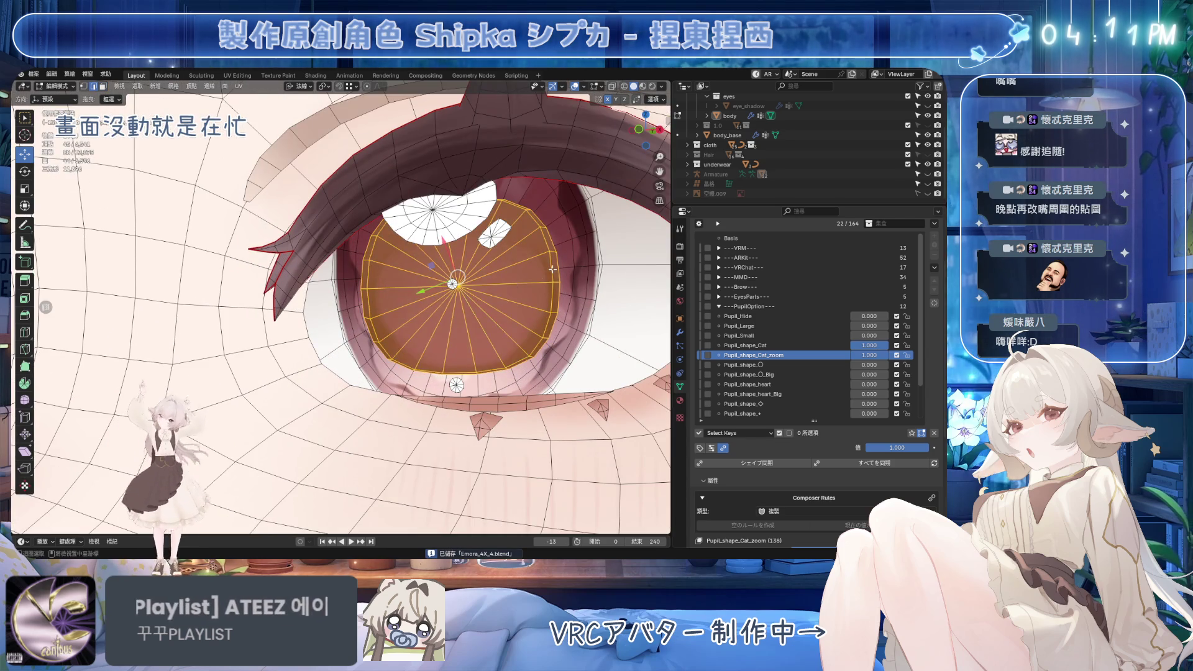
left_click(557, 268, "alt")
Relax the pupil rim loop with LoopTools into an even circle, undoing the first lens-shaped attempt
right_click(576, 240)
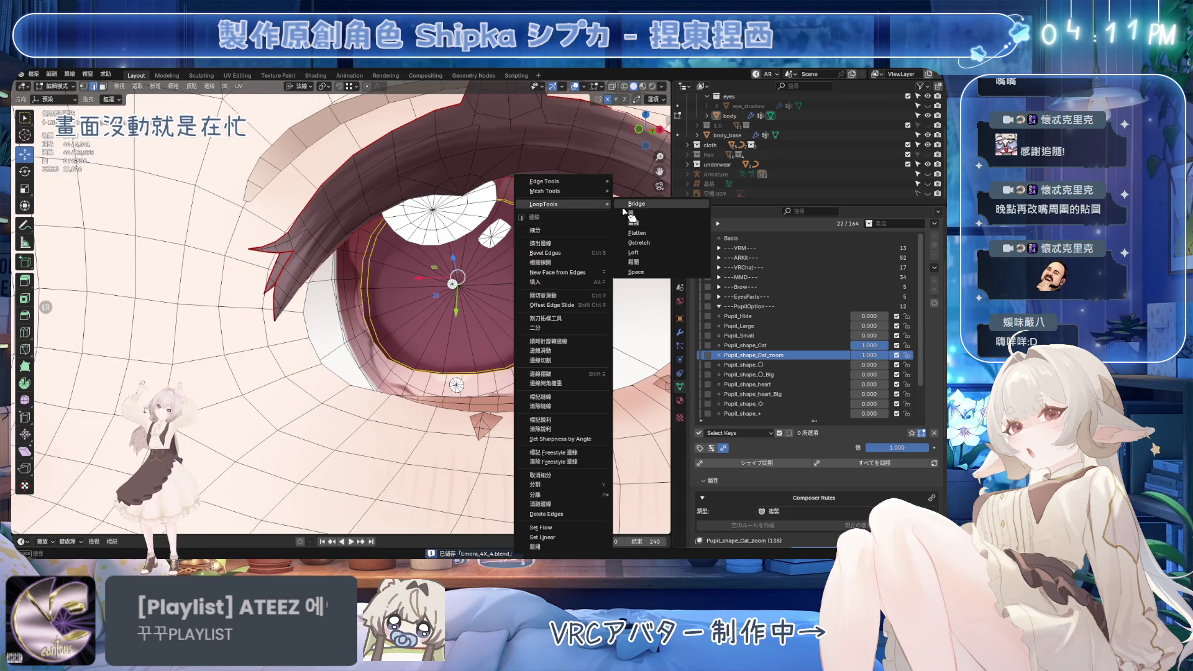
left_click(619, 221)
key("ctrl+z")
key("KP_Decimal")
right_click(528, 233)
mouse_move(522, 205)
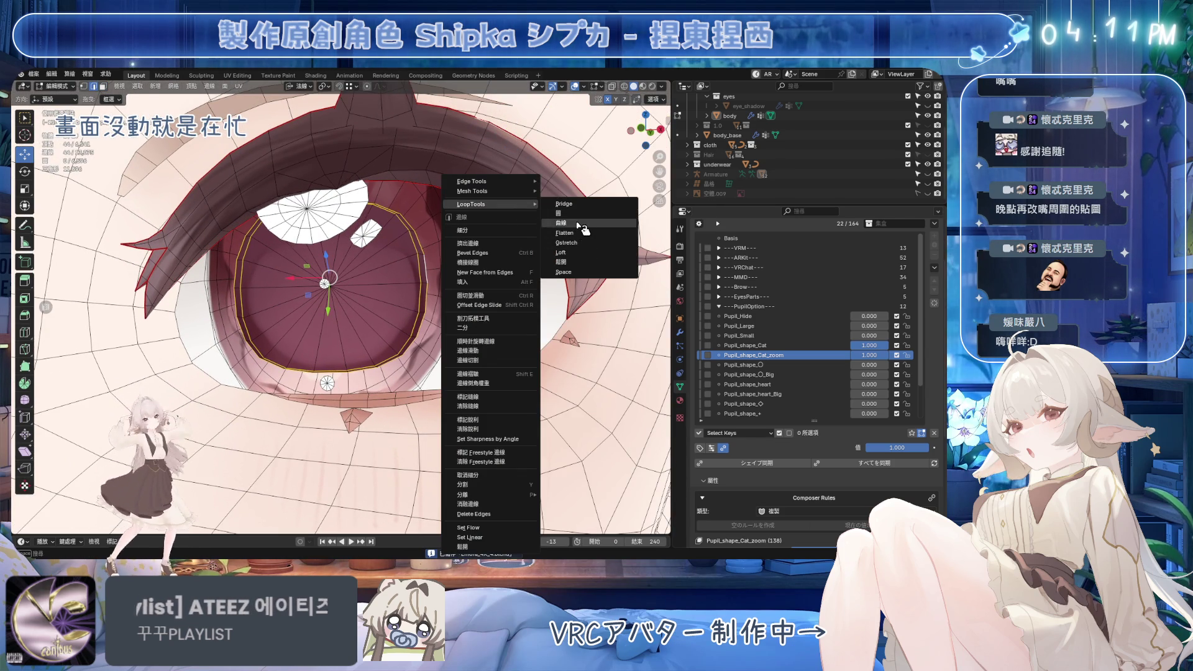
left_click(556, 262)
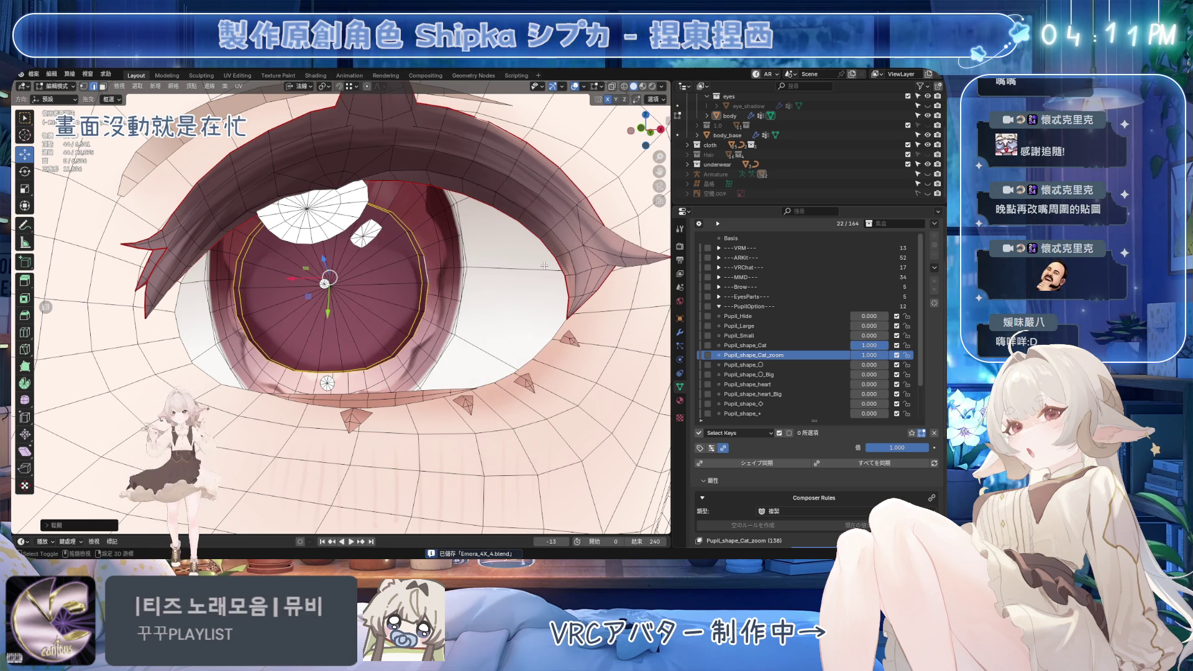
Hide the viewport overlays to preview the shaded eye, then show them again
scroll(529, 270, "down", 6)
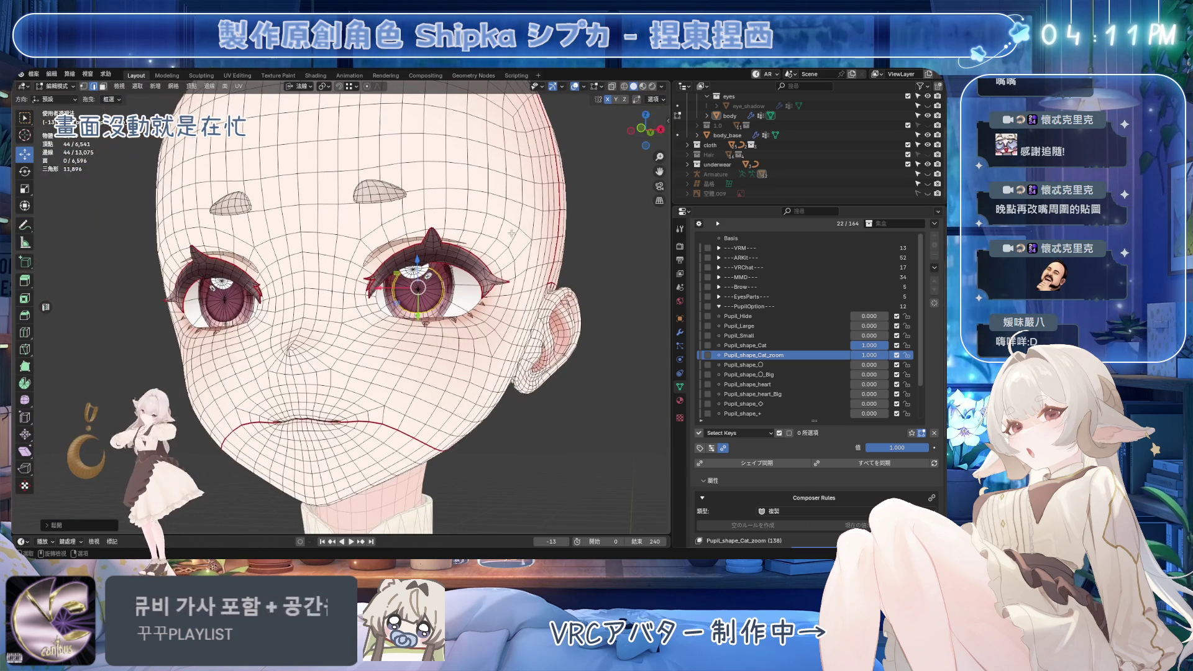
left_click(574, 85)
scroll(500, 299, "down", 2)
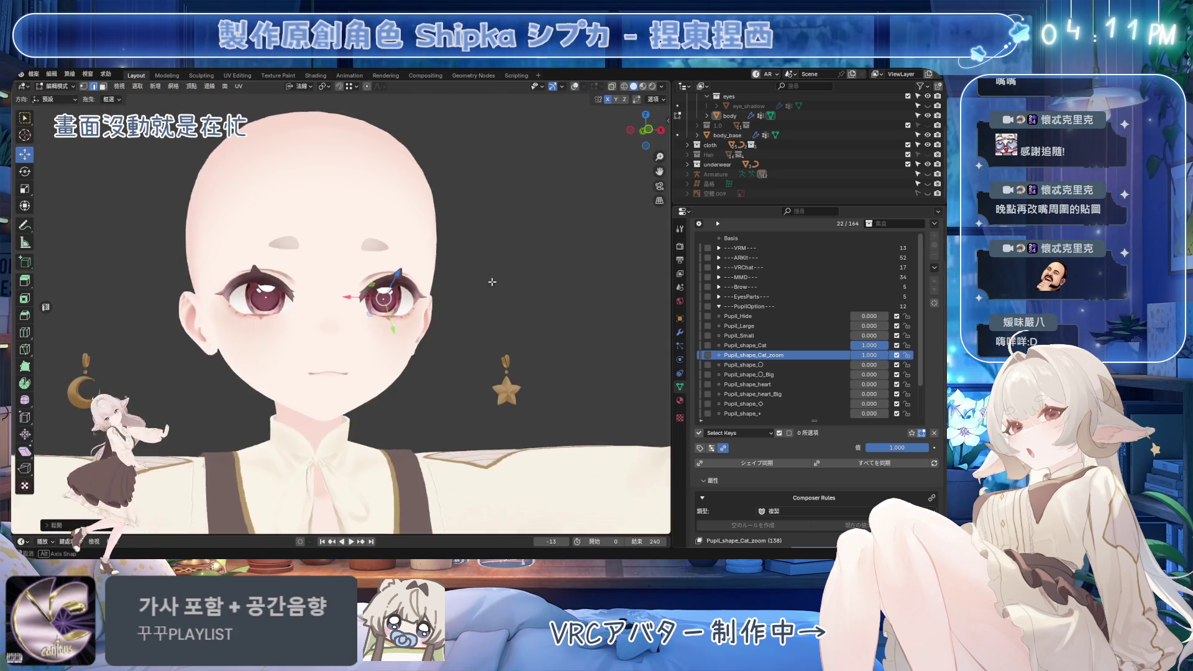
scroll(500, 299, "up", 5)
scroll(499, 300, "up", 4)
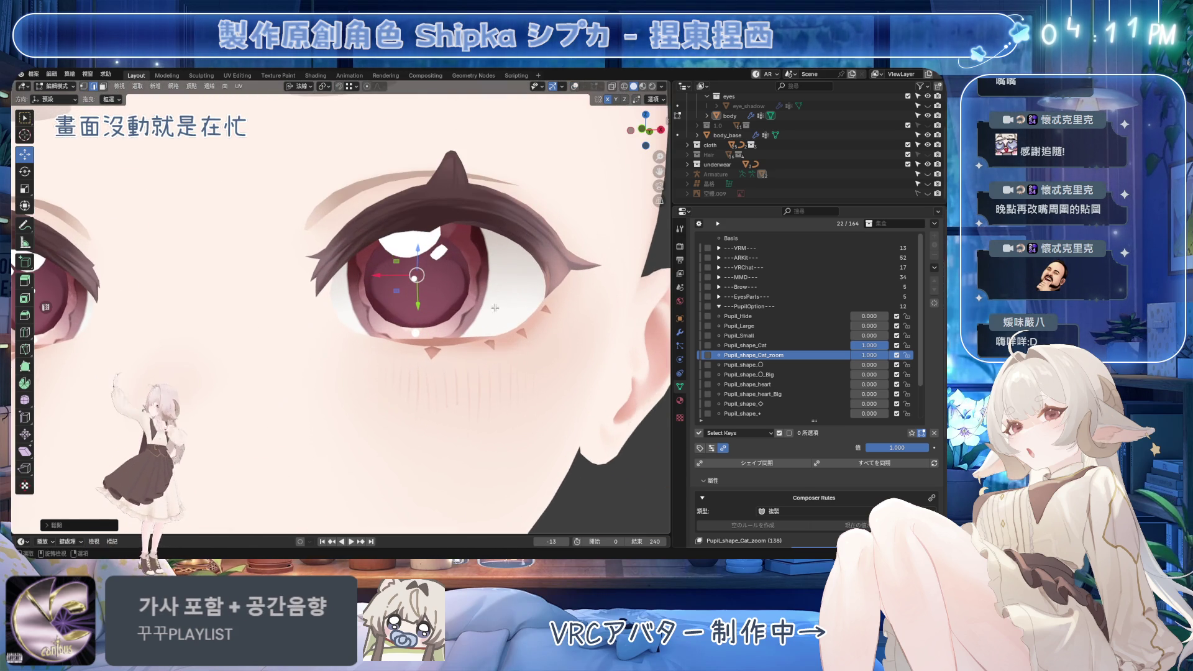
left_click(576, 87)
scroll(399, 278, "up", 6)
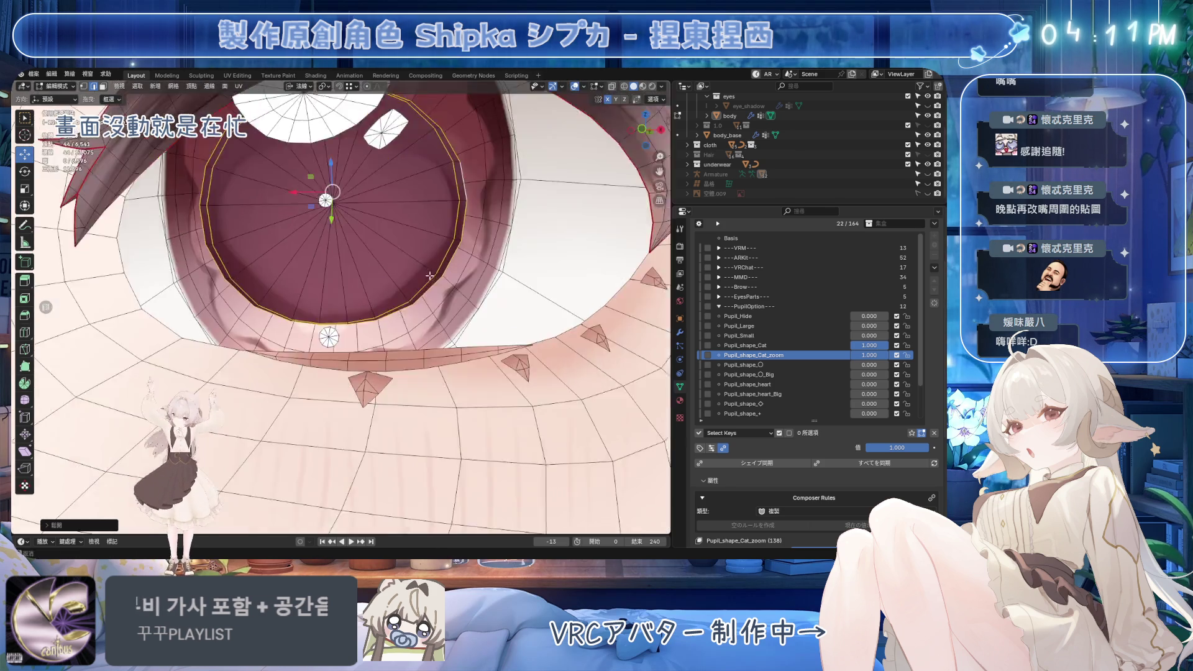
Slide one pupil edge and two rim vertices along the mesh to round the outline
left_click(340, 312)
middle_click_drag(341, 312, 391, 364)
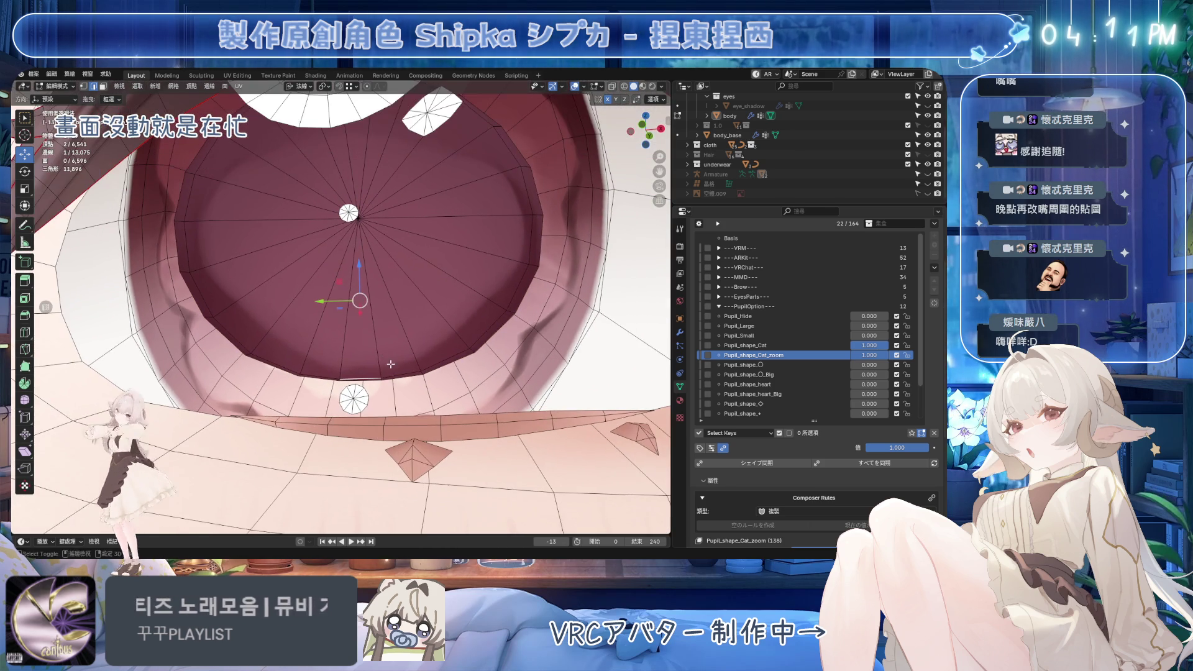
key("g")
key("g")
left_click(393, 324)
left_click(394, 372)
key("g")
key("g")
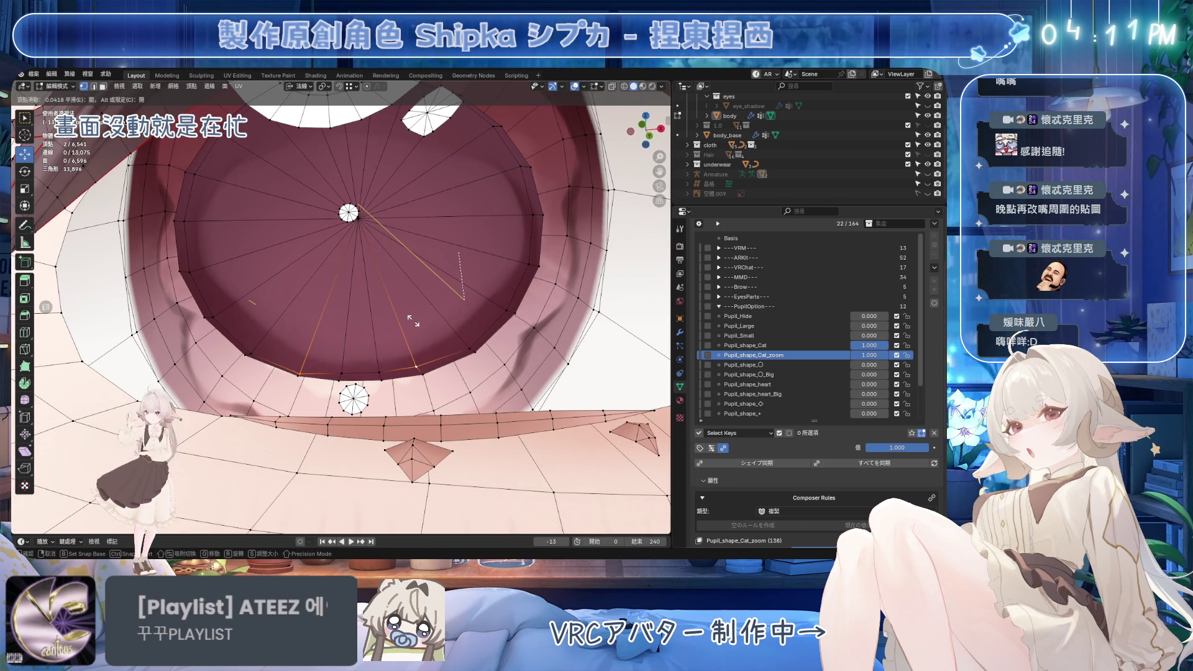
left_click(413, 321)
left_click(418, 368)
key("g")
key("g")
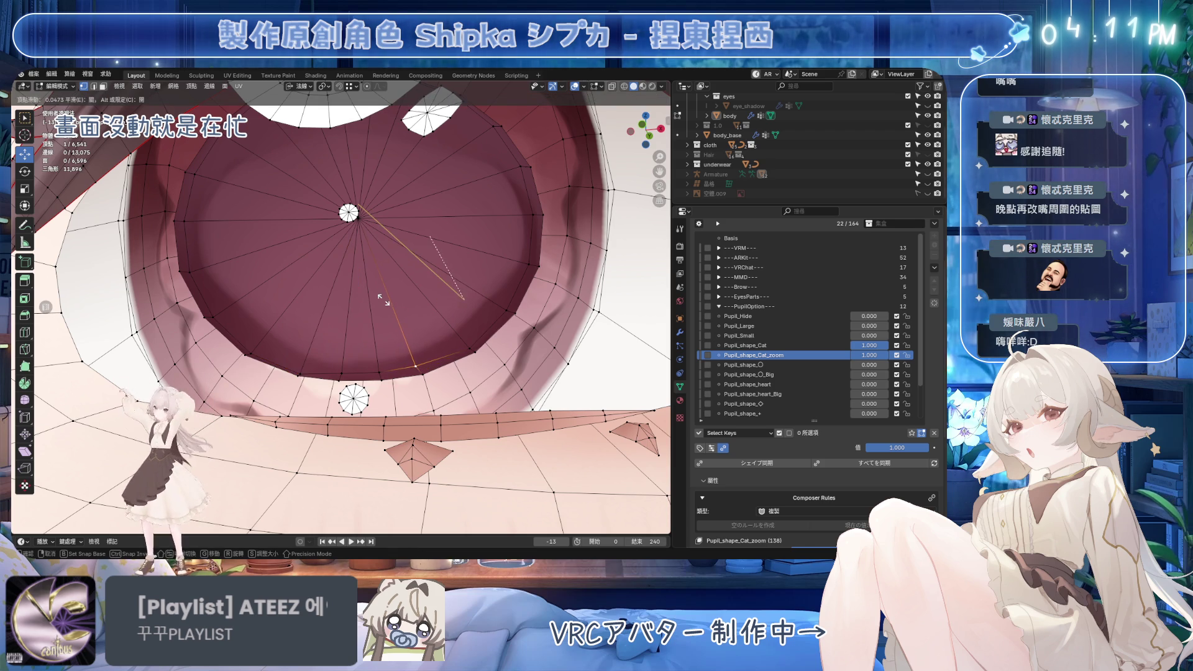
left_click(383, 300)
key("g")
key("g")
left_click(324, 298)
Slide further rim vertices along their edges to even out the pupil rim
left_click(252, 351)
key("g")
key("g")
left_click(283, 294)
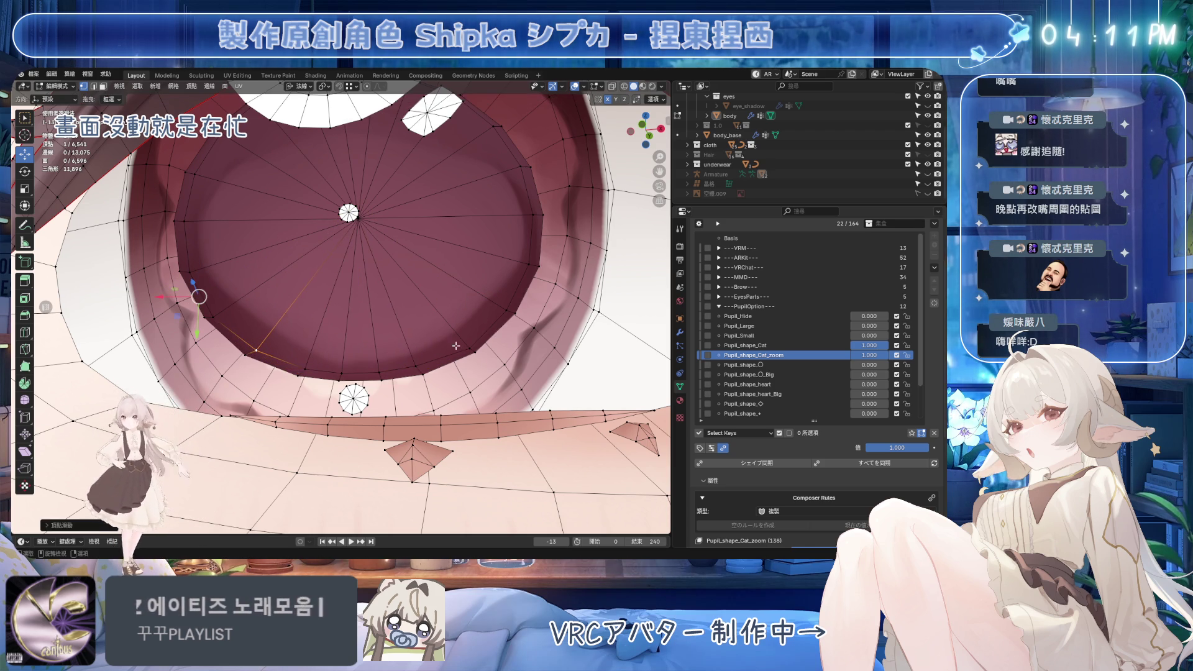
key("g")
left_click(475, 346)
key("g")
key("g")
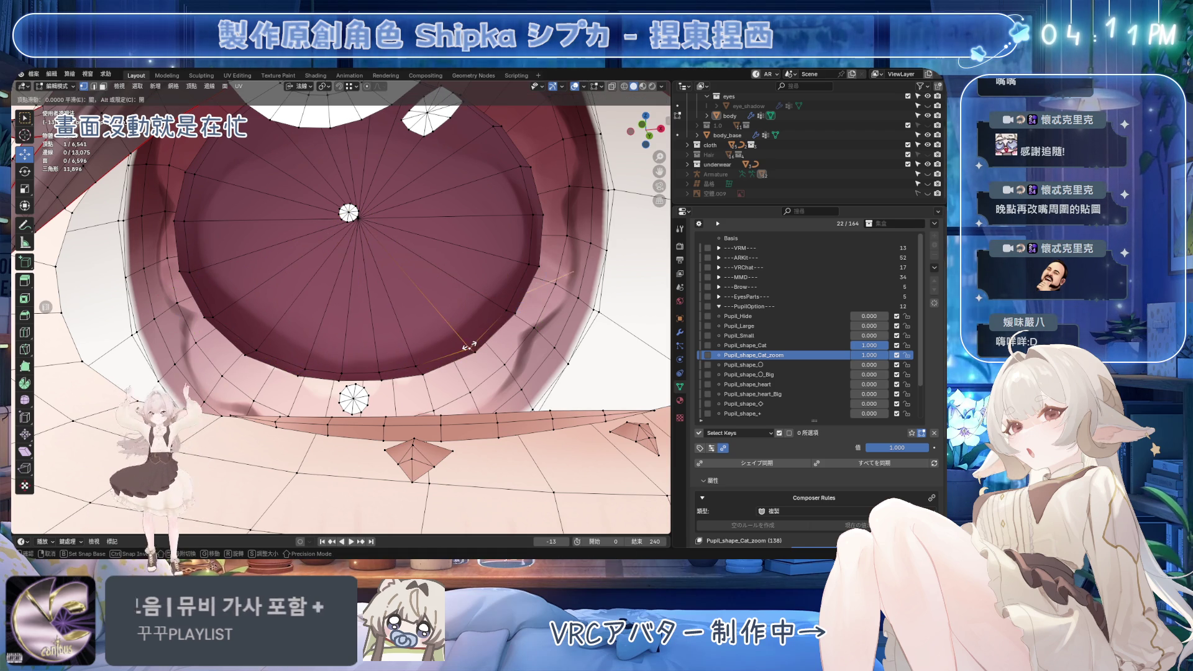
left_click(470, 353)
key("g")
key("g")
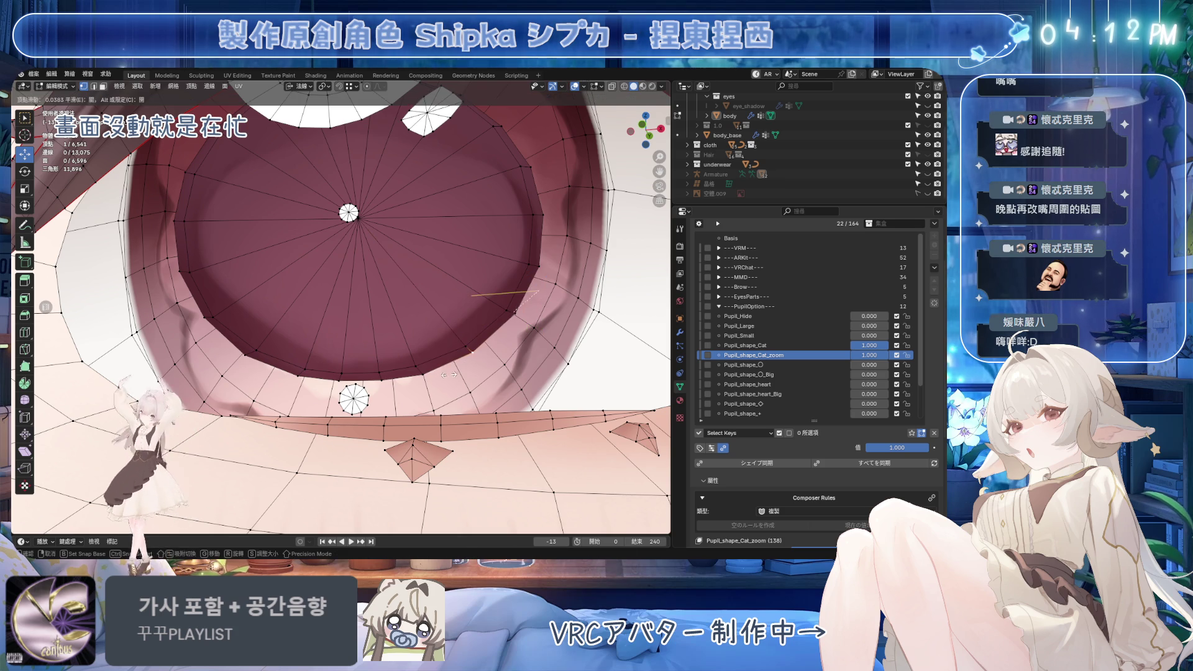
left_click(329, 373)
Make a final rim vertex slide, then select the whole linked pupil disc
key("g")
key("Escape")
key("g")
key("g")
left_click(229, 336)
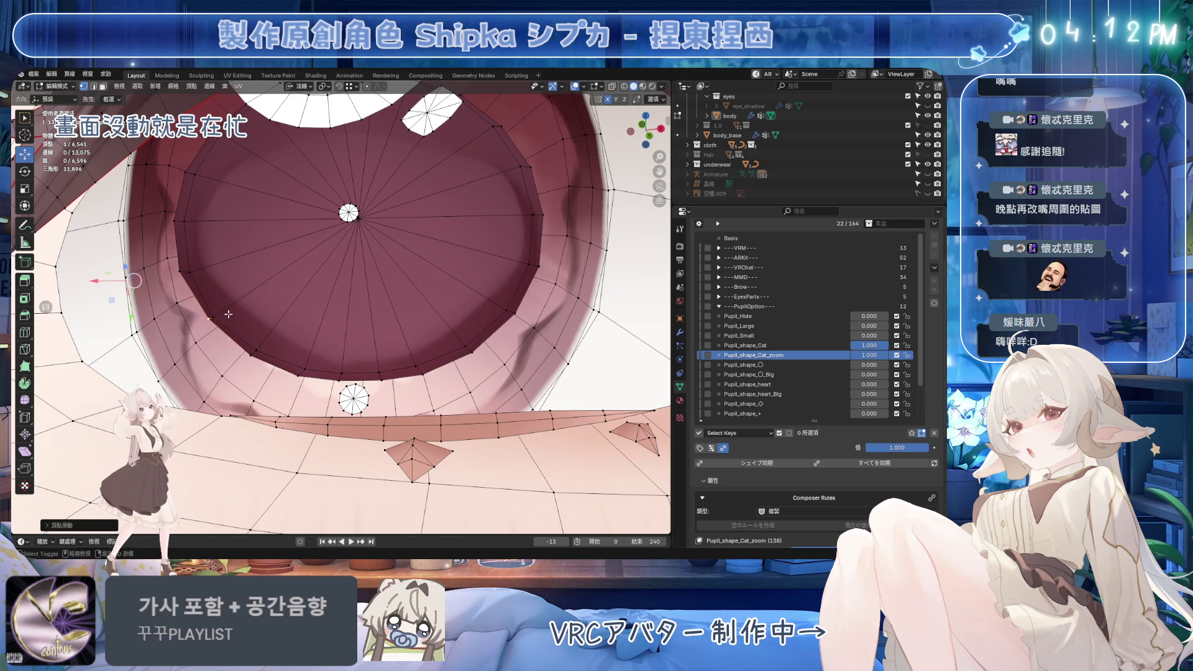
key("g")
key("g")
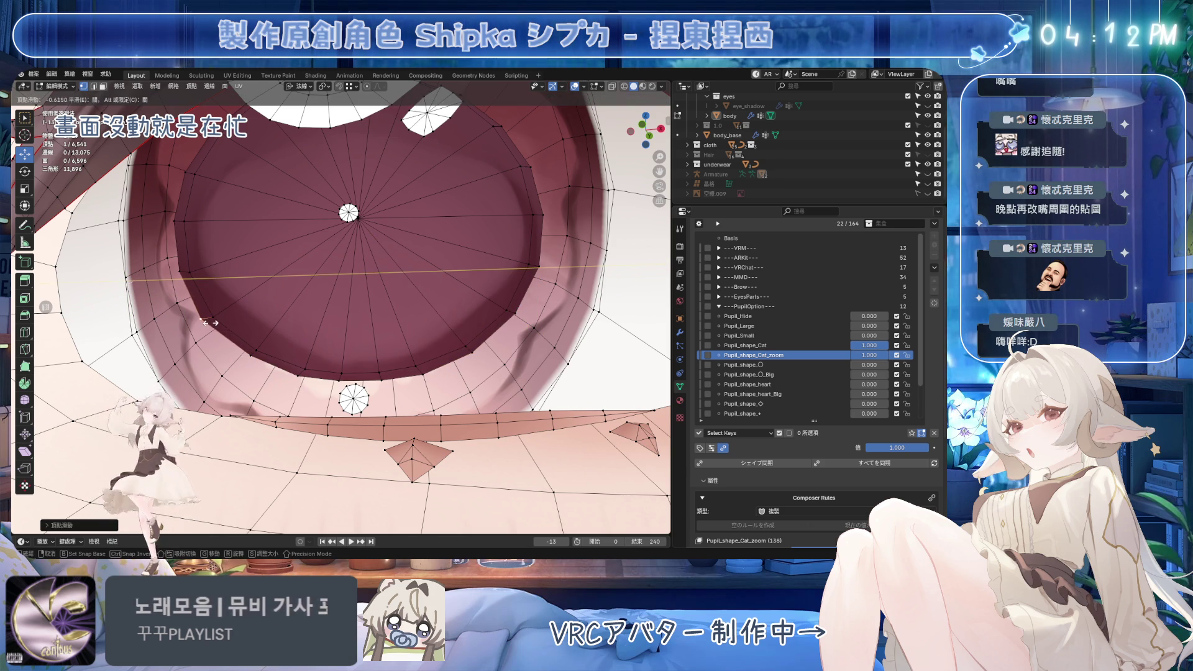
left_click(283, 413)
mouse_move(283, 413)
middle_mouse_down()
mouse_move(373, 374)
mouse_move(368, 265)
middle_mouse_up()
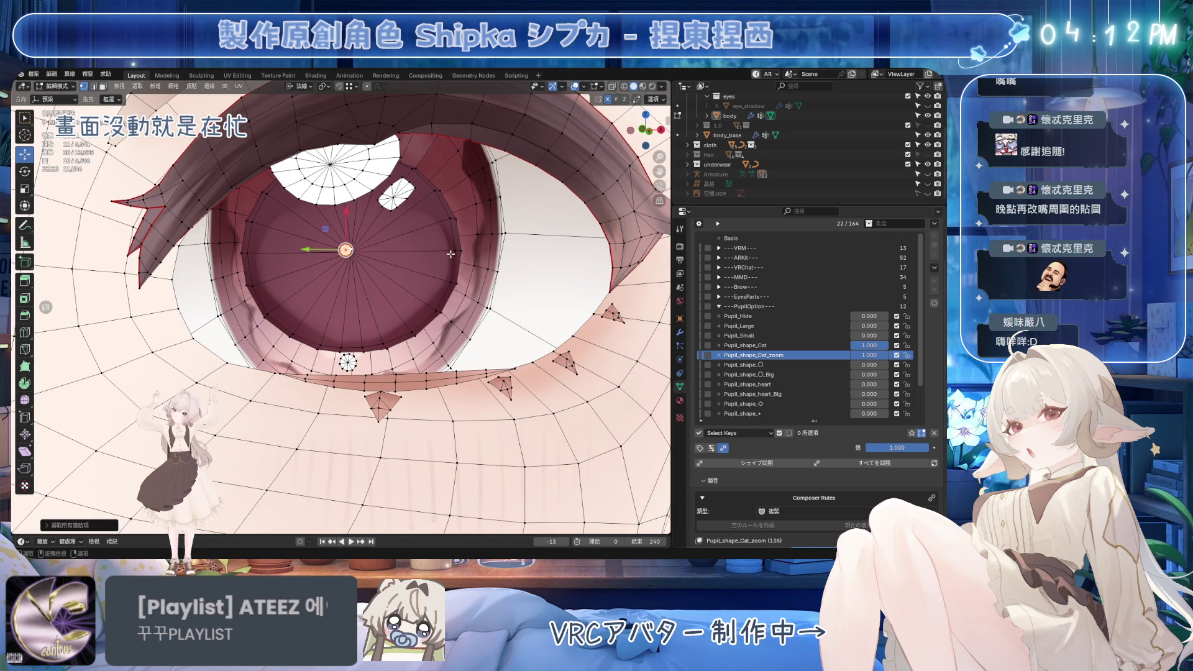
key("ctrl+l")
In Global orientation, stretch the pupil disc along Z, tilt it, and save
left_click(304, 87)
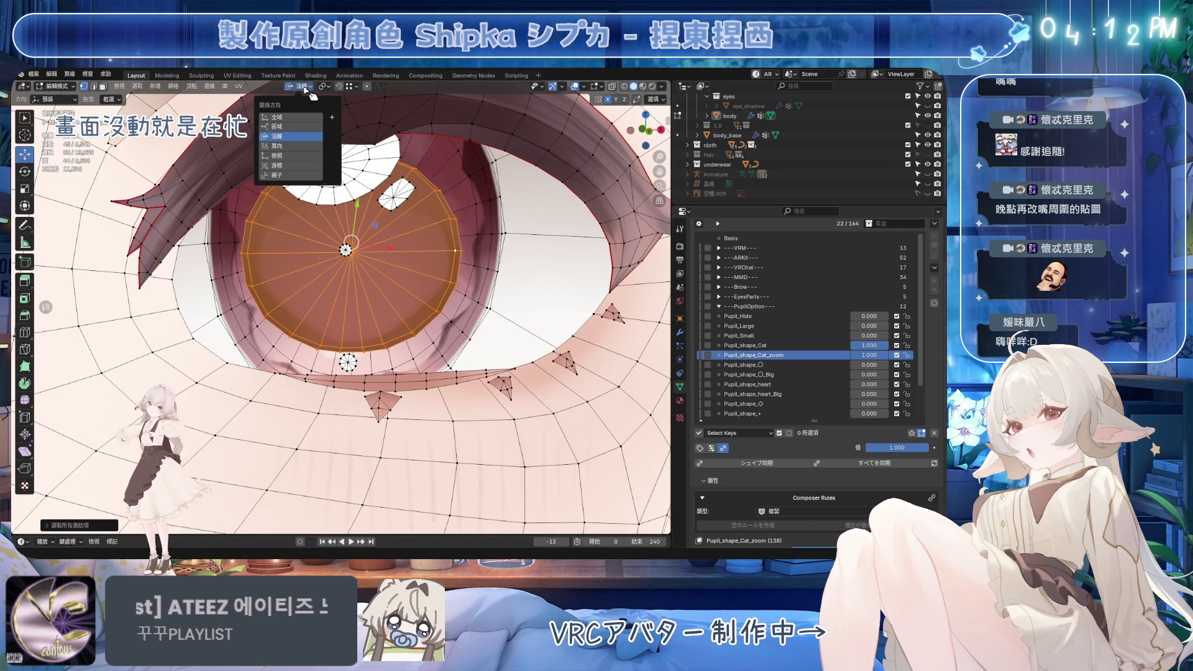
left_click(277, 117)
middle_click_drag(373, 186, 398, 199)
key("s")
key("z")
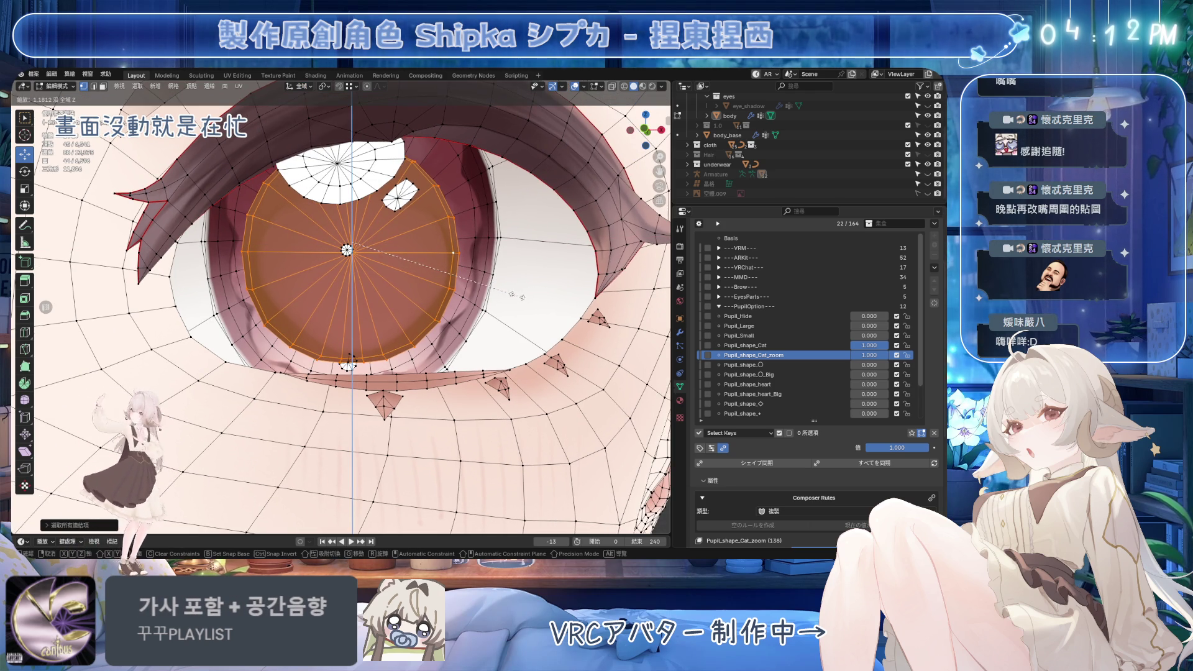
left_click(513, 294)
mouse_move(513, 294)
middle_mouse_down()
mouse_move(388, 298)
mouse_move(522, 273)
middle_mouse_up()
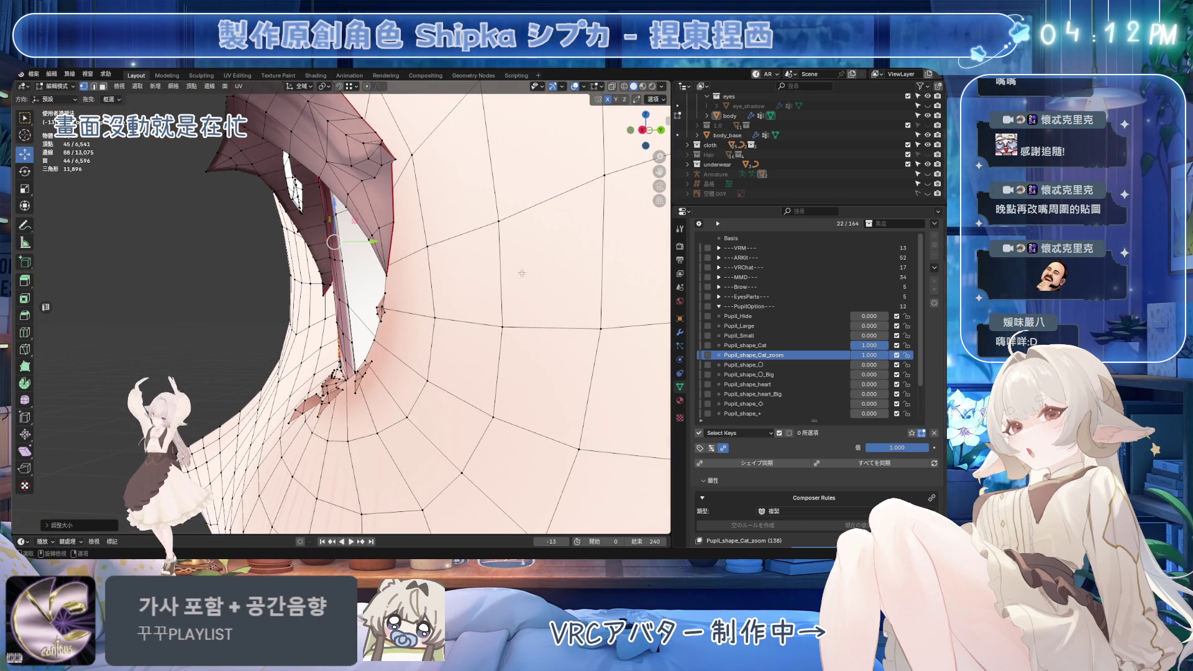
key("r")
left_click(516, 211)
mouse_move(516, 210)
middle_mouse_down()
mouse_move(524, 262)
mouse_move(579, 309)
middle_mouse_up()
key("ctrl+s")
Rotate the pupil again, check it in Object Mode, save, and return to Edit Mode
key("r")
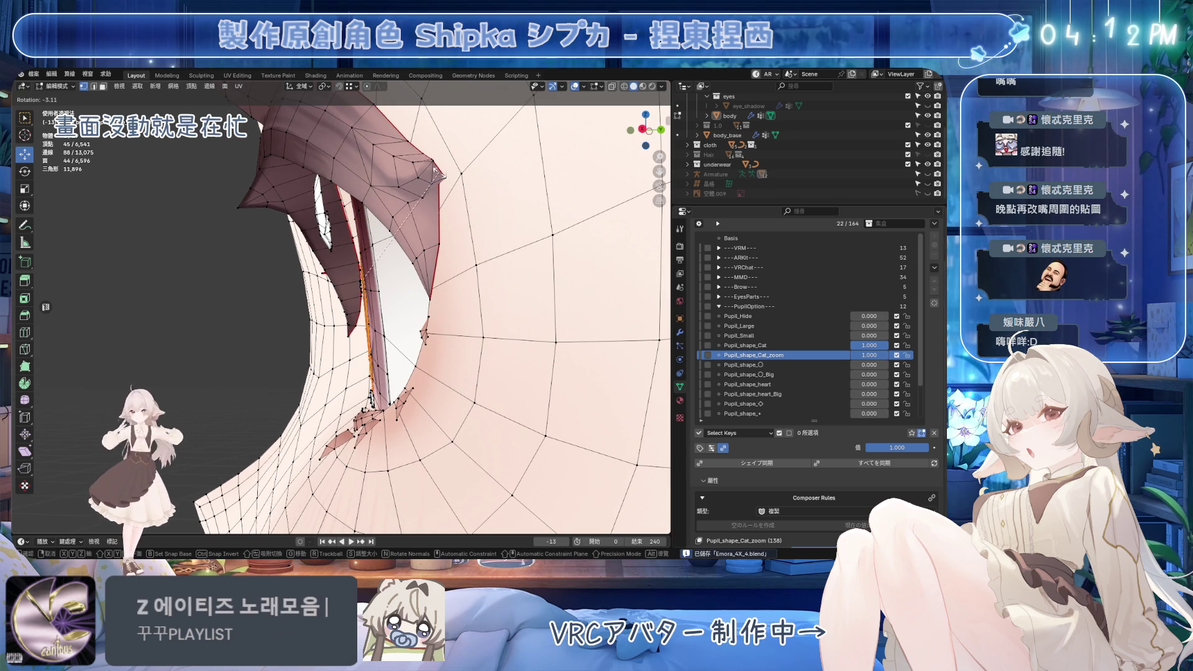
left_click(360, 217)
mouse_move(360, 217)
middle_mouse_down()
mouse_move(477, 234)
mouse_move(501, 324)
mouse_move(435, 317)
mouse_move(385, 292)
mouse_move(416, 278)
middle_mouse_up()
scroll(491, 261, "down", 5)
key("Tab")
scroll(435, 317, "up", 6)
key("ctrl+s")
key("Tab")
Shift the pupil along Y, rotate it once more, and save
left_click_drag(415, 278, 421, 278)
left_click(398, 277)
mouse_move(398, 278)
middle_mouse_down()
mouse_move(441, 270)
mouse_move(340, 261)
mouse_move(427, 293)
middle_mouse_up()
key("ctrl+s")
middle_click_drag(550, 177, 498, 284)
key("r")
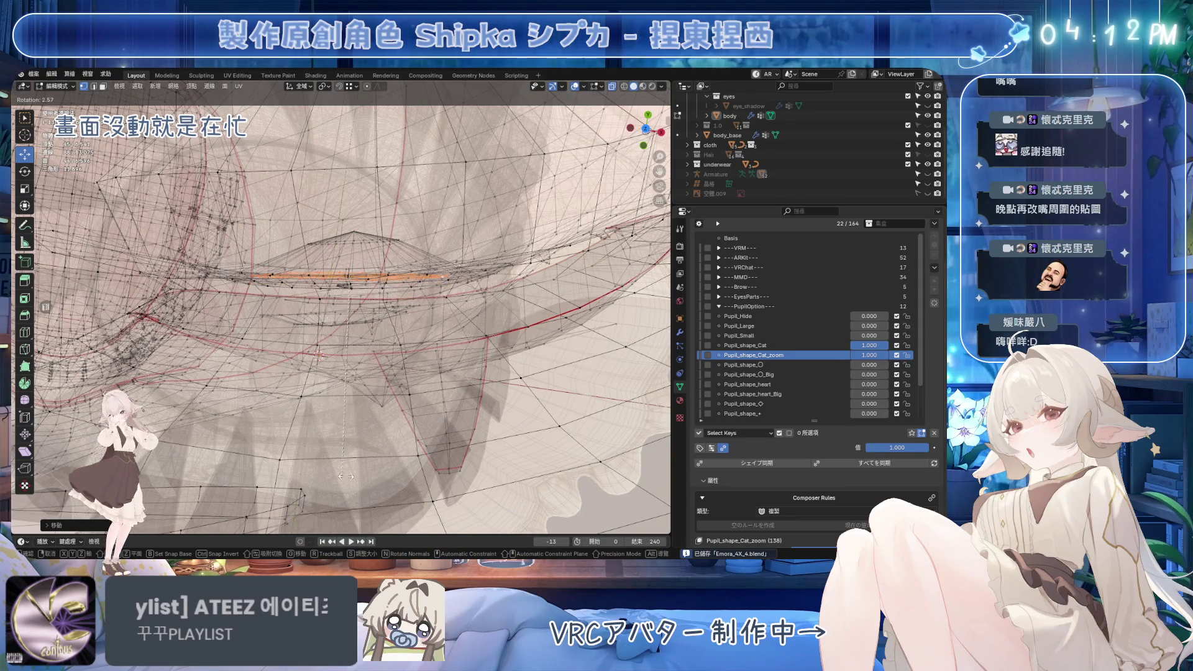
left_click(313, 430)
mouse_move(312, 430)
middle_mouse_down()
mouse_move(640, 107)
mouse_move(528, 187)
mouse_move(421, 335)
middle_mouse_up()
key("ctrl+s")
Fine-tune the pupil along Y and X, then view the face from the front in Object Mode and save
left_click_drag(412, 278, 423, 278)
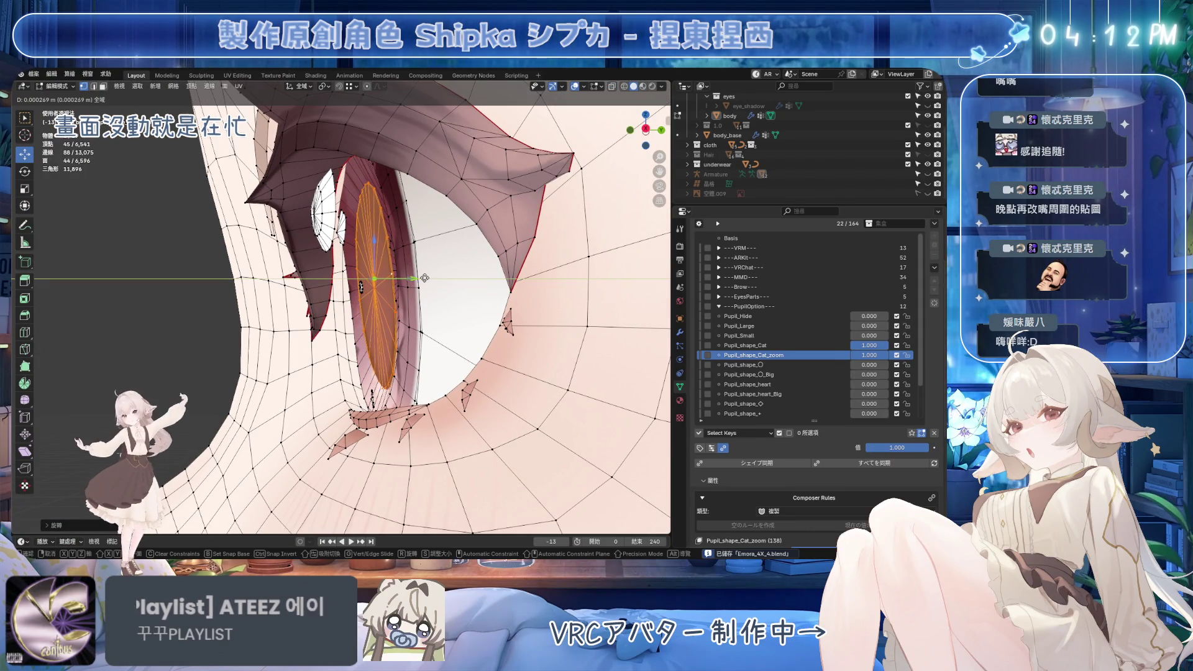
left_click(411, 279)
middle_click_drag(411, 279, 484, 275)
left_click_drag(385, 283, 398, 279)
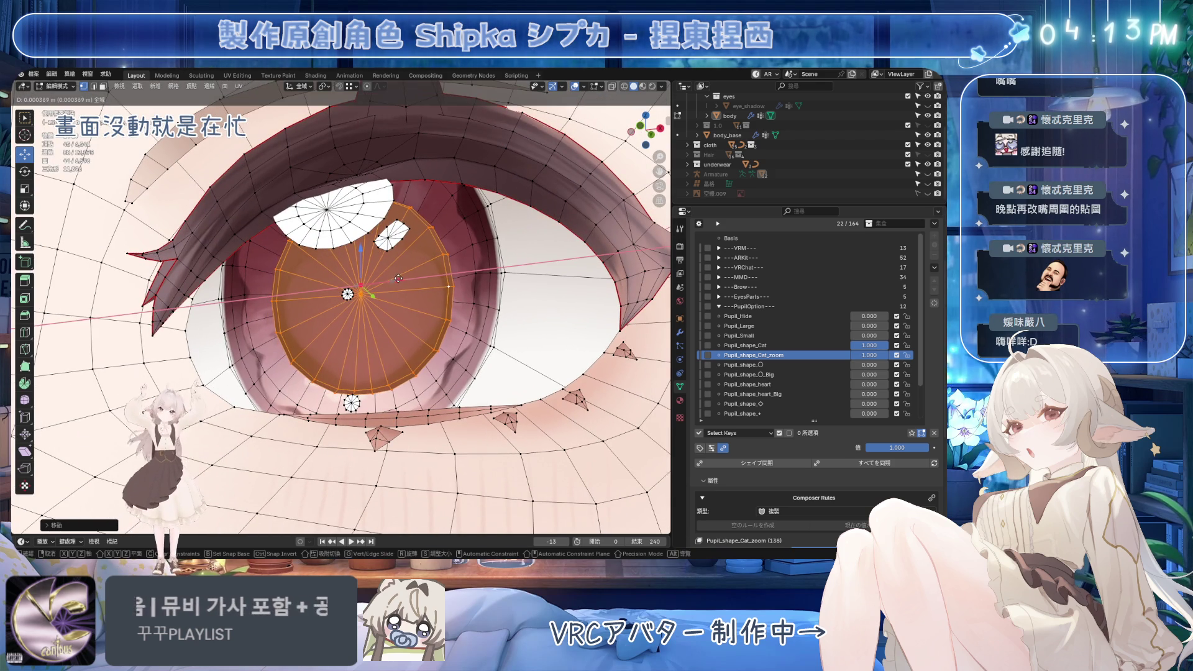
left_click(393, 278)
middle_click_drag(392, 279, 364, 331)
left_click_drag(412, 276, 427, 276)
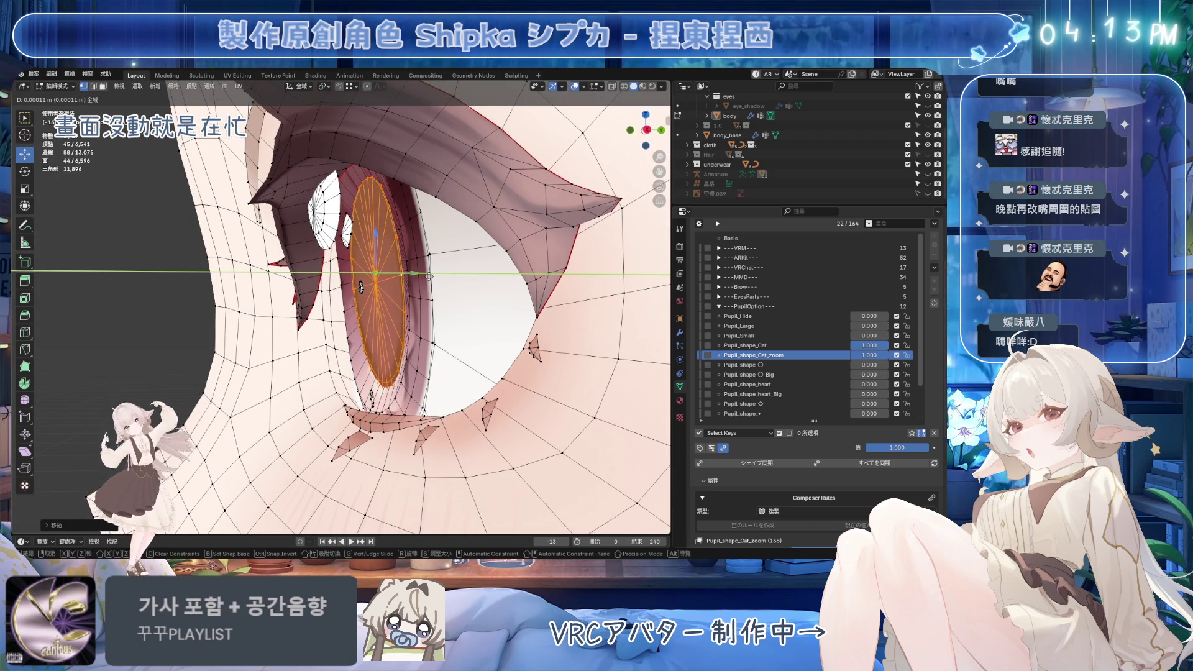
left_click(436, 279)
key("KP_1")
scroll(499, 298, "down", 5)
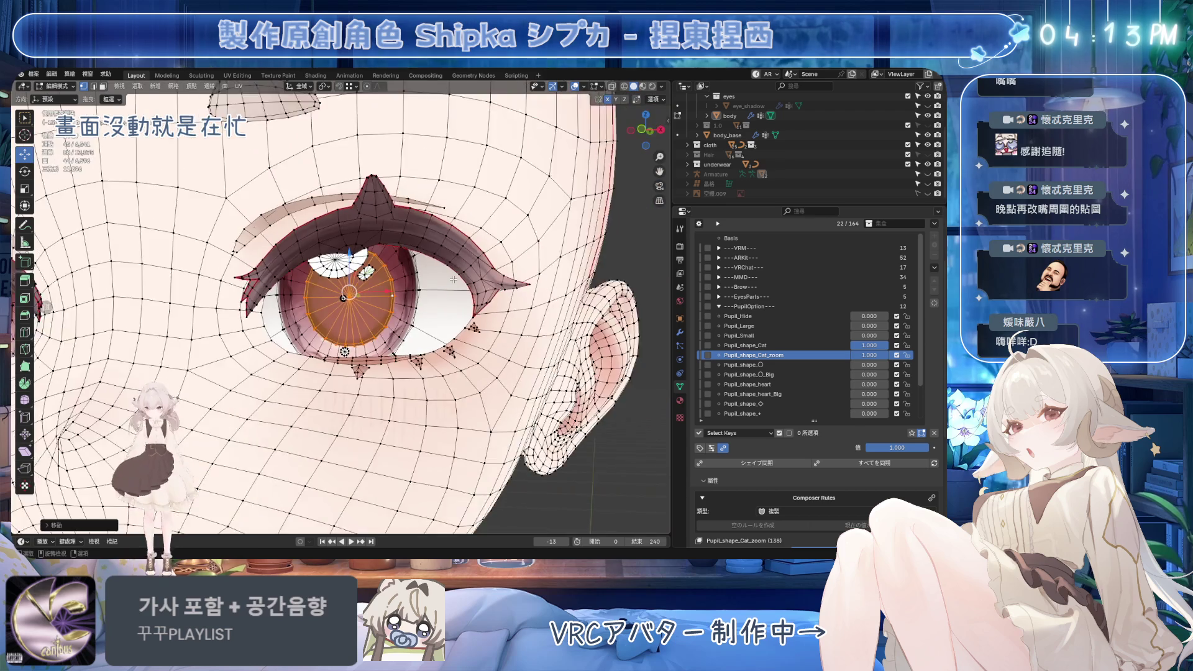
key("Tab")
key("ctrl+s")
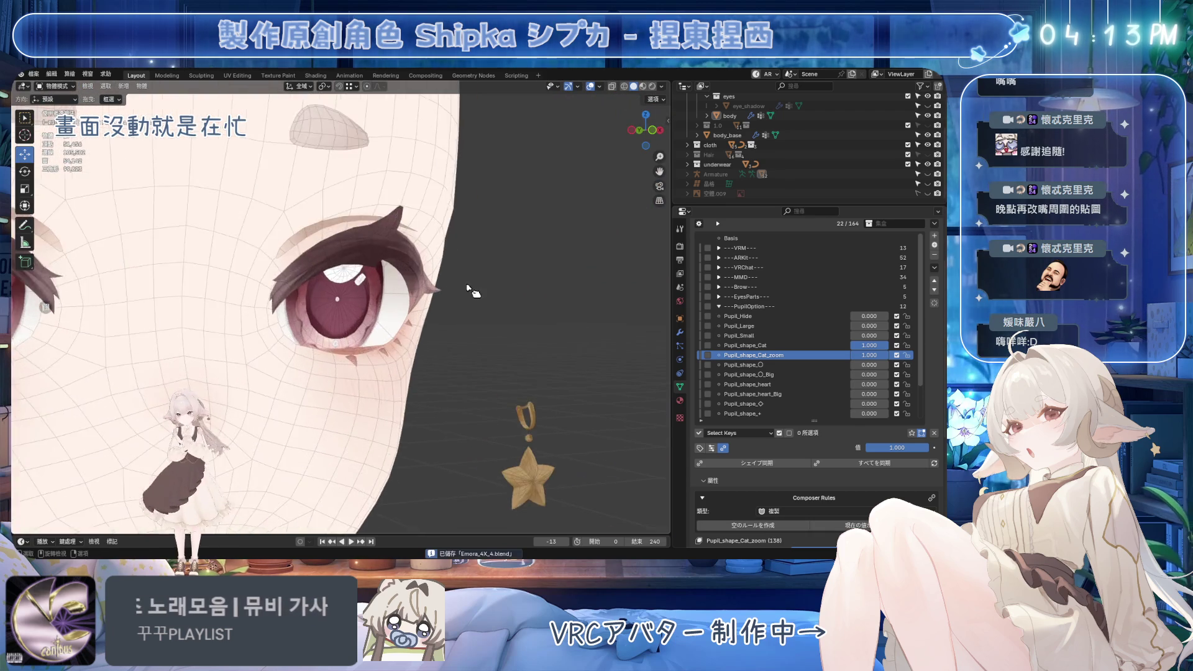
scroll(503, 231, "down", 2)
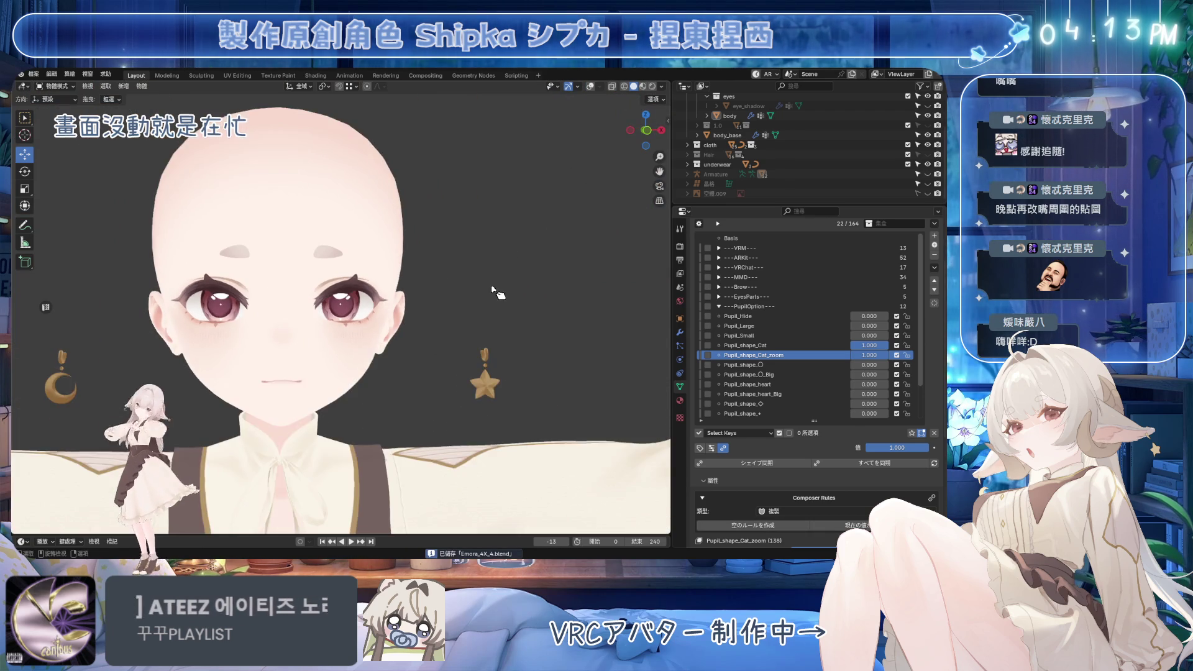
Preview Pupil_shape_Cat_zoom at a lower strength on the face, then save the file
scroll(503, 232, "up", 3)
mouse_move(870, 355)
left_mouse_down()
mouse_move(846, 355)
mouse_move(895, 355)
left_mouse_up()
scroll(550, 311, "down", 3)
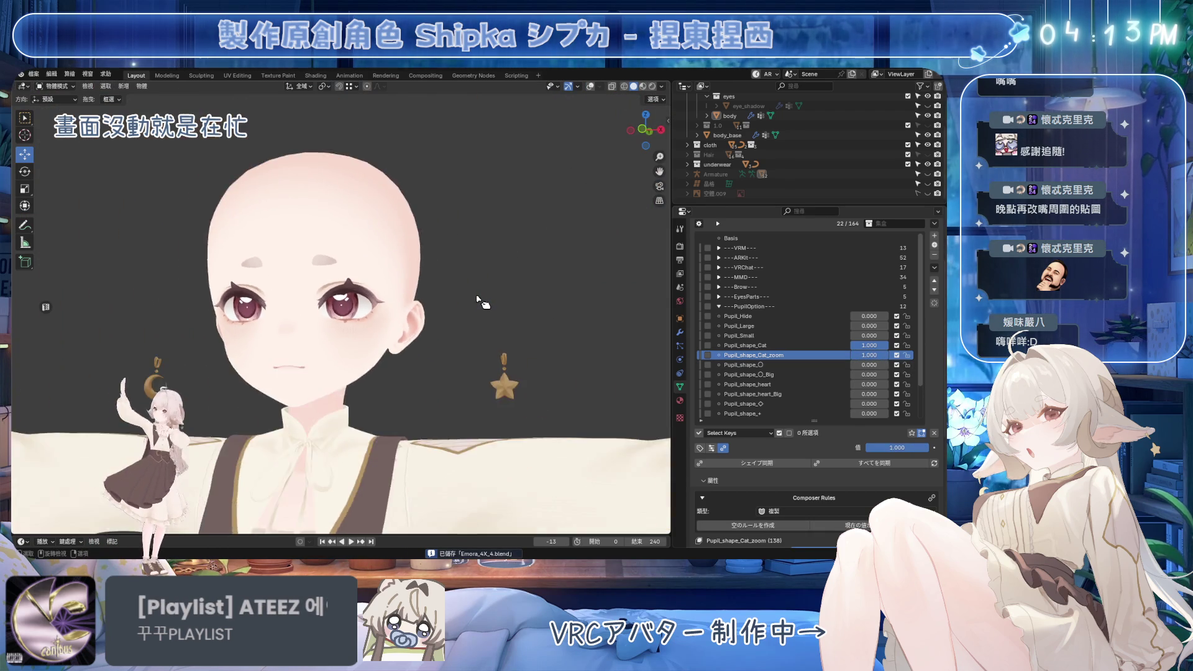
scroll(516, 298, "up", 3)
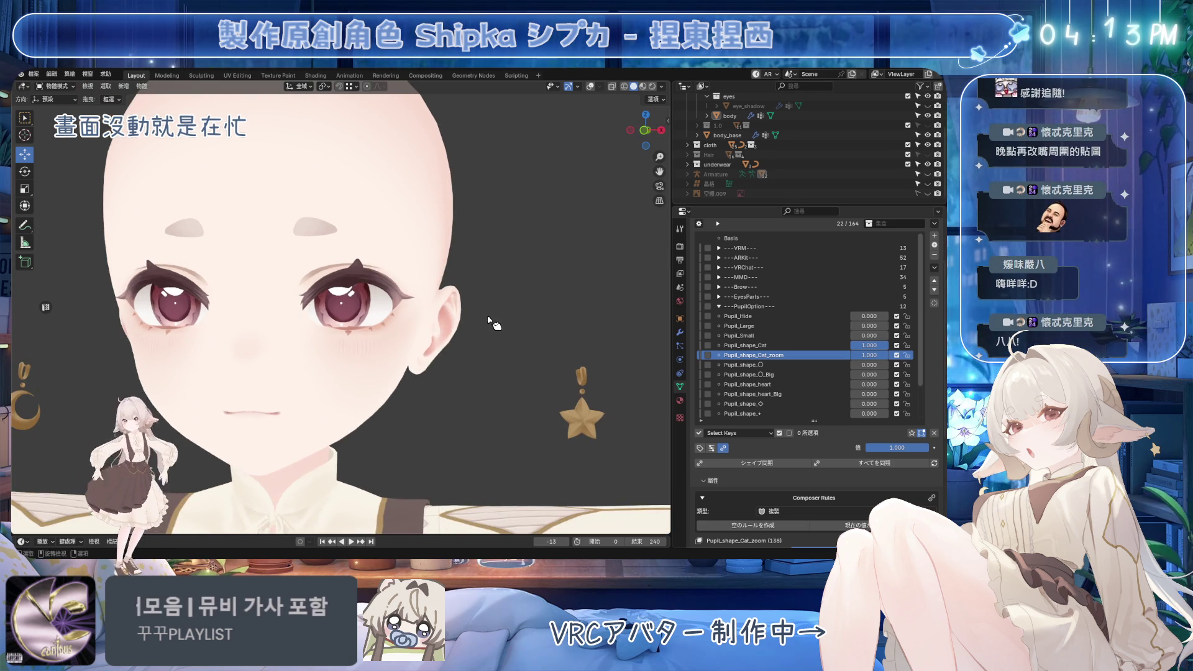
key("ctrl+s")
Check Pupil_shape_Cat_zoom from side and front views, sweep it 0–1, leave it at 0, and save
key("KP_3")
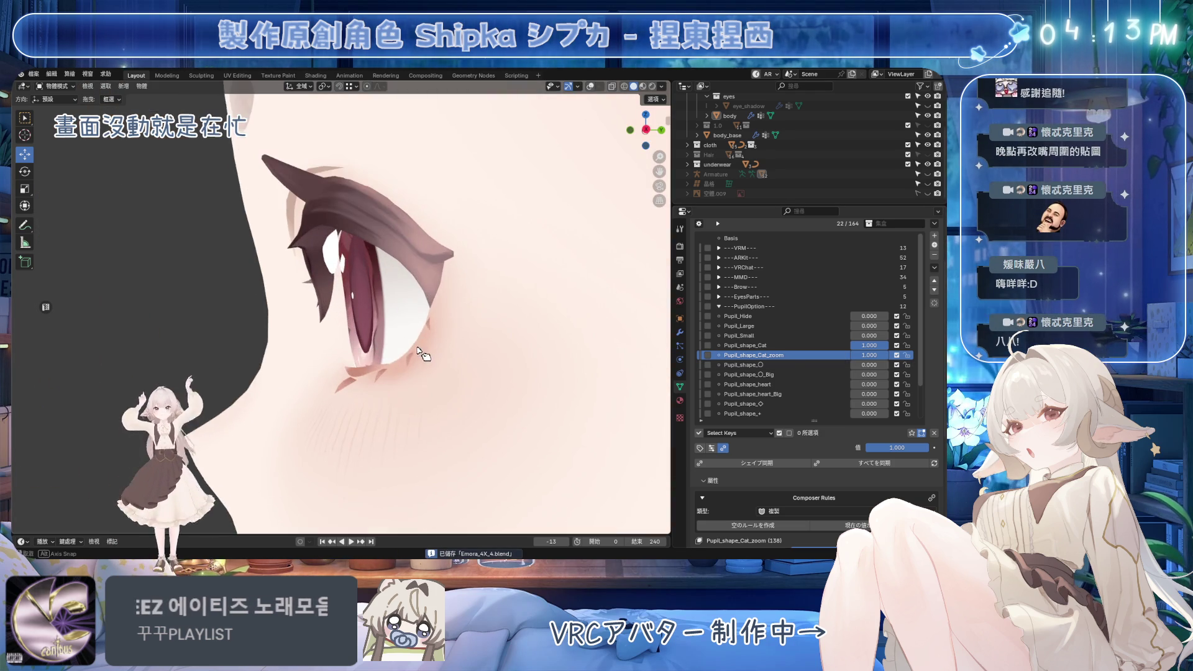
mouse_move(870, 355)
left_mouse_down()
mouse_move(846, 355)
mouse_move(885, 355)
left_mouse_up()
key("KP_1")
scroll(618, 357, "down", 5)
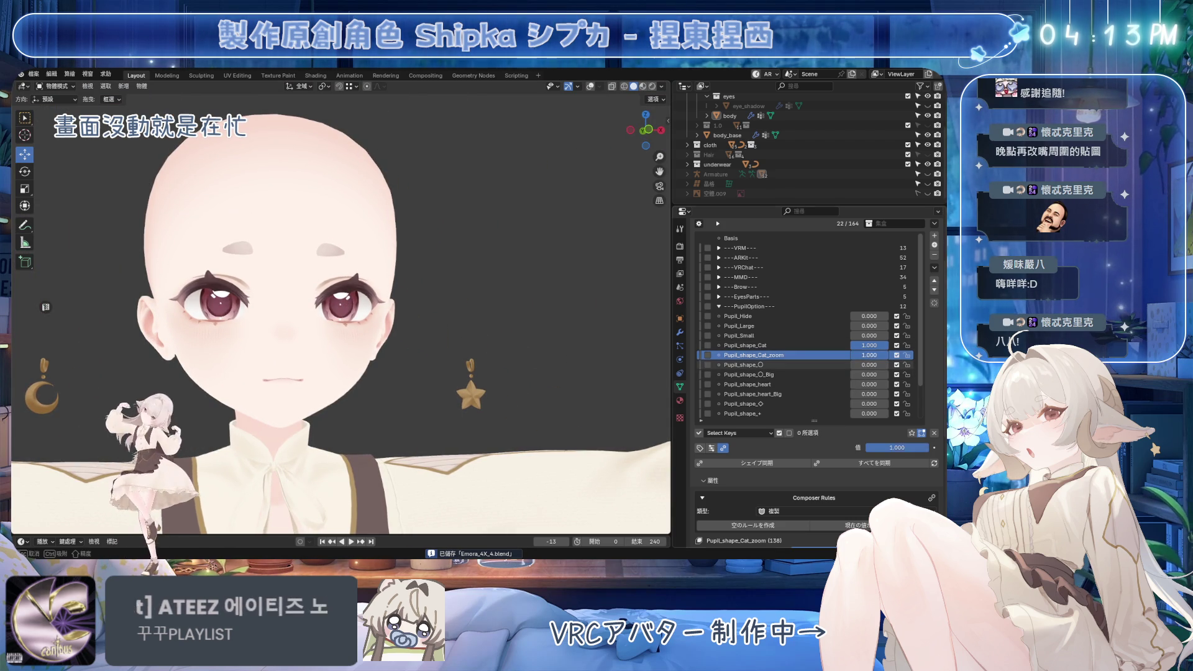
mouse_move(861, 354)
left_mouse_down()
mouse_move(888, 355)
mouse_move(845, 345)
mouse_move(858, 354)
mouse_move(845, 355)
left_mouse_up()
scroll(348, 304, "up", 4)
key("ctrl+s")
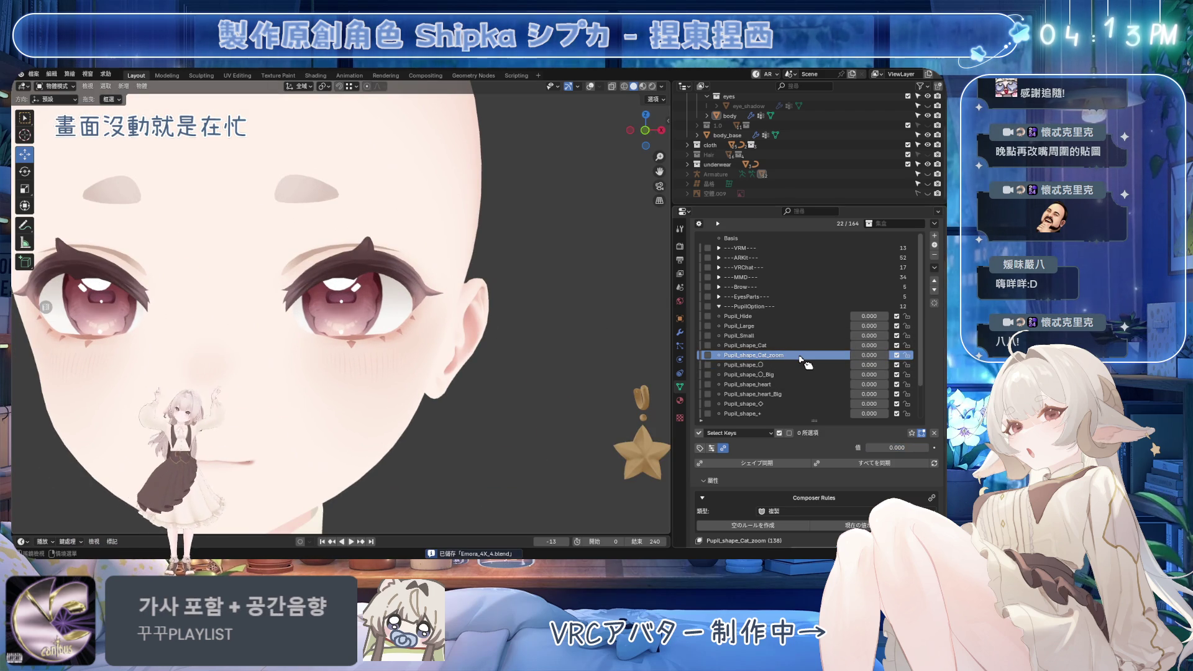
left_click(785, 348)
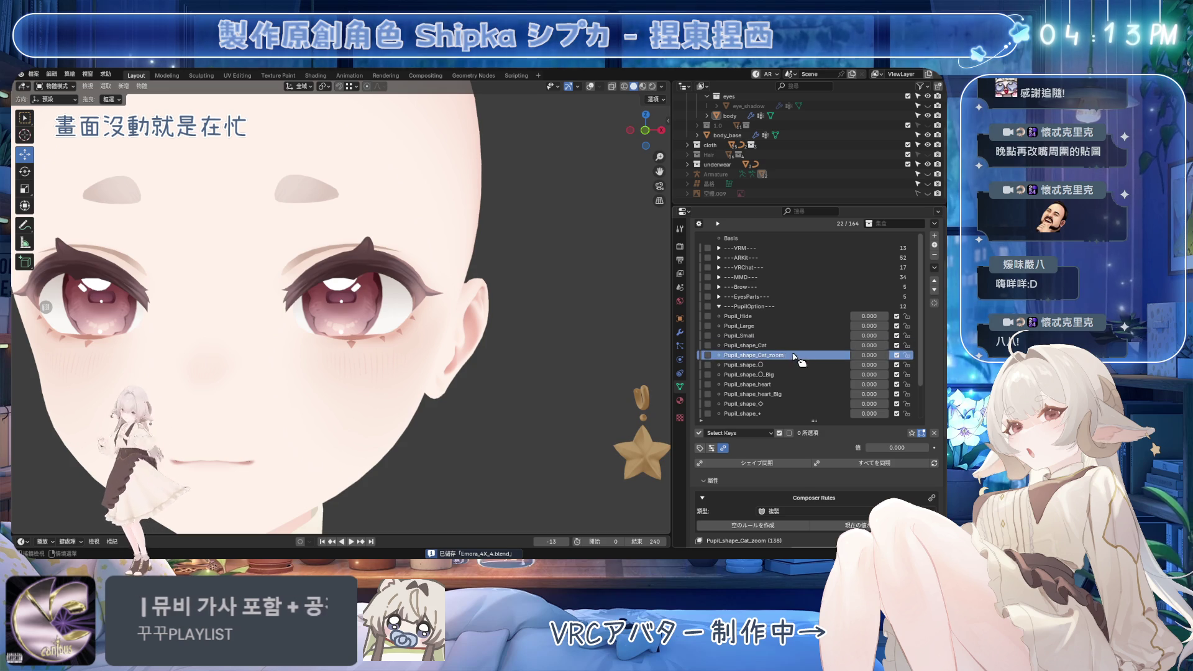
Try Pupil_shape_Cat at full strength, save, then set it back to 0
mouse_move(860, 346)
left_mouse_down()
mouse_move(895, 353)
mouse_move(851, 357)
left_mouse_up()
middle_click_drag(441, 335, 393, 345)
key("ctrl+s")
left_click_drag(921, 448, 871, 447)
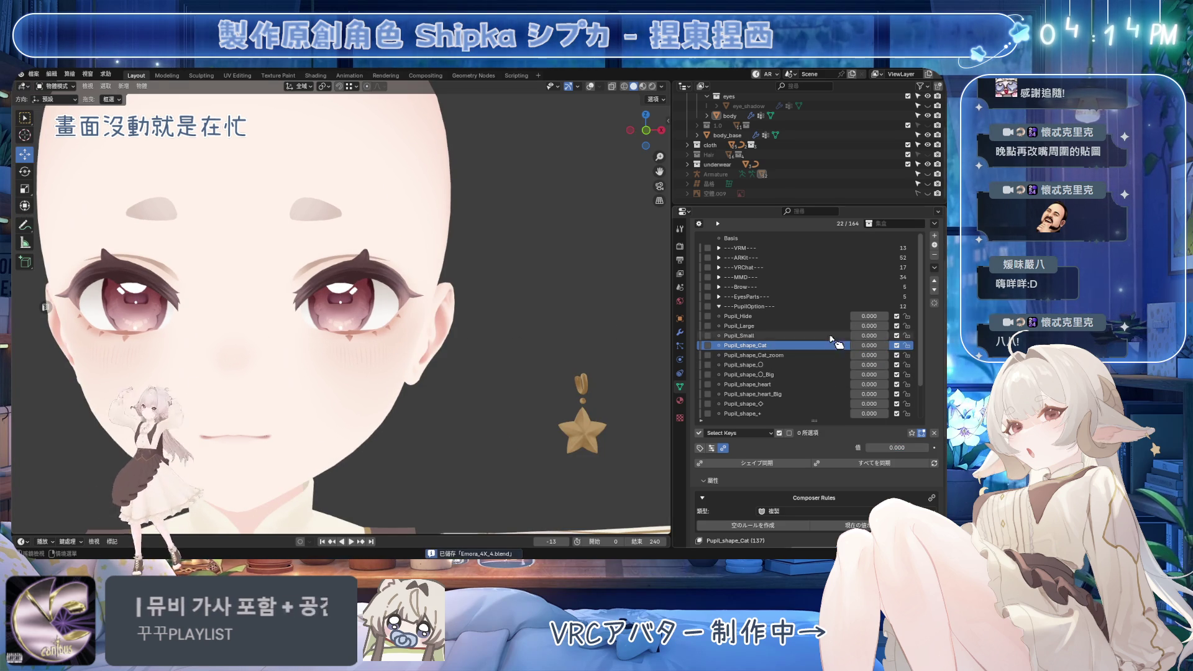
Raise Pupil_Large to 1.000 and enter Edit Mode on the eye mesh from a side view
left_click_drag(870, 328, 914, 326)
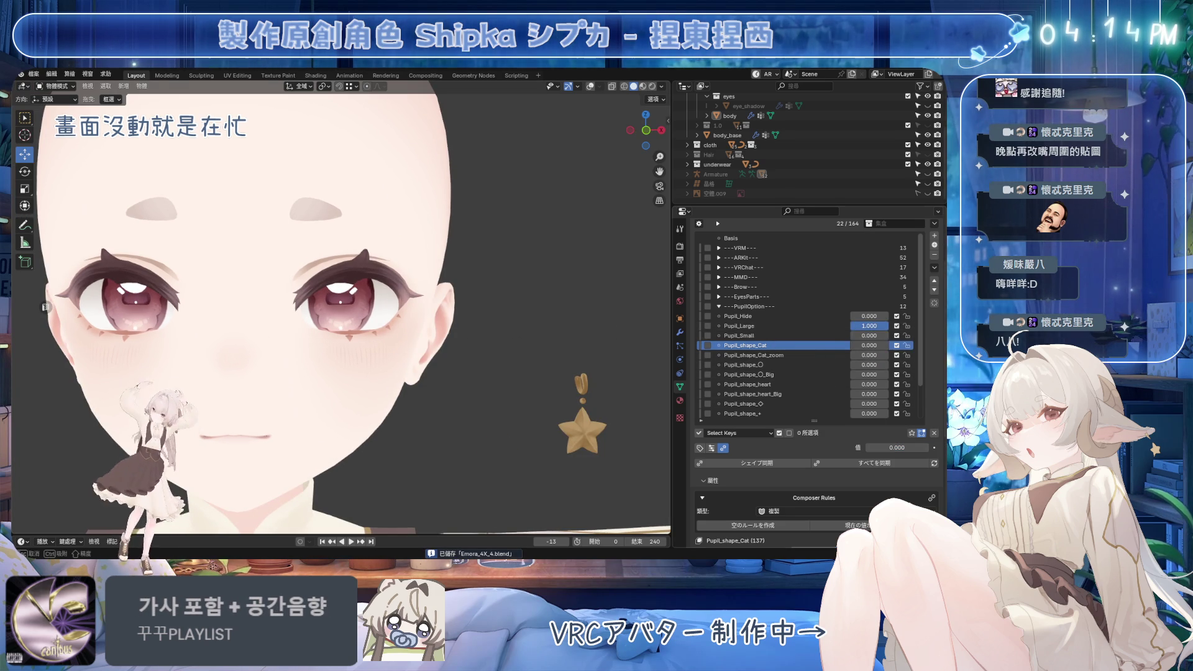
middle_click_drag(435, 335, 372, 319)
key("Tab")
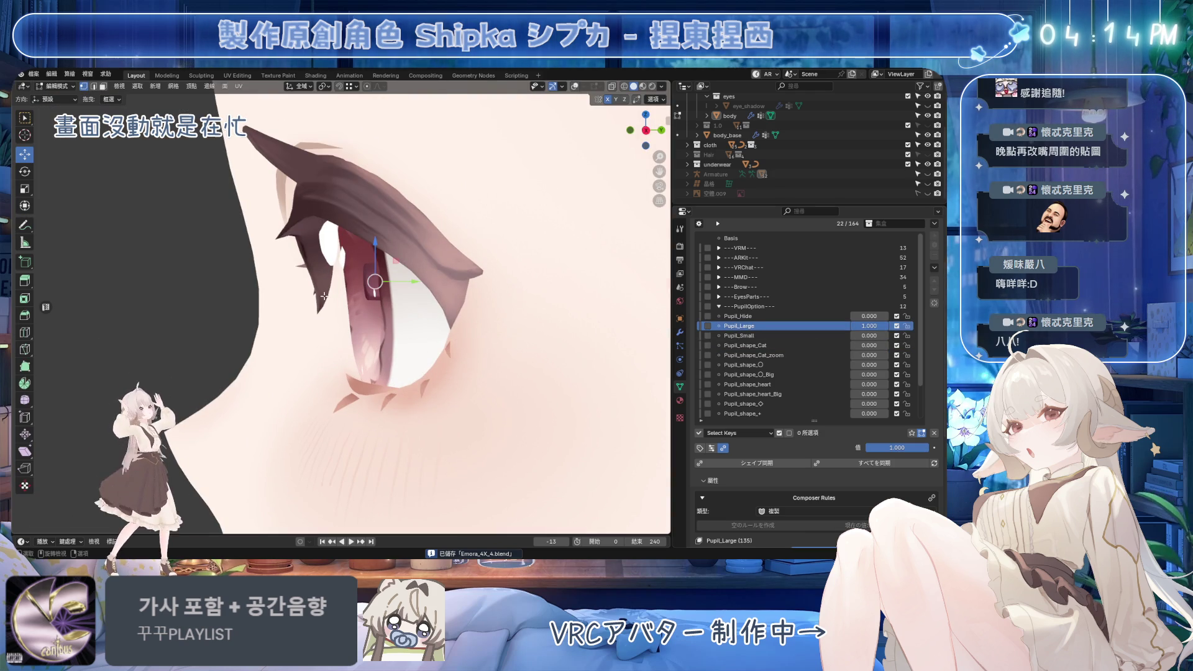
Turn on X-ray to reach the pupil and scale the pupil disc
left_click(575, 86)
scroll(398, 280, "up", 5)
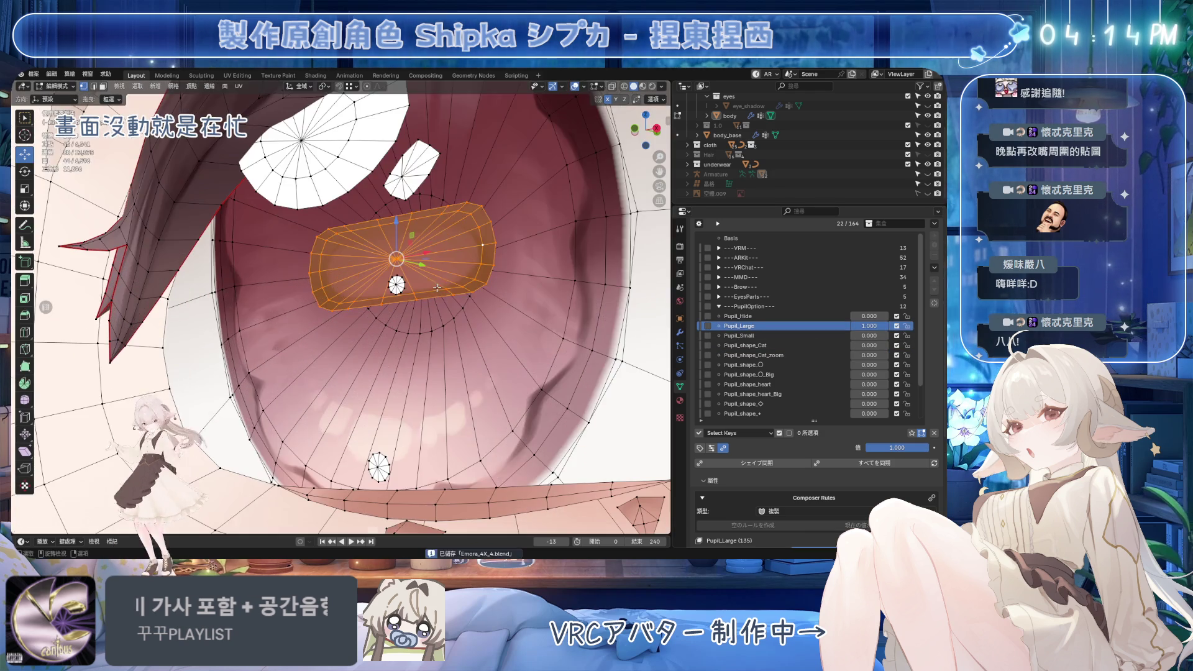
key("s")
left_click(530, 303)
middle_click_drag(530, 303, 484, 292)
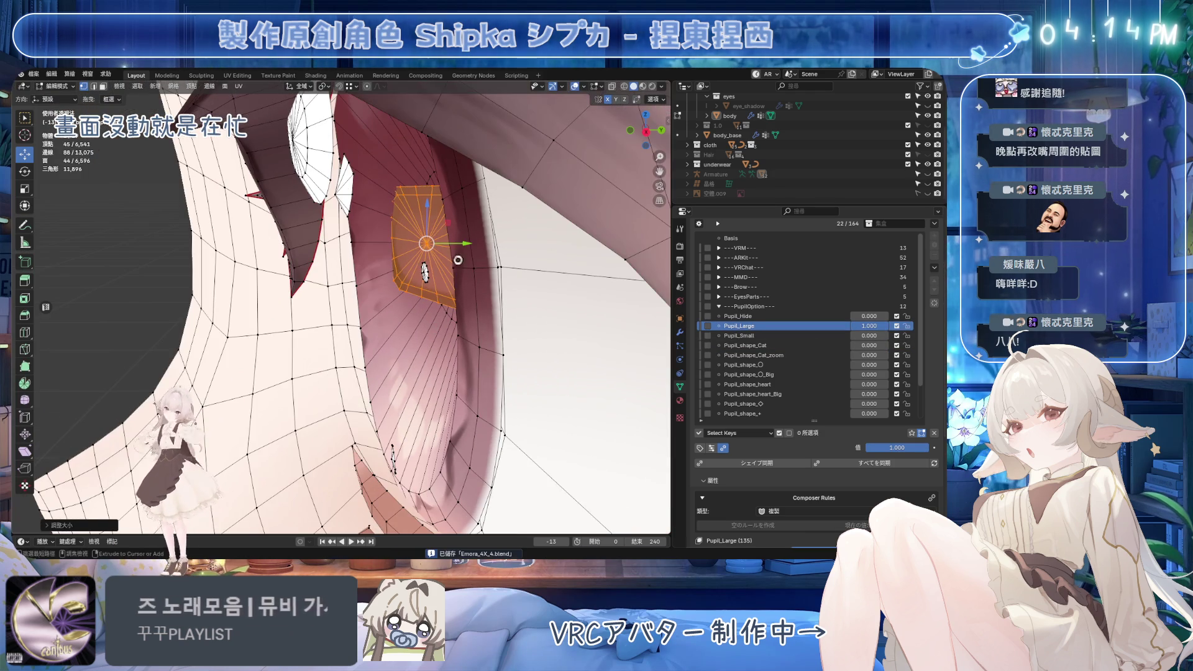
Switch the transform orientation to Normal and move the pupil along its normal axis
left_click(303, 87)
left_click(277, 136)
middle_click_drag(403, 251, 429, 252)
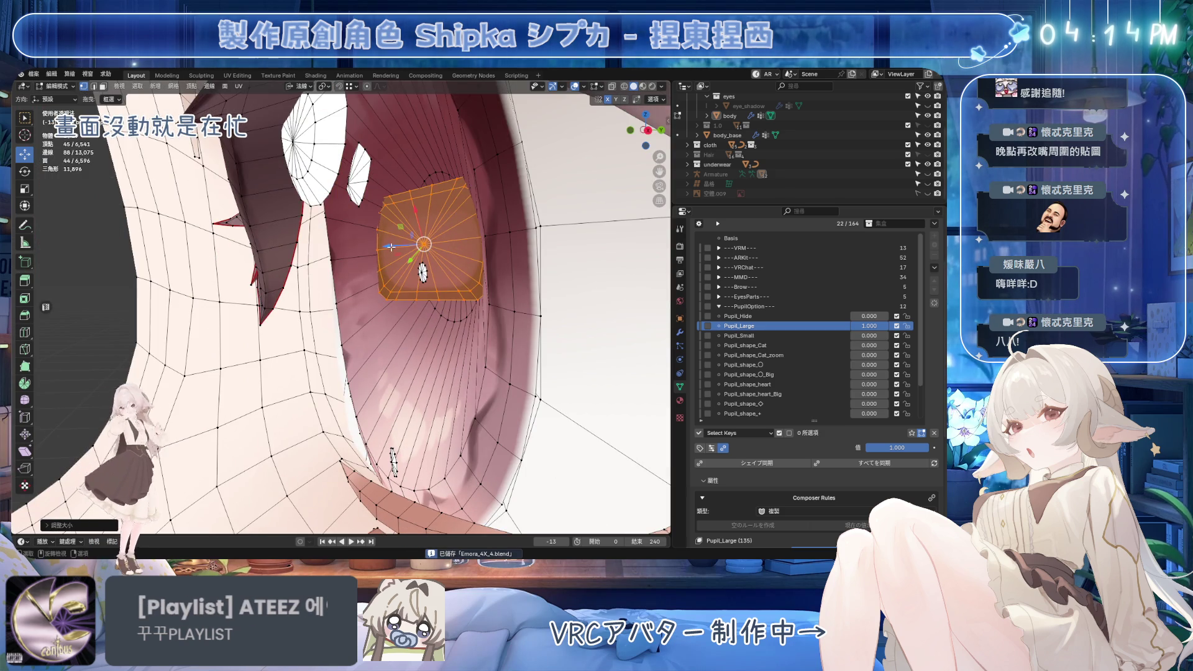
key("g")
key("z")
left_click(283, 247)
middle_click_drag(283, 247, 507, 261)
Select the inner pupil disc, cancel a stray move, and slide the pupil slightly right
left_click(510, 235)
key("ctrl+l")
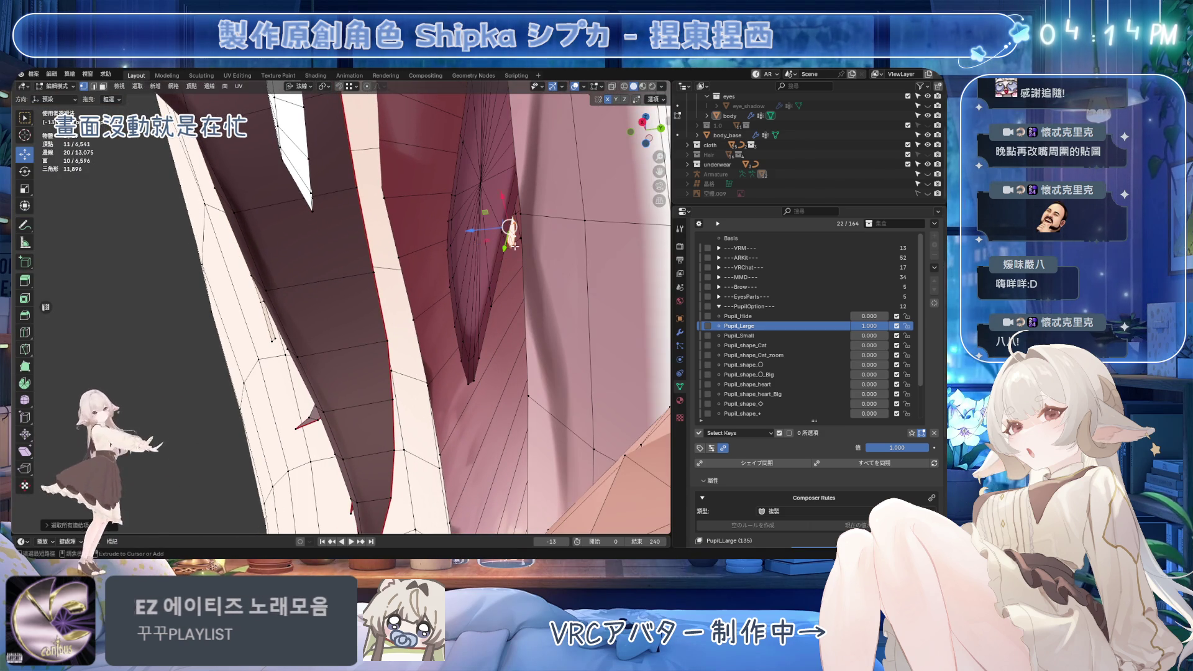
key("g")
key("z")
key("Escape")
key("ctrl+z")
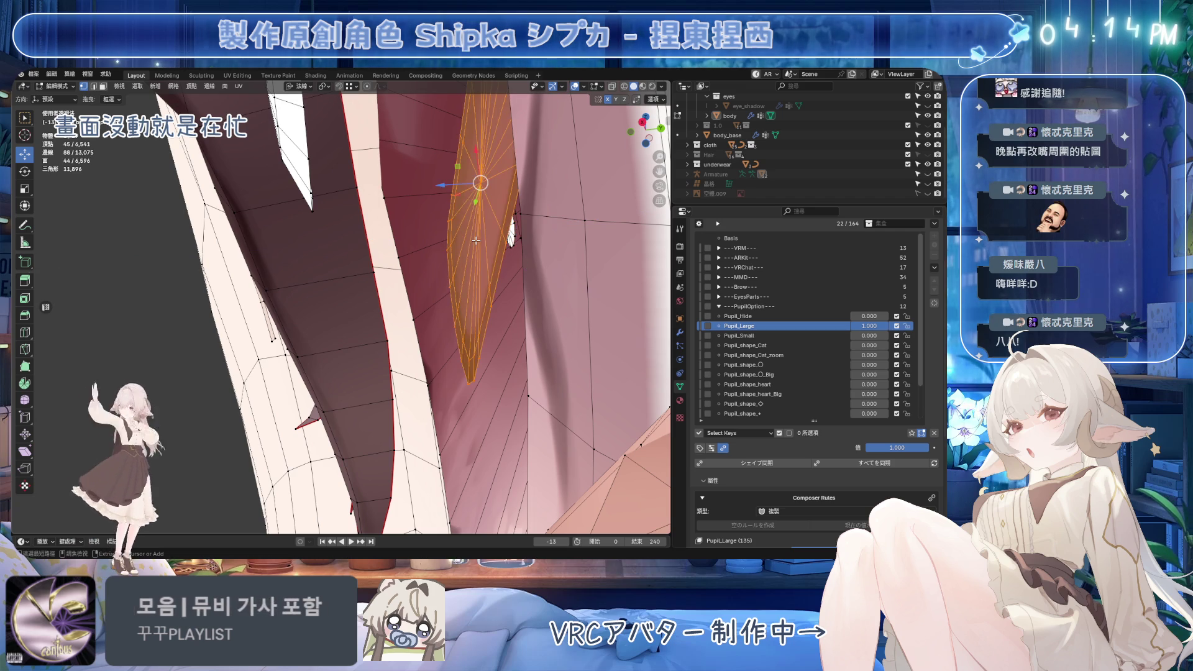
left_click_drag(476, 241, 495, 241)
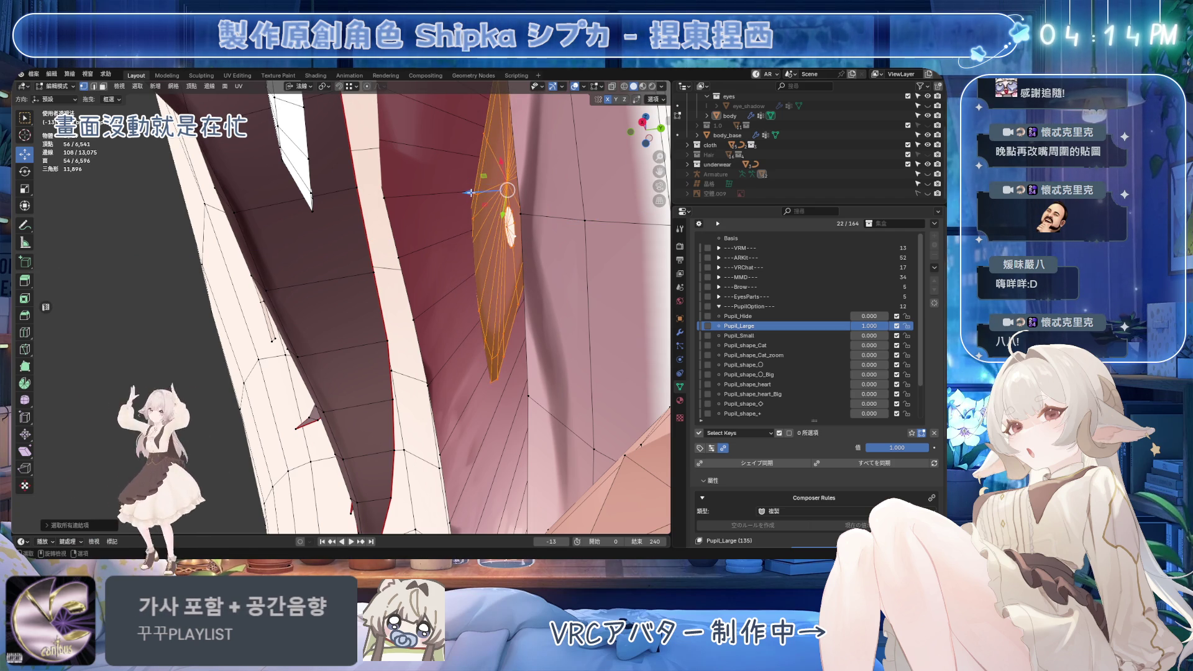
key("KP_Decimal")
Select the whole linked pupil mesh, frame it, and scale it larger
mouse_move(491, 214)
middle_mouse_down()
mouse_move(510, 235)
mouse_move(444, 360)
middle_mouse_up()
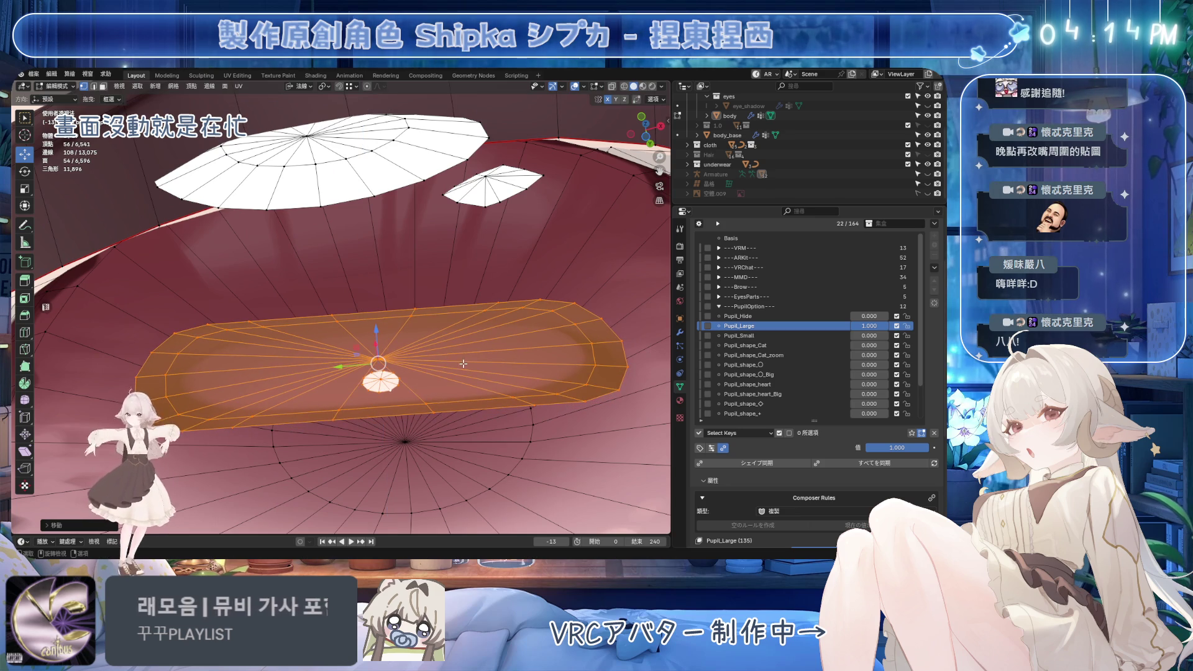
key("ctrl+l")
key("KP_Decimal")
mouse_move(493, 318)
middle_mouse_down()
mouse_move(479, 323)
mouse_move(497, 320)
middle_mouse_up()
key("s")
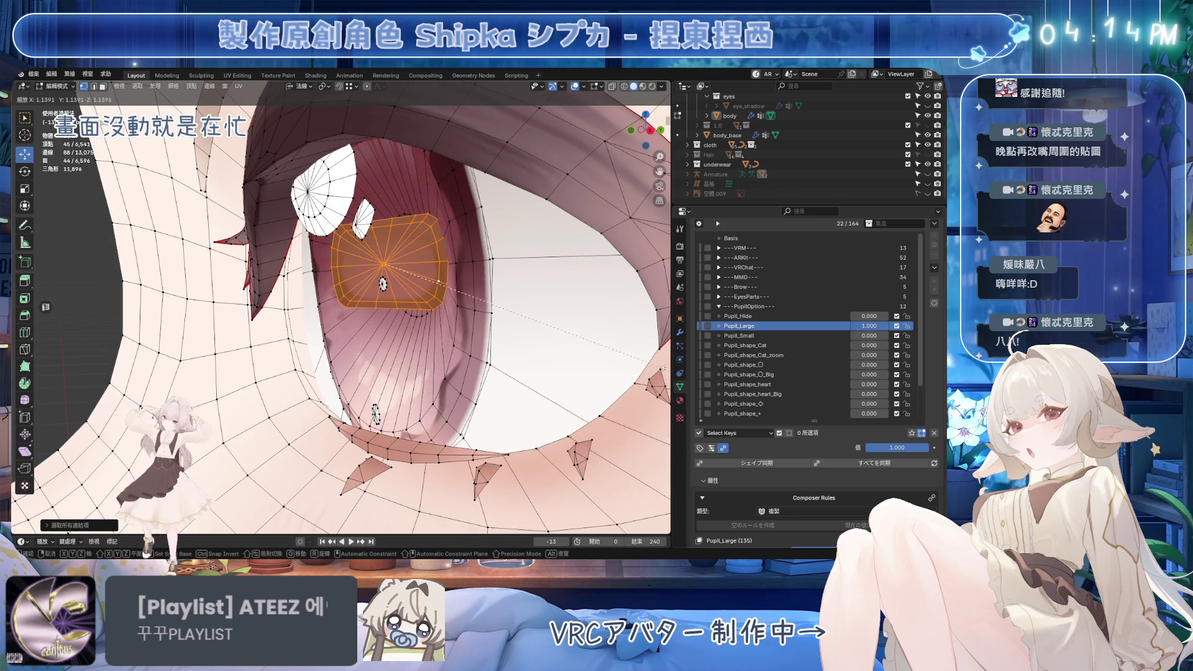
left_click(669, 367)
Return to object mode with a front view of the head
middle_click_drag(670, 366, 517, 369)
scroll(517, 369, "down", 8)
key("KP_1")
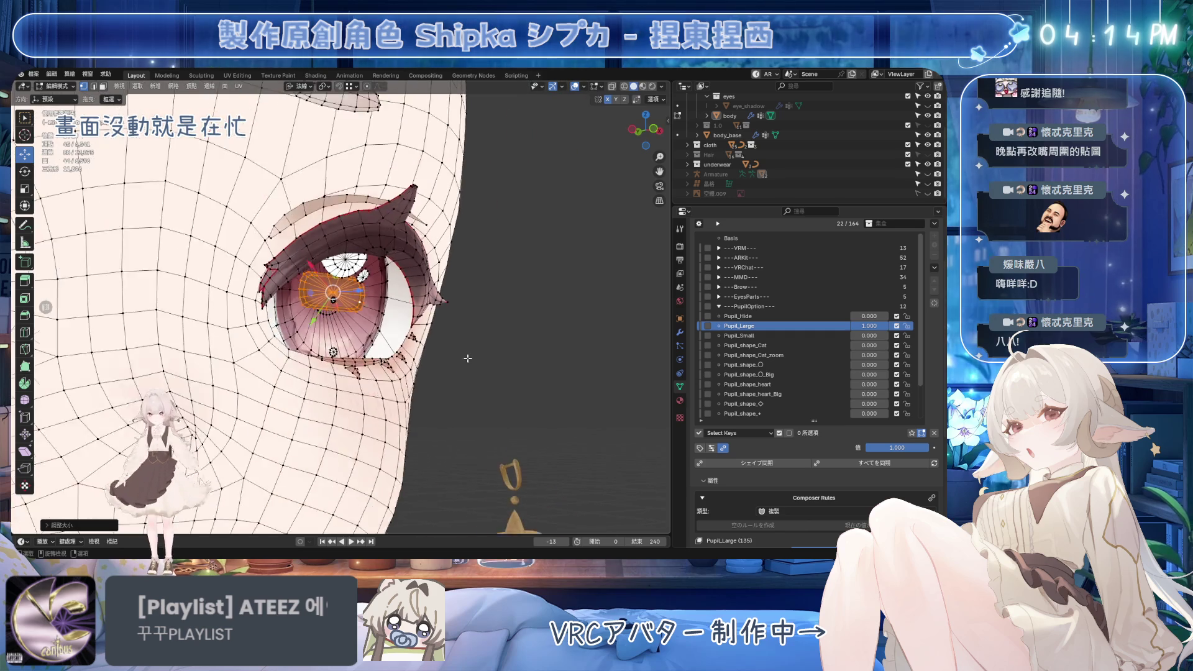
key("Tab")
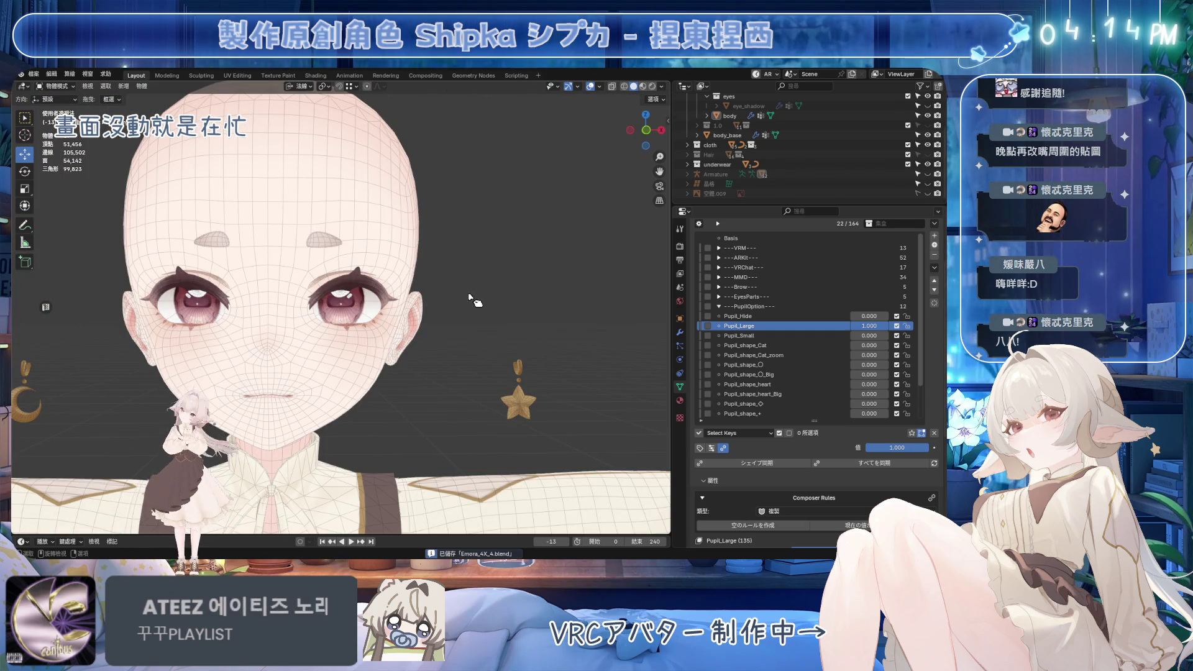
Hide the overlays and preview Pupil_Large at lower strengths for smaller pupils
scroll(470, 296, "up", 5)
mouse_move(870, 330)
left_mouse_down()
mouse_move(836, 330)
mouse_move(861, 339)
left_mouse_up()
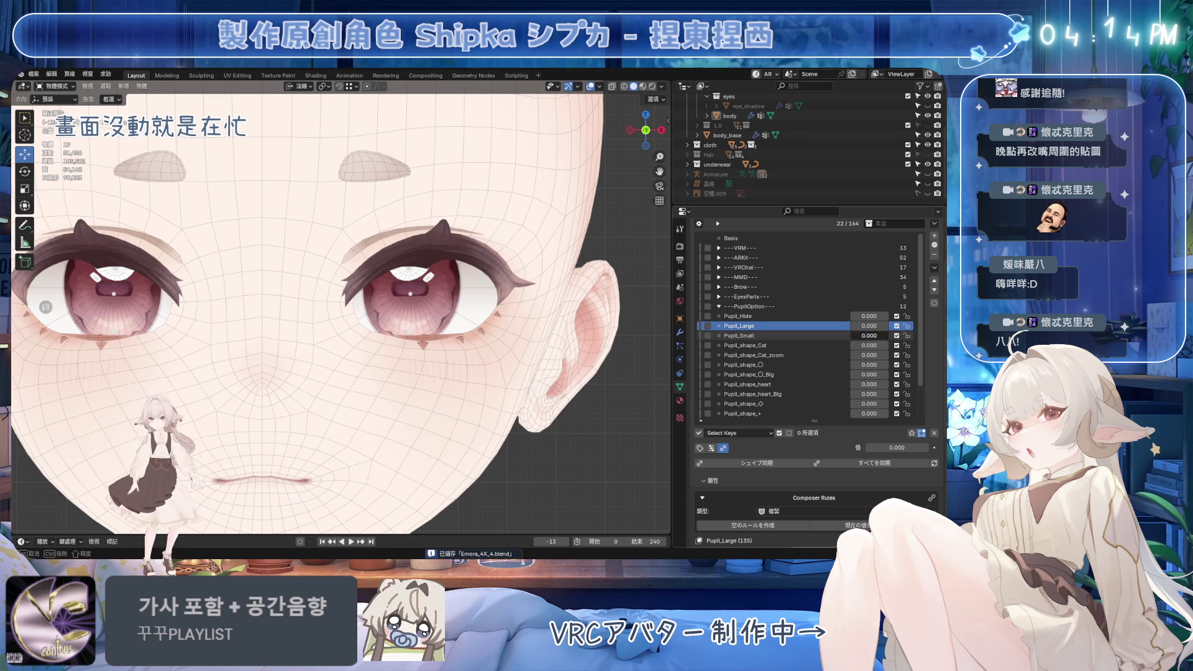
key("ctrl+z")
scroll(558, 302, "down", 4)
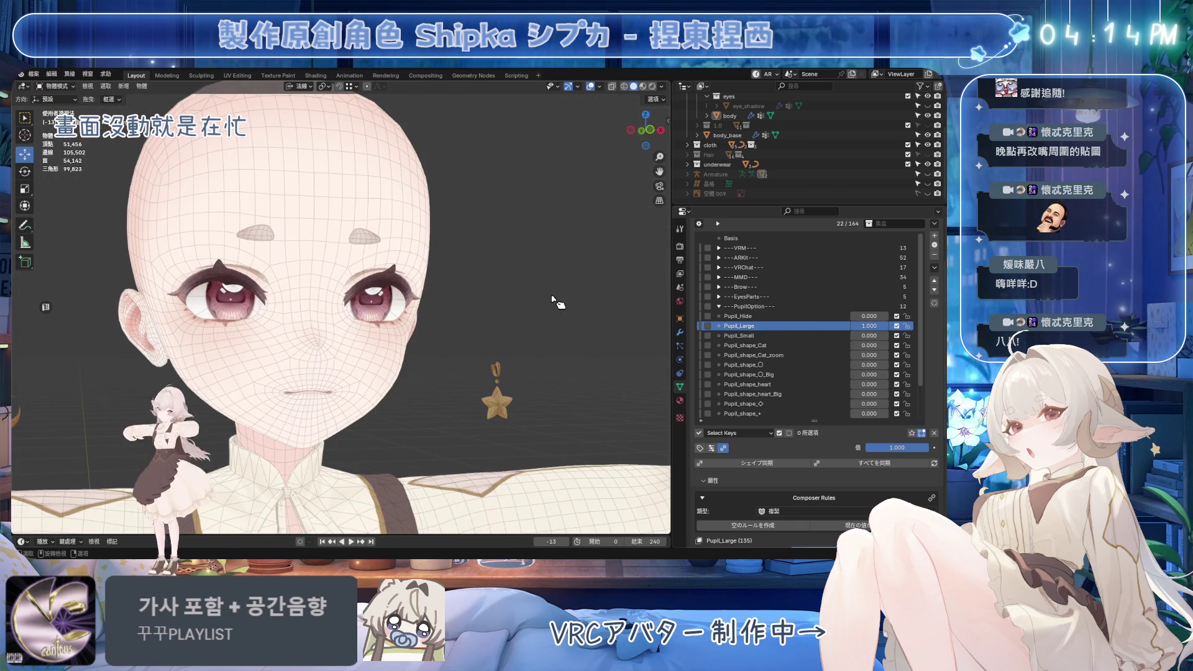
left_click(591, 87)
left_click_drag(870, 326, 820, 325)
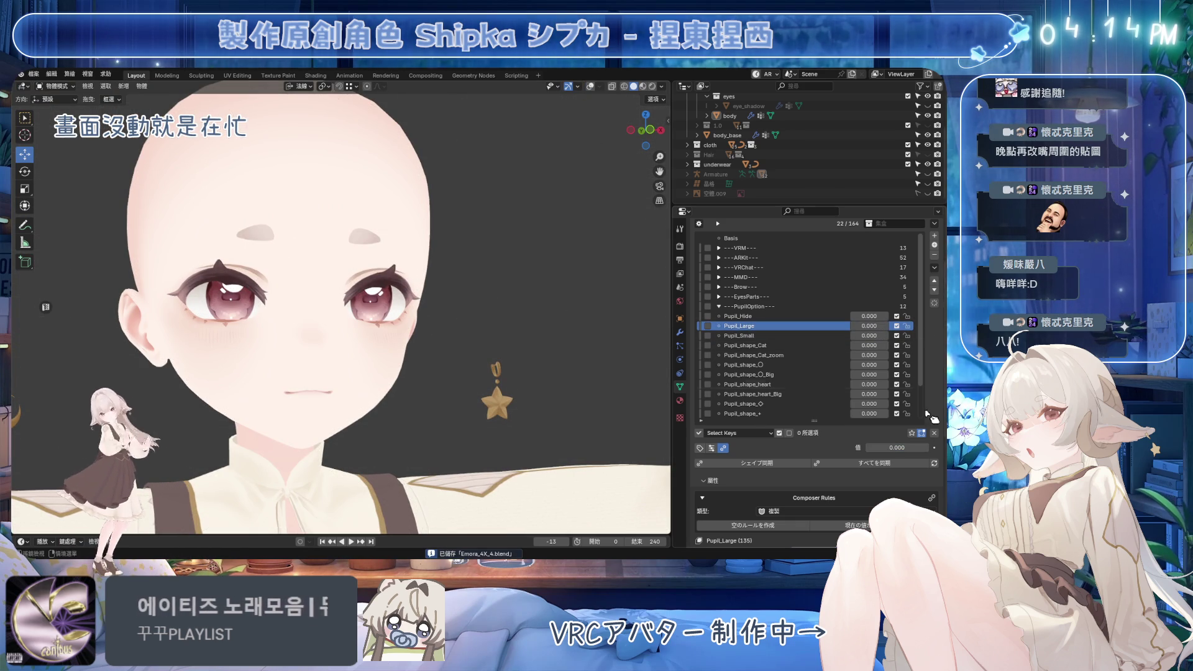
Set Pupil_shape_〇_Big to full and inspect the big circle pupils from the side
left_click_drag(870, 365, 883, 375)
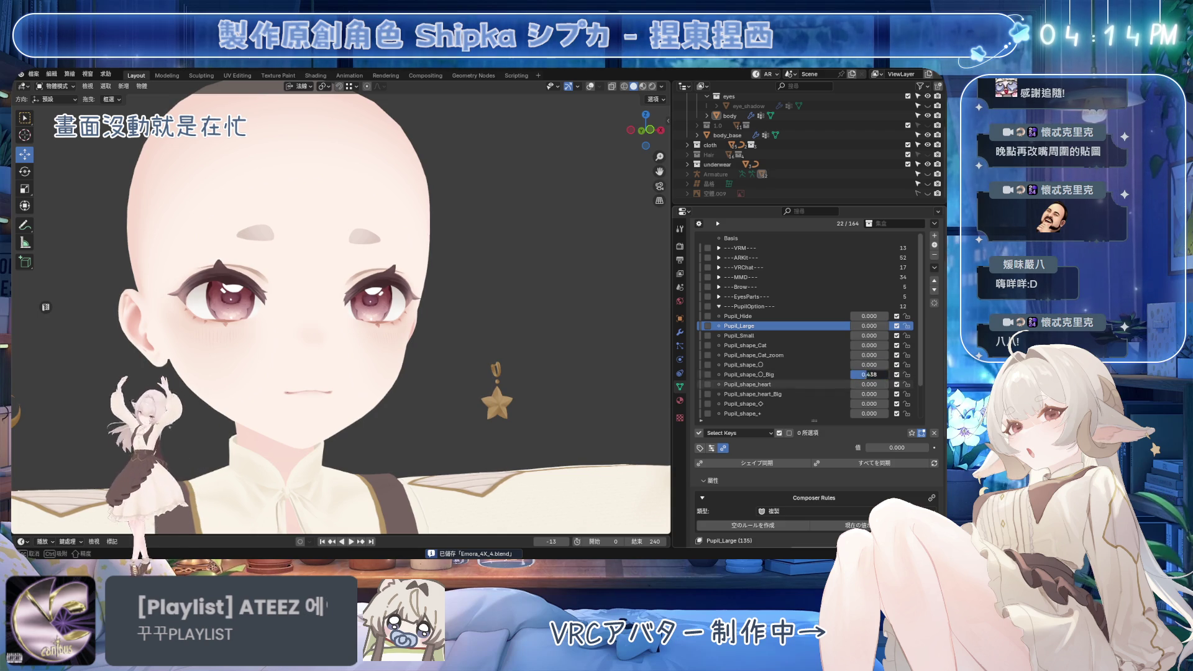
left_click(786, 375)
scroll(606, 367, "up", 5)
middle_click_drag(559, 363, 472, 358)
scroll(463, 350, "up", 2)
left_click(587, 86)
middle_click_drag(497, 298, 483, 298)
scroll(483, 297, "down", 1)
scroll(487, 303, "down", 4)
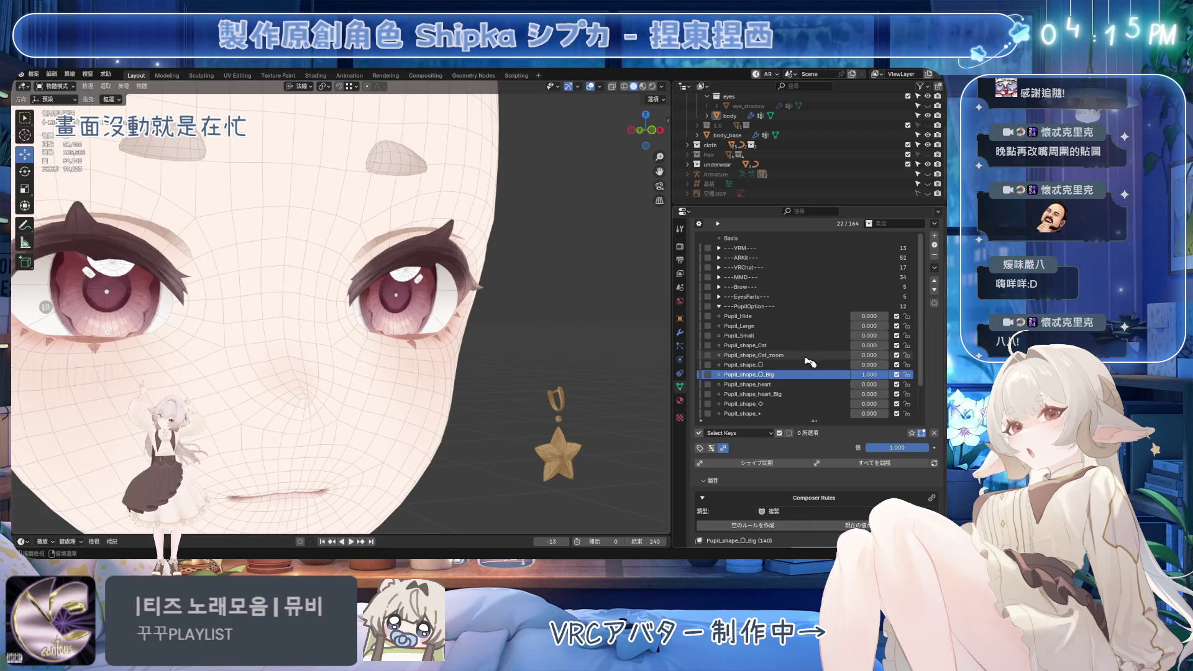
Try the Pupil_shape_heart pupils, turn them back off, and save
mouse_move(869, 374)
left_mouse_down()
mouse_move(852, 374)
mouse_move(889, 384)
mouse_move(851, 384)
left_mouse_up()
key("ctrl+s")
middle_click_drag(528, 320, 521, 323)
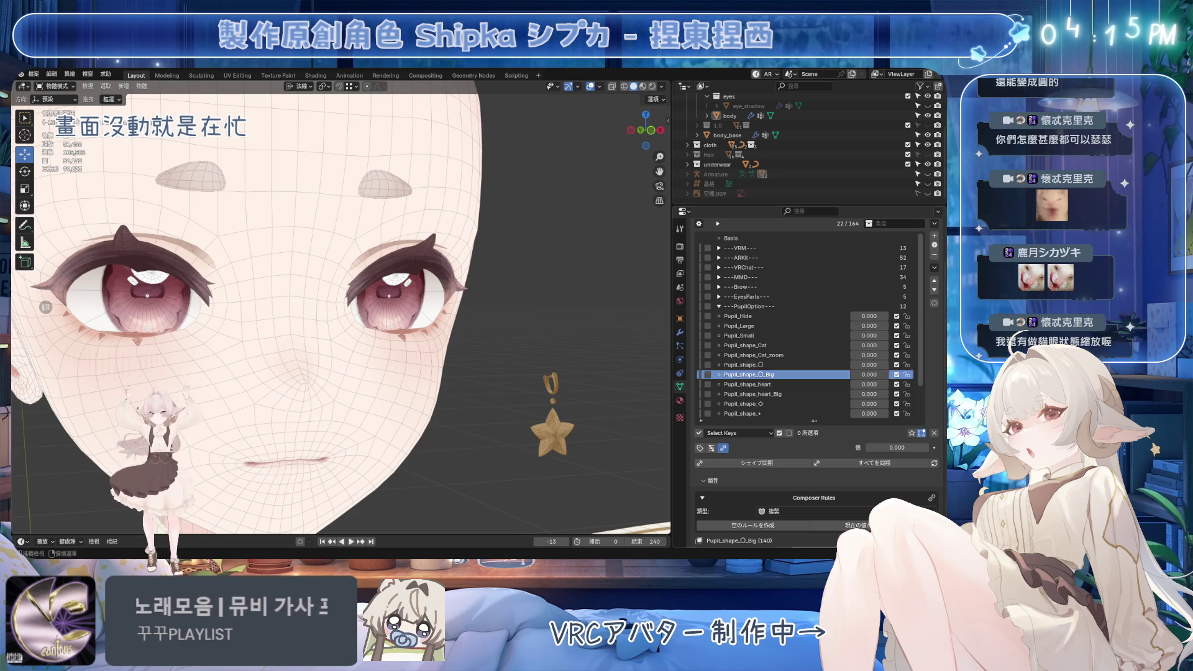
key("ctrl+s")
Try Pupil_shape_Cat and Pupil_shape_Cat_zoom at several strengths, then clear all shape keys to zero
left_click_drag(869, 345, 617, 194)
left_click(591, 86)
scroll(609, 155, "down", 3)
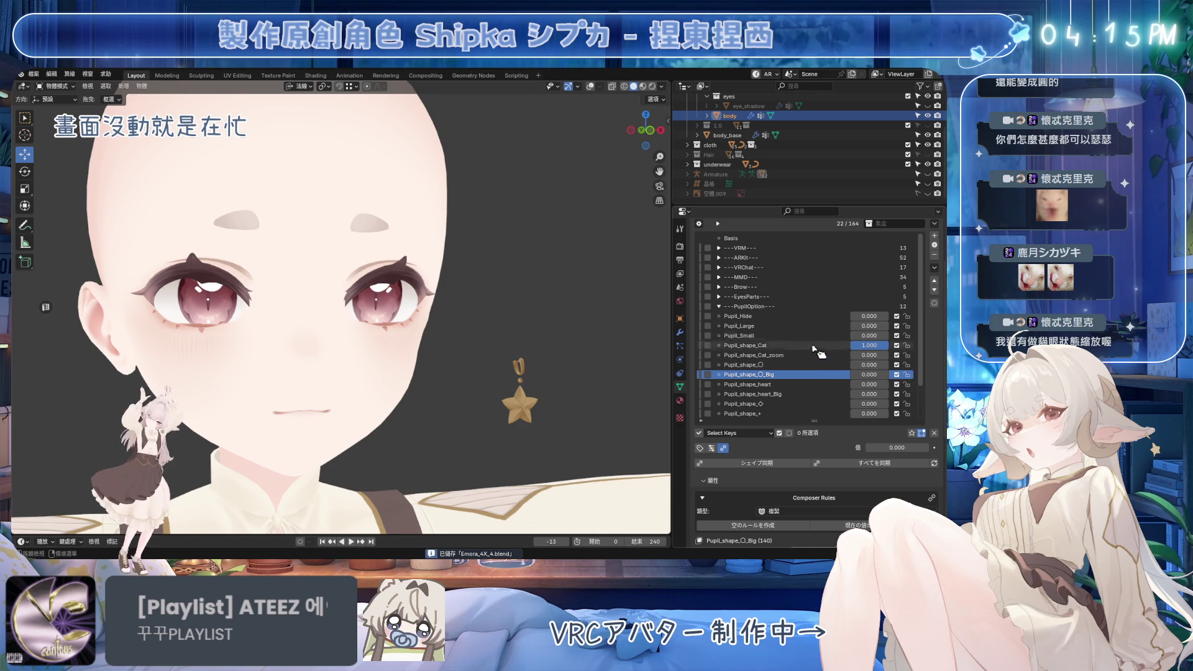
left_click_drag(867, 356, 919, 356)
middle_click_drag(435, 320, 509, 310)
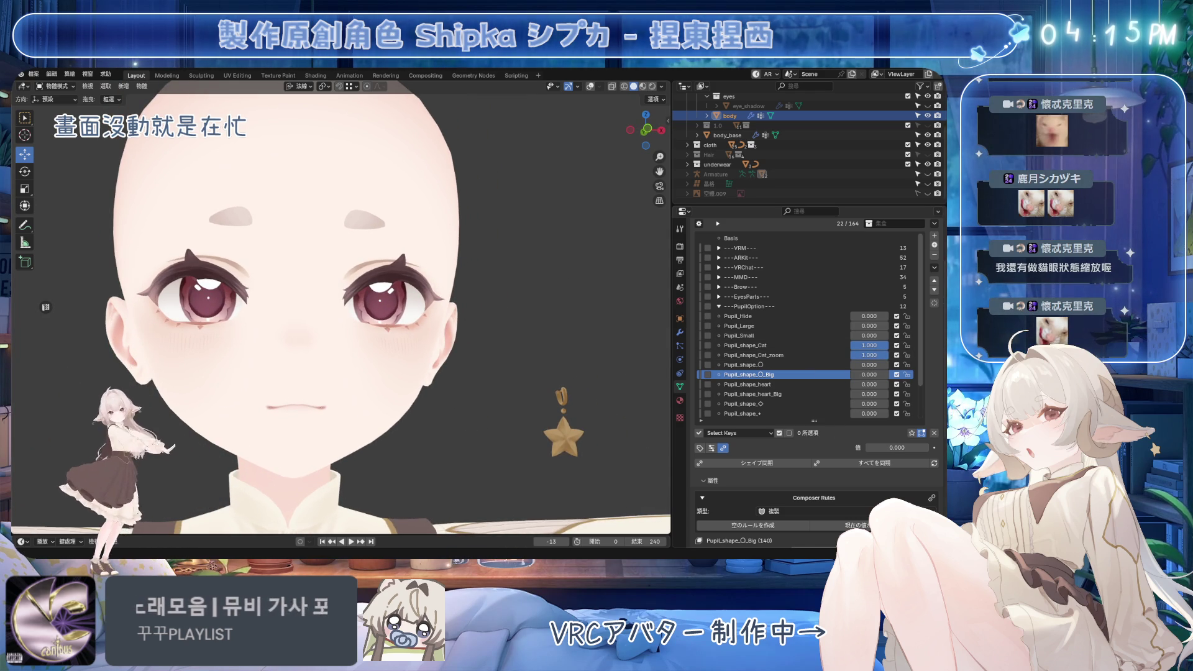
mouse_move(869, 355)
left_mouse_down()
mouse_move(855, 355)
mouse_move(882, 355)
left_mouse_up()
mouse_move(497, 323)
middle_mouse_down()
mouse_move(435, 323)
mouse_move(610, 333)
mouse_move(530, 347)
mouse_move(559, 336)
middle_mouse_up()
mouse_move(879, 357)
left_mouse_down()
mouse_move(867, 357)
mouse_move(895, 355)
mouse_move(922, 401)
left_mouse_up()
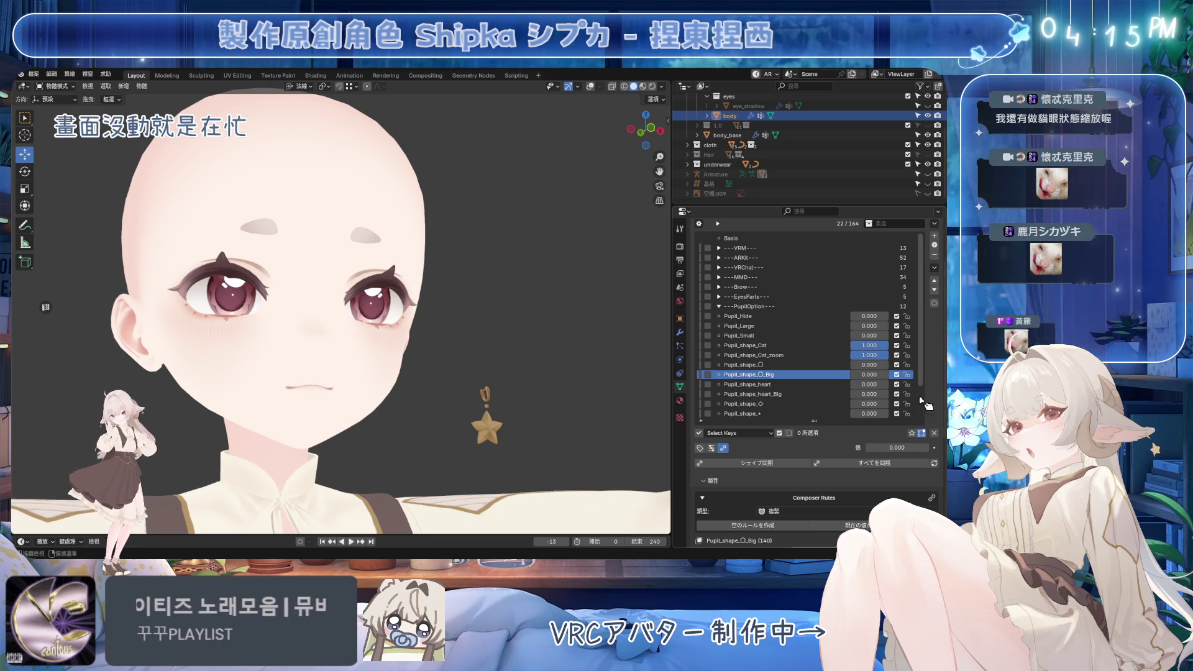
left_click(934, 433)
key("KP_1")
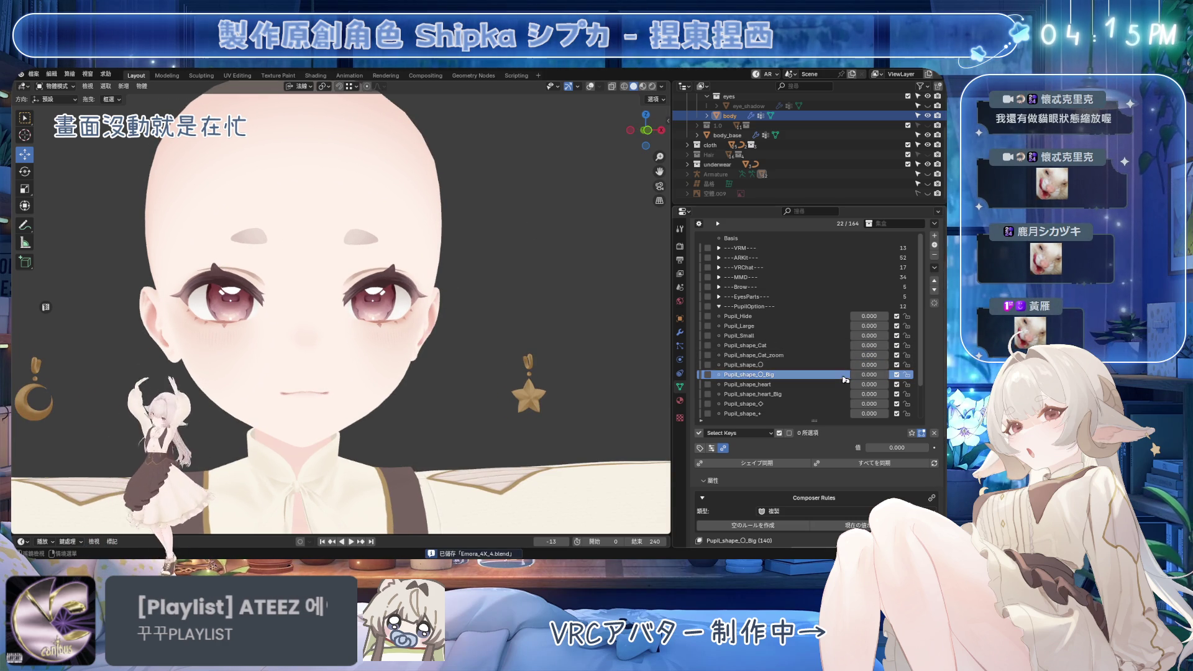
Set Pupil_shape_heart_Big to 1.000, make it the active shape key, and enter Edit Mode
left_click_drag(865, 384, 895, 384)
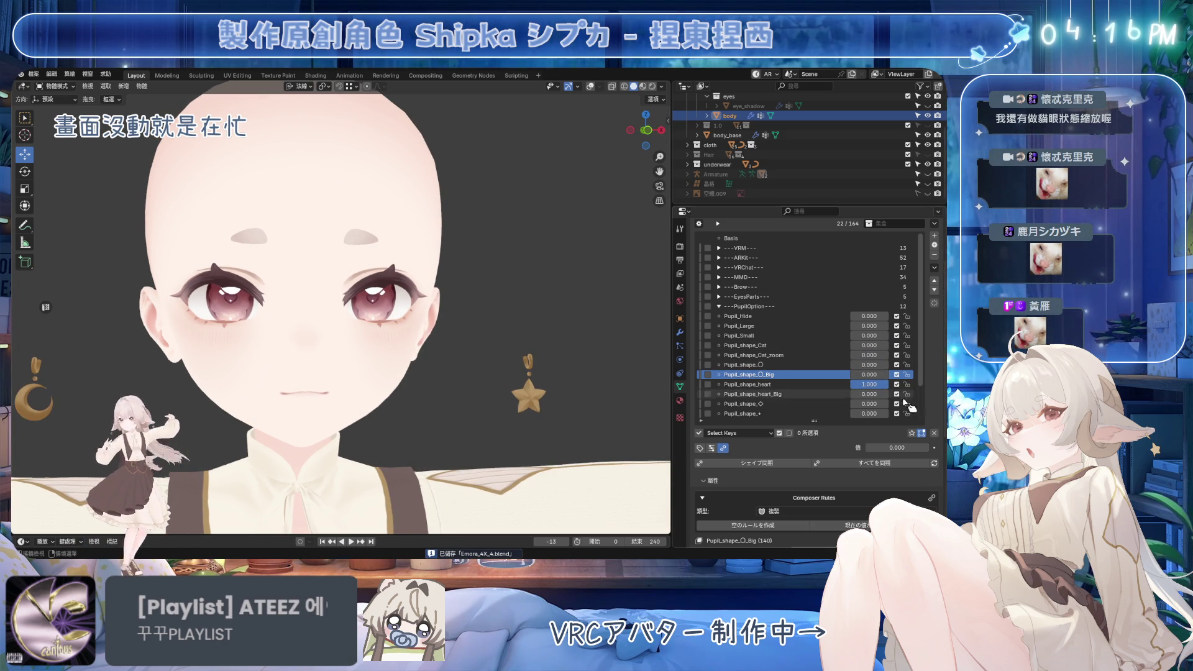
left_click(936, 434)
left_click_drag(870, 394, 889, 394)
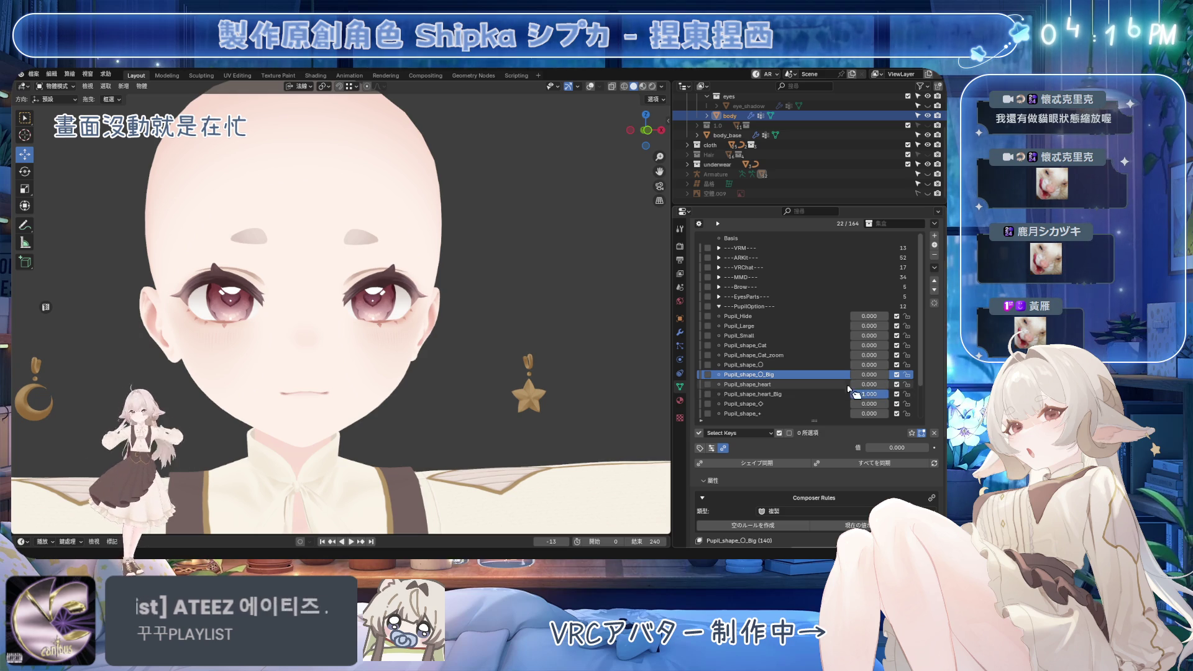
middle_click_drag(373, 310, 432, 334)
scroll(432, 334, "up", 5)
scroll(433, 334, "up", 2)
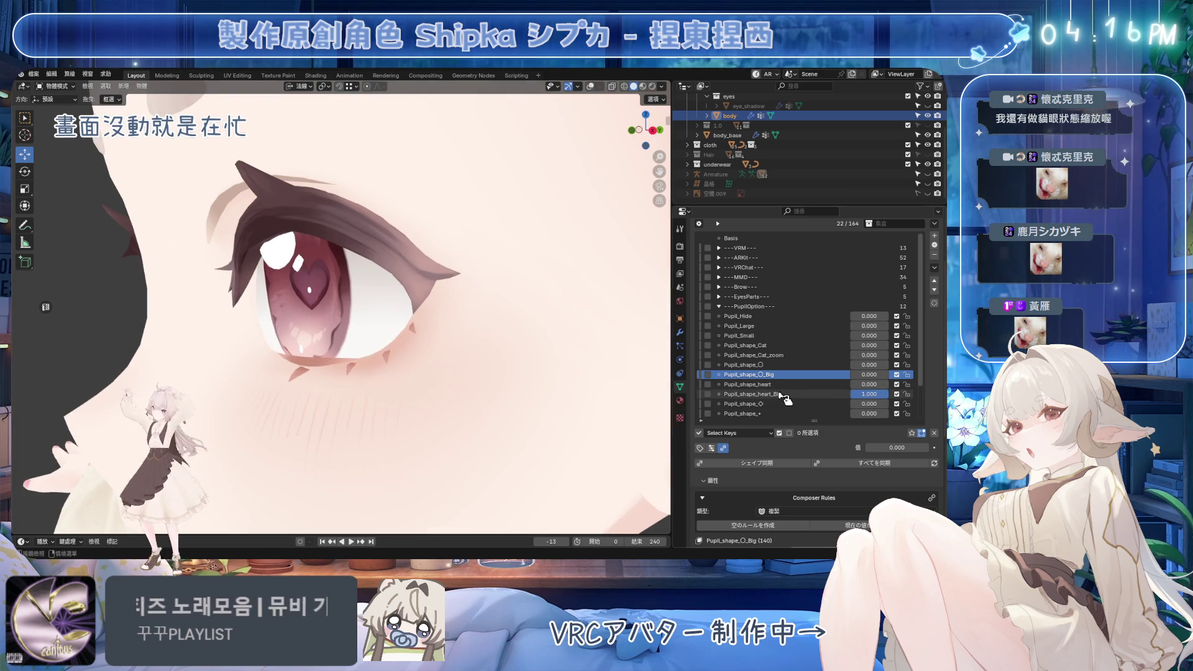
left_click(783, 394)
scroll(367, 212, "up", 4)
key("Tab")
mouse_move(564, 98)
middle_mouse_down()
mouse_move(516, 168)
mouse_move(472, 186)
middle_mouse_up()
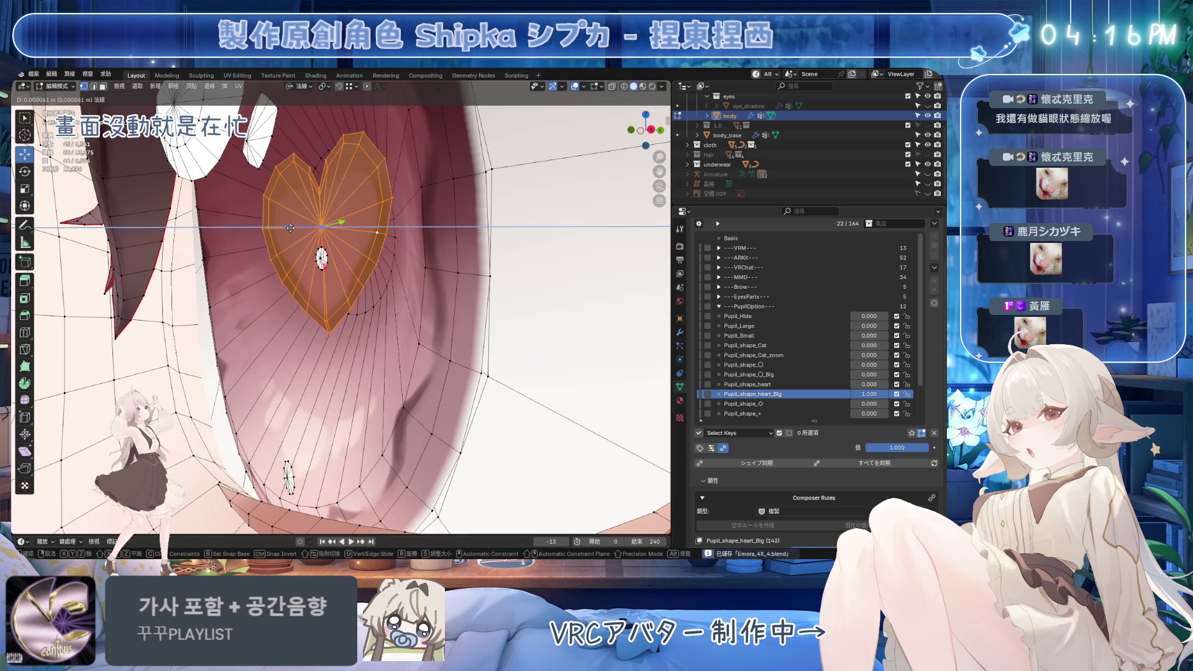
Scale the heart pupil up to about 1.1
key("s")
mouse_move(348, 261)
middle_mouse_down()
mouse_move(395, 276)
mouse_move(448, 348)
mouse_move(452, 375)
mouse_move(372, 280)
mouse_move(307, 226)
mouse_move(439, 346)
mouse_move(412, 329)
middle_mouse_up()
left_click(438, 285)
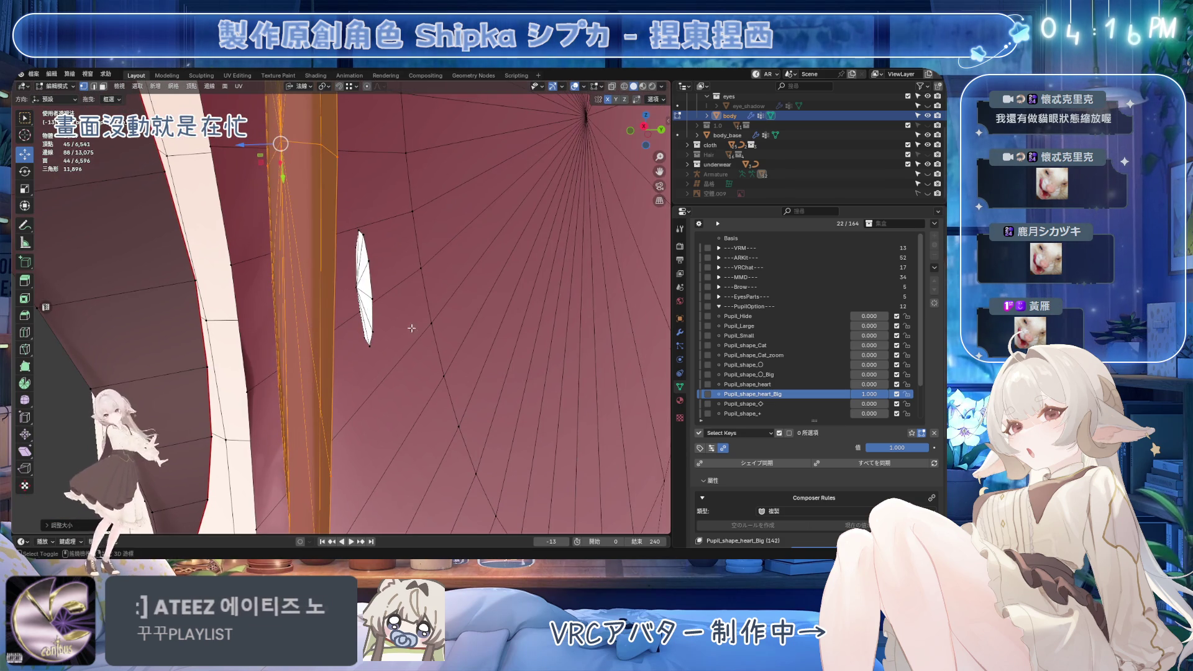
Move one eye vertex within the surface plane, then along its normal
left_click(371, 298)
key("g")
key("shift+x")
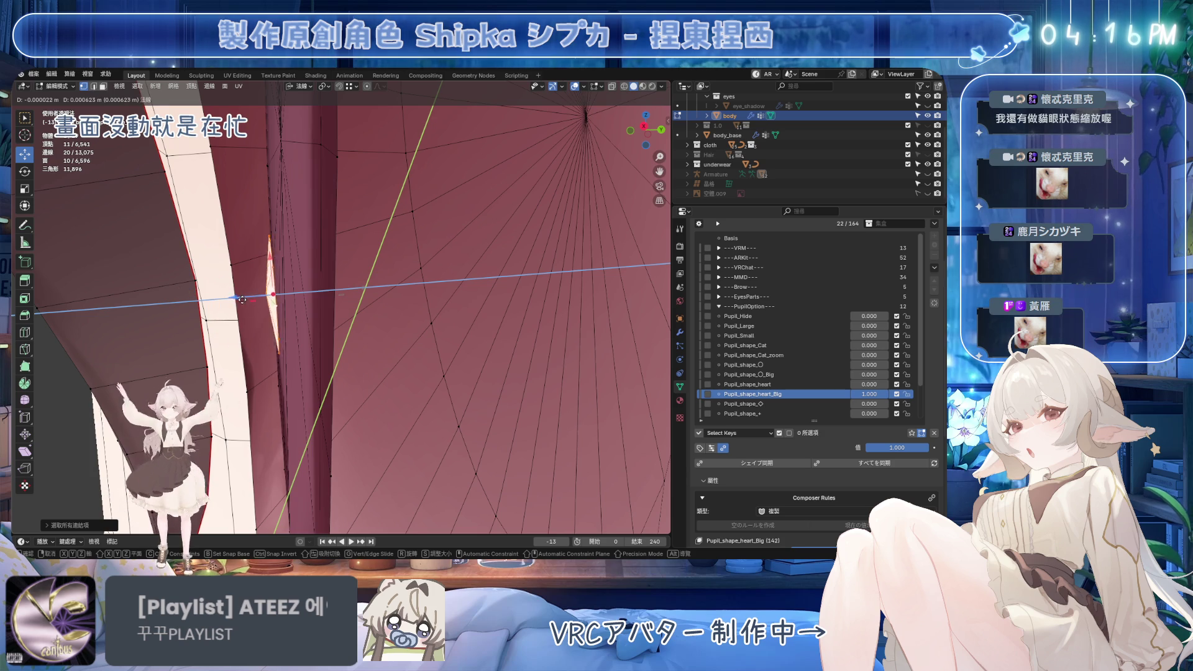
left_click(230, 297)
key("g")
key("z")
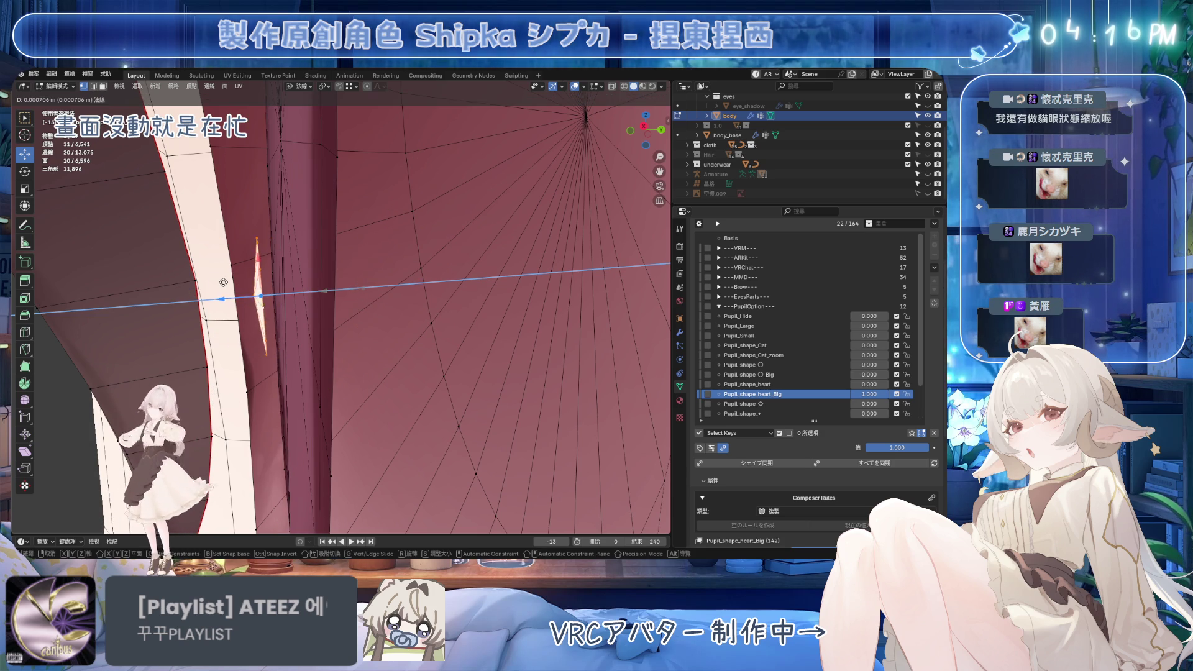
left_click(205, 281)
Return to object mode with a front view of the face
scroll(403, 315, "down", 10)
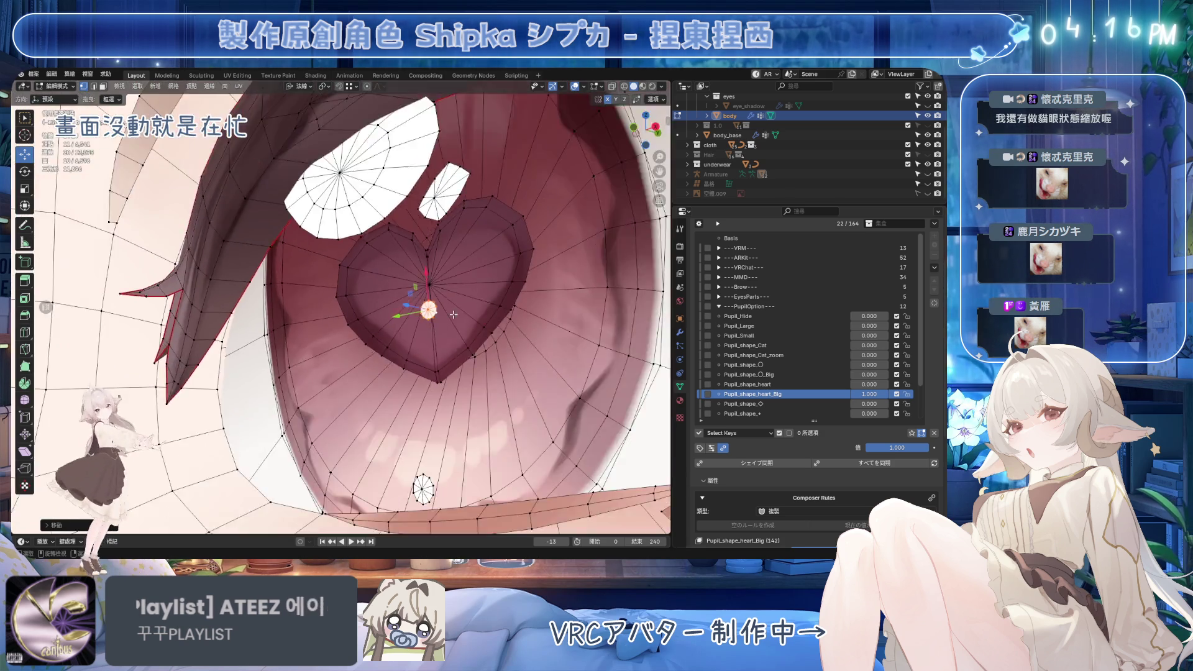
key("Tab")
key("KP_1")
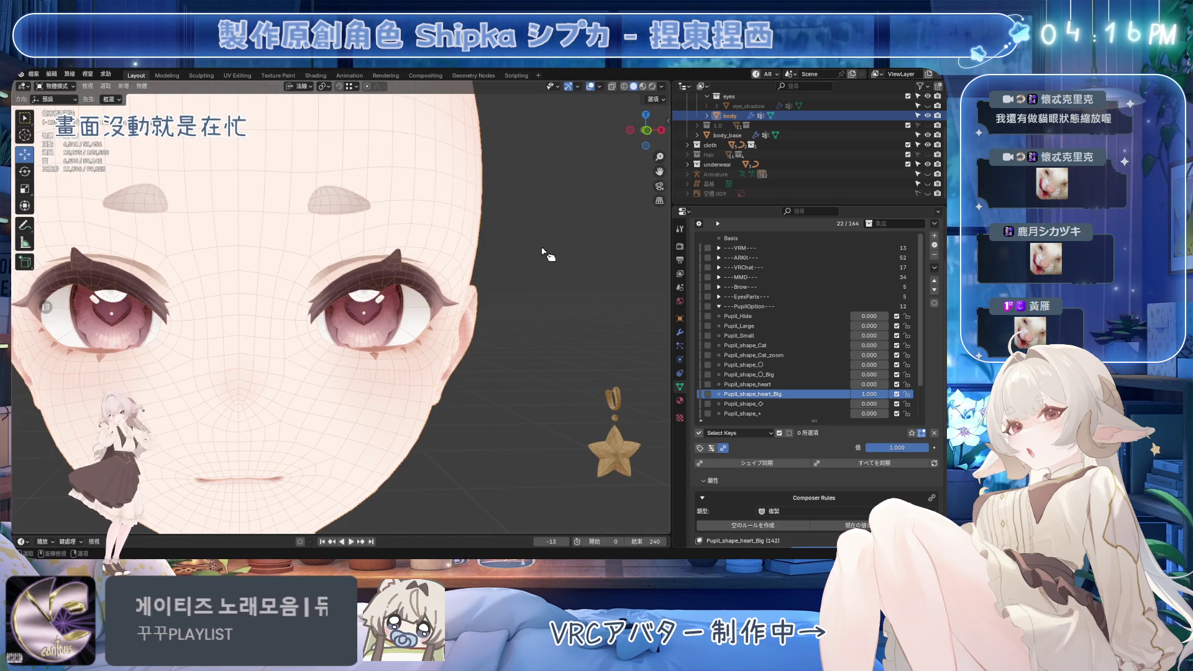
Set Pupil_shape_heart_Big back to 0
left_click(546, 257)
middle_click_drag(546, 257, 548, 237)
mouse_move(647, 261)
middle_mouse_down()
mouse_move(578, 266)
mouse_move(570, 301)
mouse_move(628, 298)
middle_mouse_up()
left_click_drag(888, 394, 853, 398)
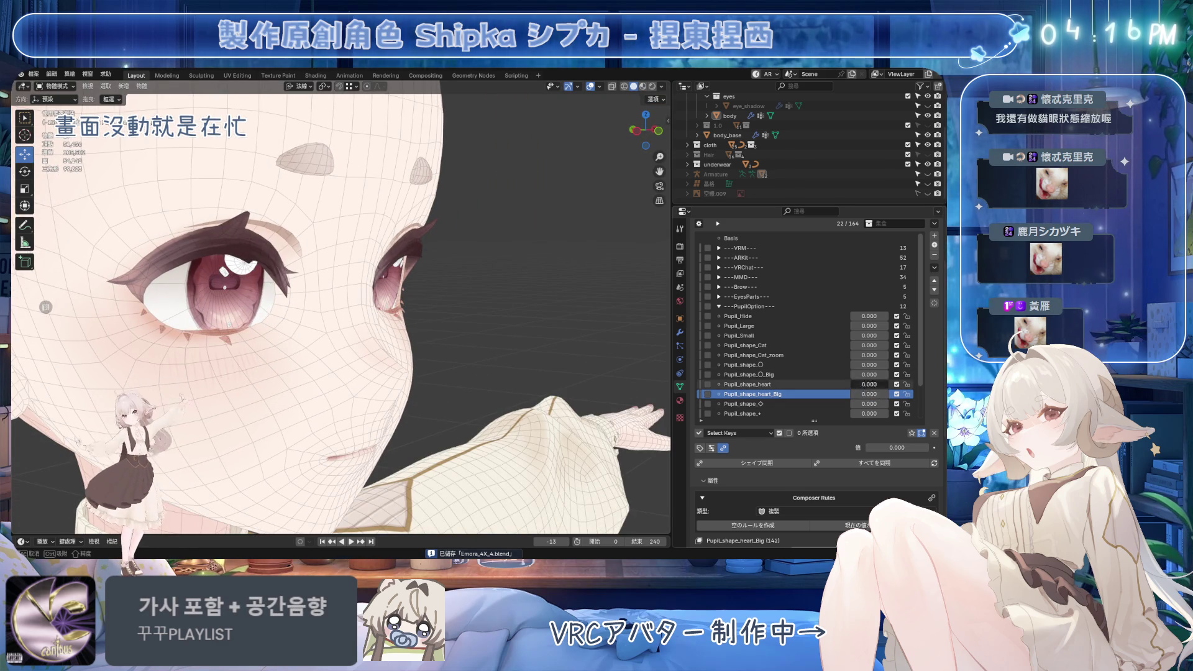
Select Pupil_shape_◇ and raise its value to 1.000
middle_click_drag(411, 348, 478, 348)
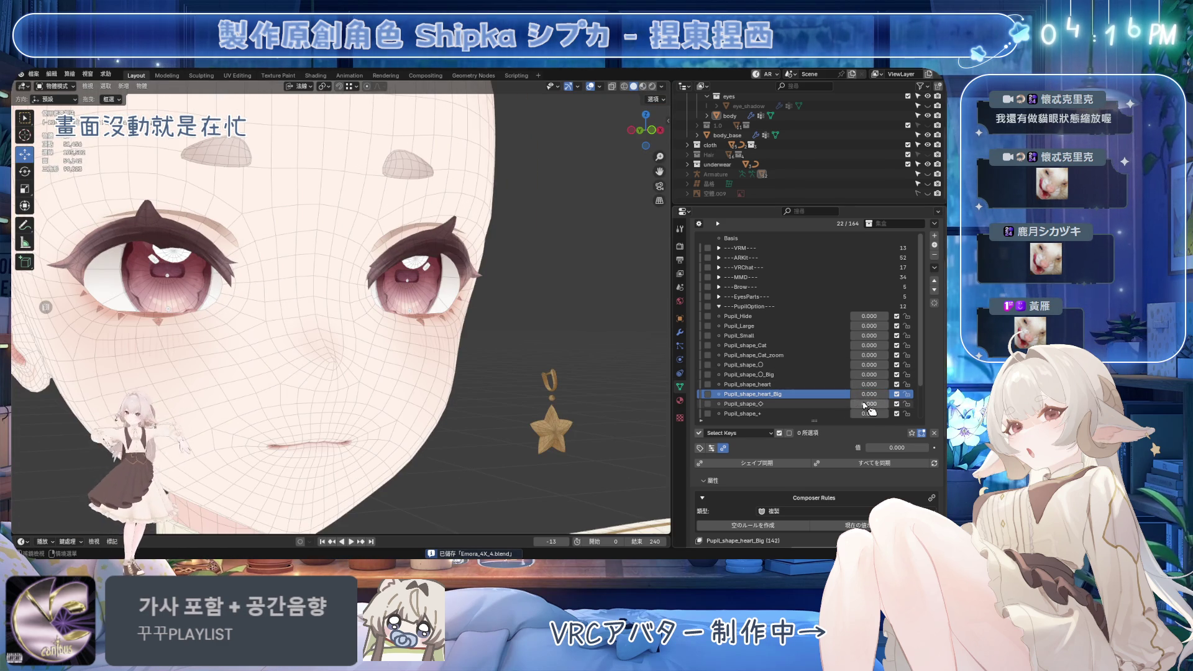
left_click(798, 404)
scroll(835, 406, "down", 2)
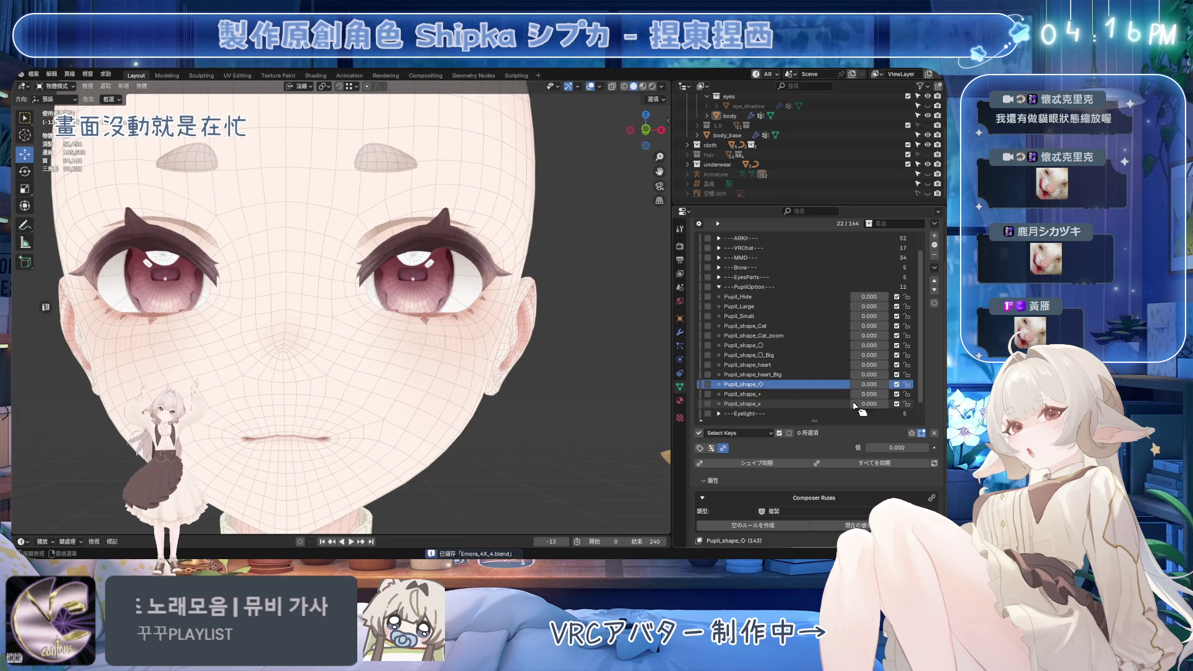
left_click_drag(896, 447, 926, 447)
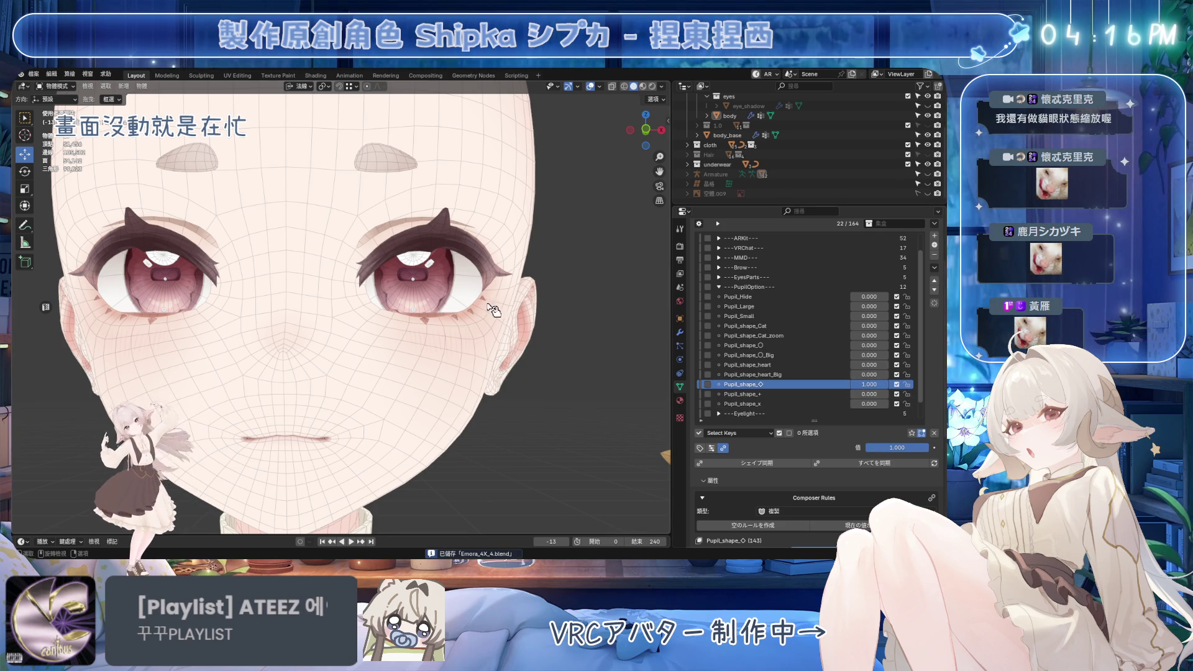
Clear all shape keys, then set Pupil_shape_〇 to 1.000 and Pupil_Small to 0.814
middle_click_drag(429, 323, 460, 326)
middle_click_drag(497, 286, 528, 292)
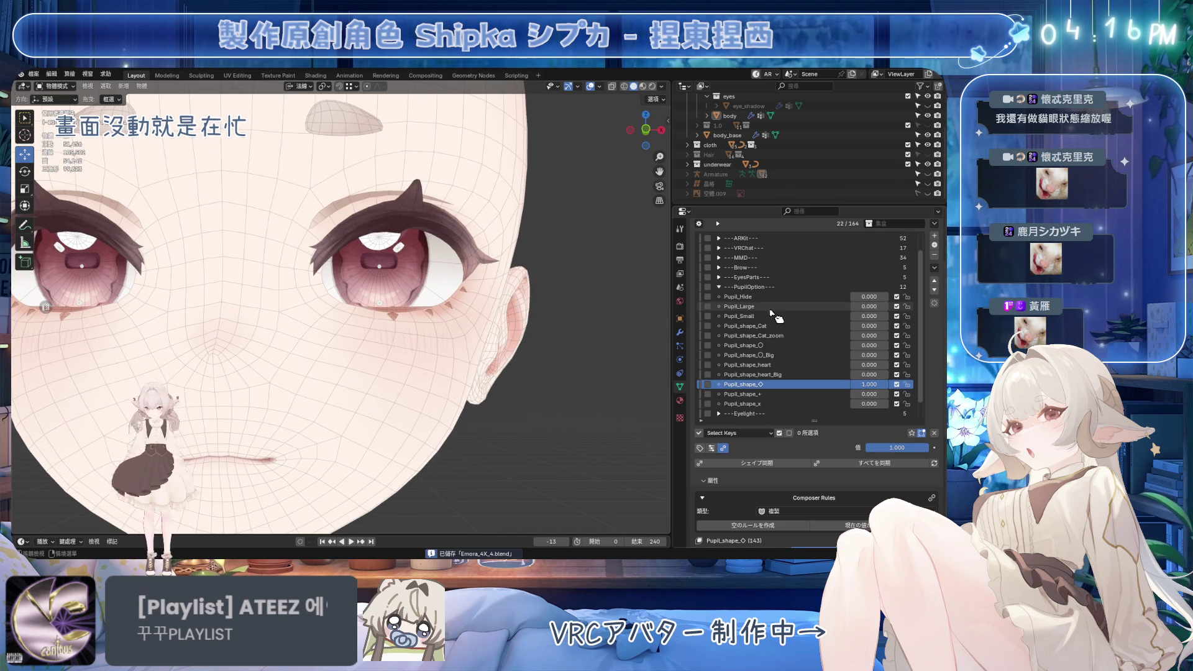
left_click(935, 434)
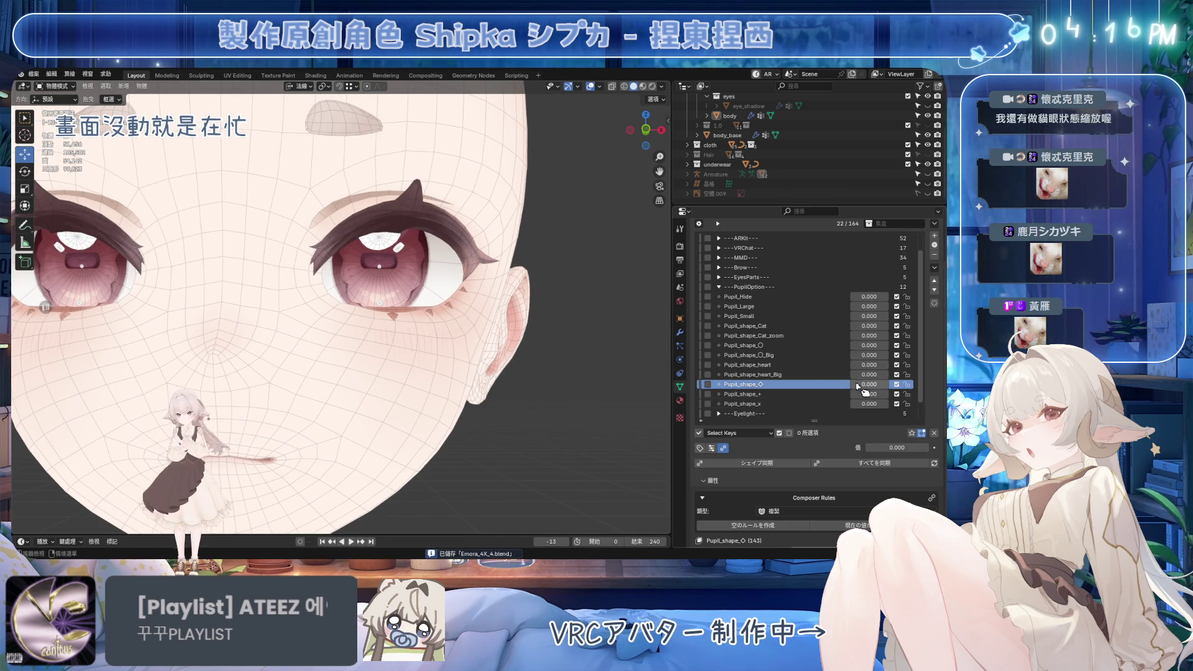
left_click_drag(860, 345, 885, 346)
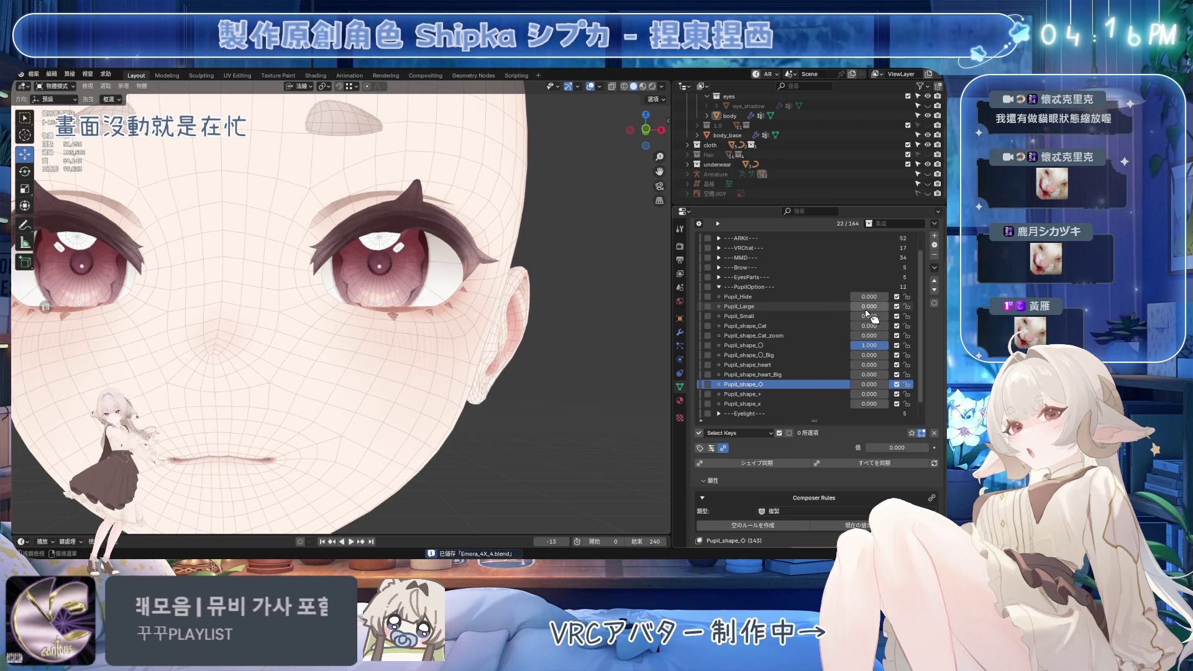
mouse_move(866, 317)
left_mouse_down()
mouse_move(879, 317)
mouse_move(861, 355)
mouse_move(889, 345)
left_mouse_up()
Zoom in to check the smaller round pupils, reframe the whole face, and save
scroll(382, 262, "up", 10)
scroll(550, 359, "down", 5)
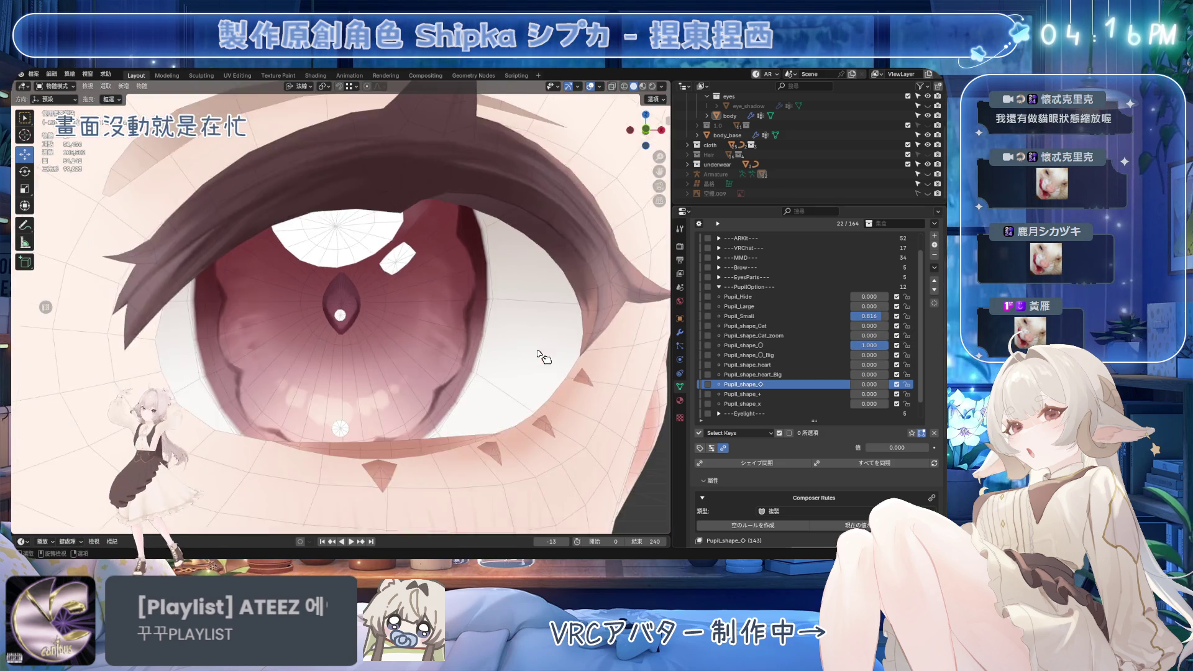
middle_click_drag(515, 357, 659, 342, "shift")
scroll(659, 342, "down", 2)
key("ctrl+s")
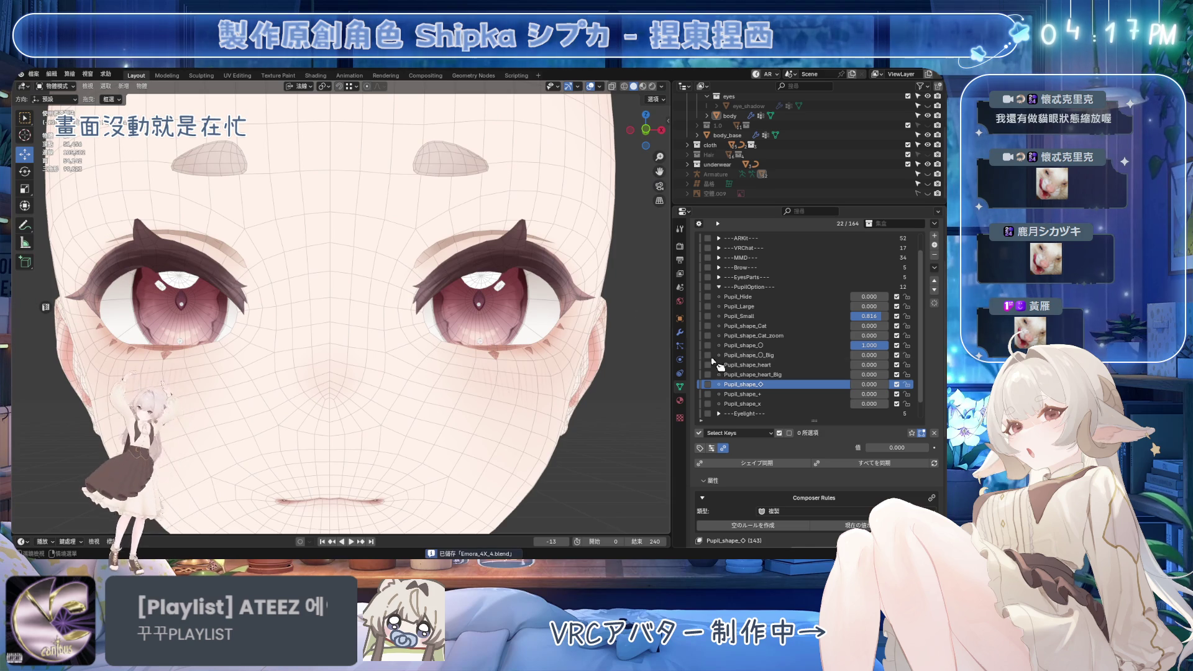
scroll(936, 355, "up", 3)
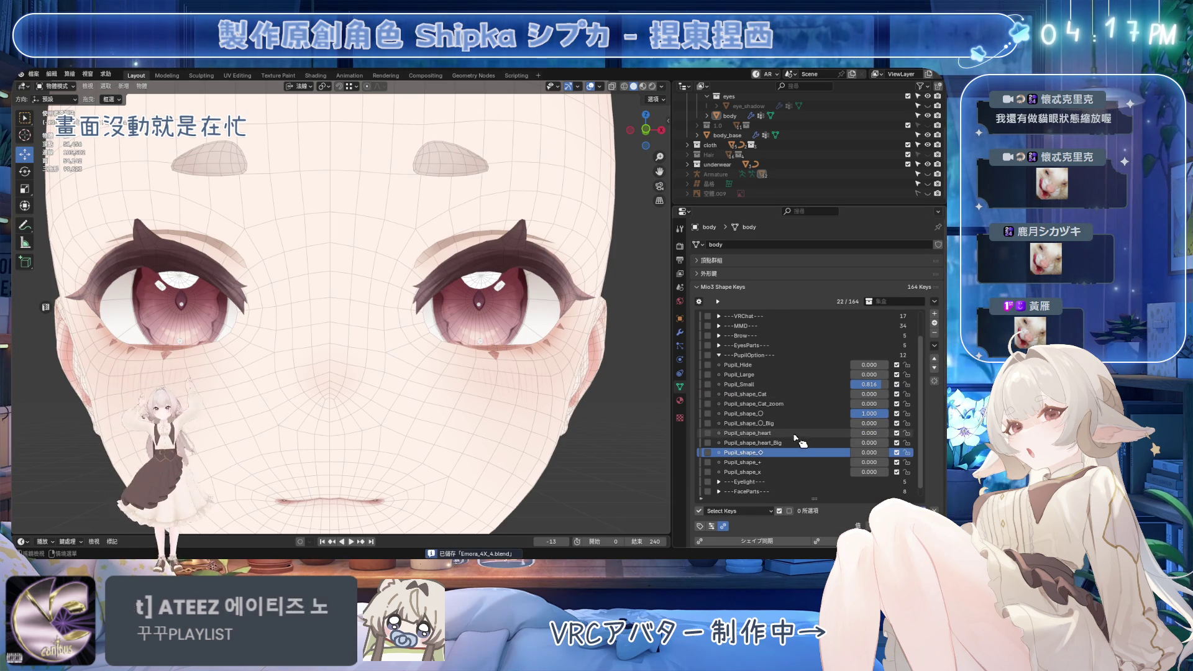
Preview Pupil_Small near full, reset it to zero, and save the file
mouse_move(870, 385)
left_mouse_down()
mouse_move(858, 384)
mouse_move(898, 391)
mouse_move(883, 390)
left_mouse_up()
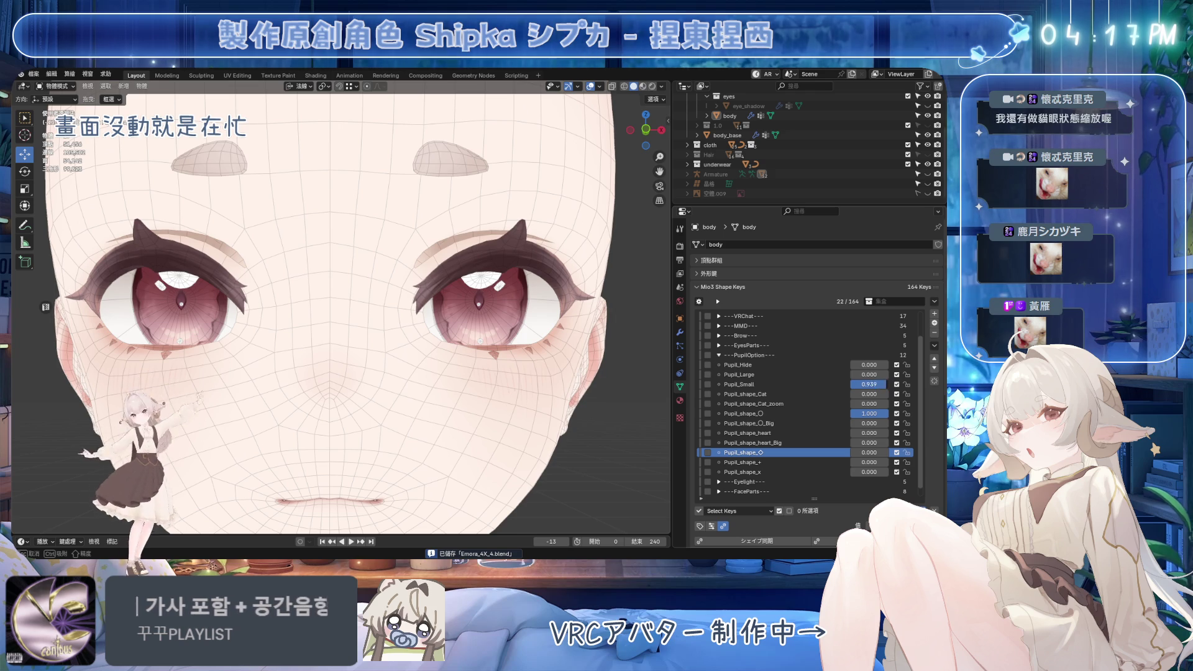
scroll(609, 335, "up", 8)
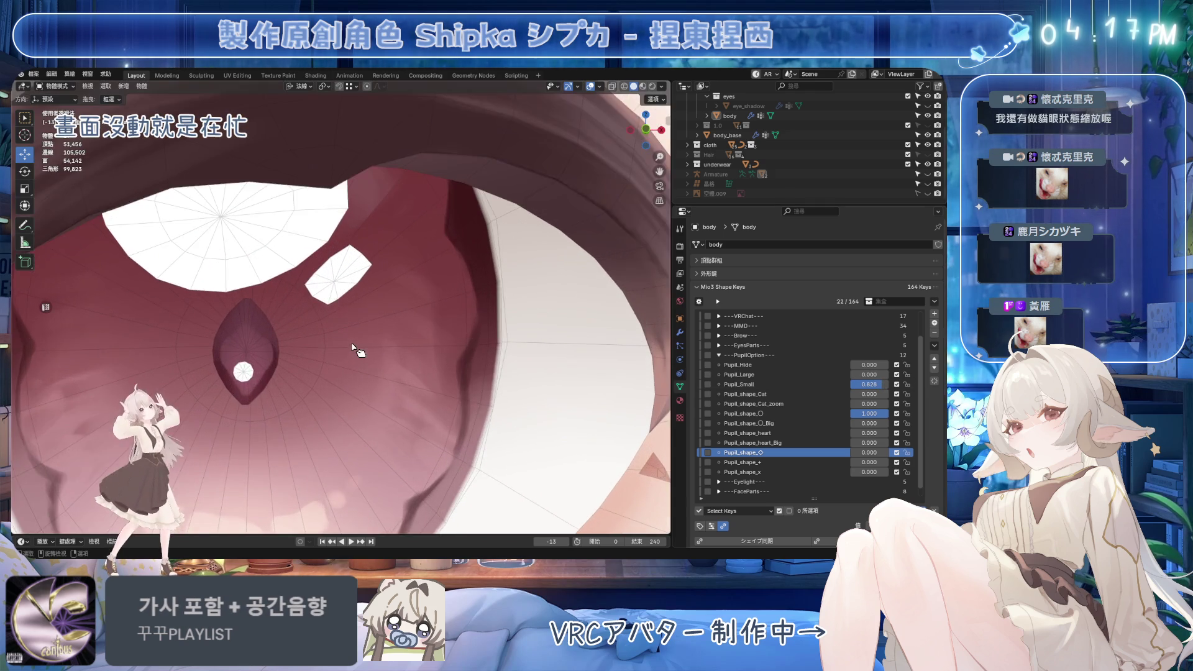
left_click_drag(878, 385, 885, 385)
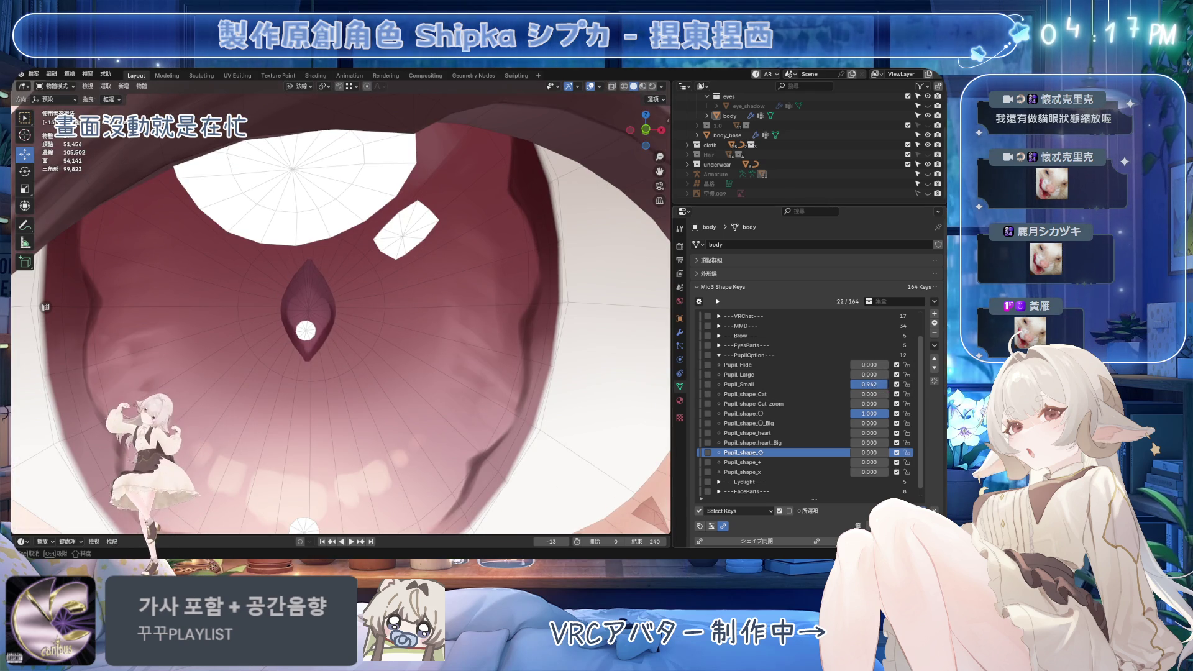
scroll(478, 350, "down", 8)
key("ctrl+s")
Create a shape key 'Key' with New Shape from Mix and set it to 1.000
scroll(479, 349, "up", 2)
left_click(934, 303)
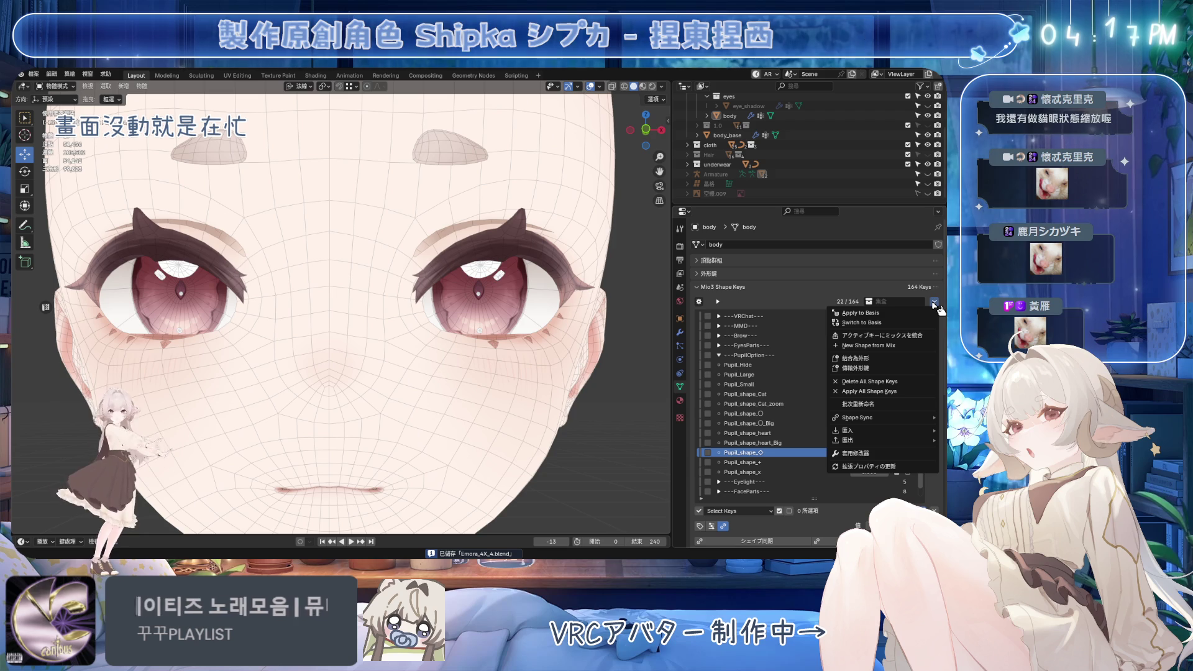
left_click(901, 347)
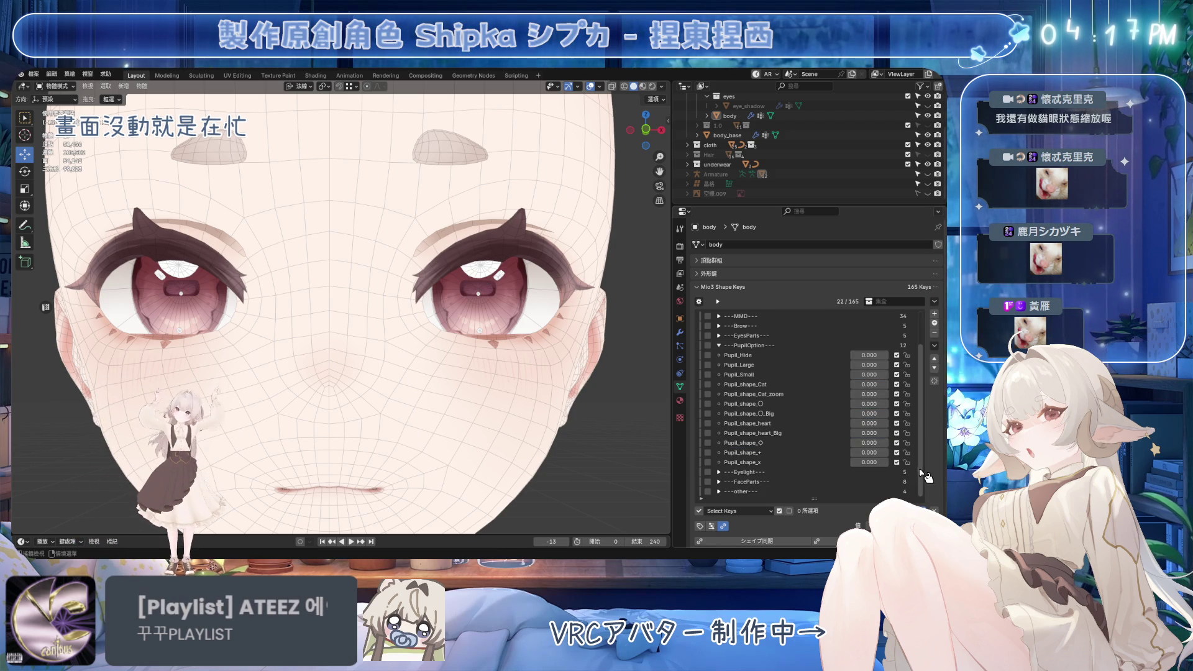
left_click(718, 492)
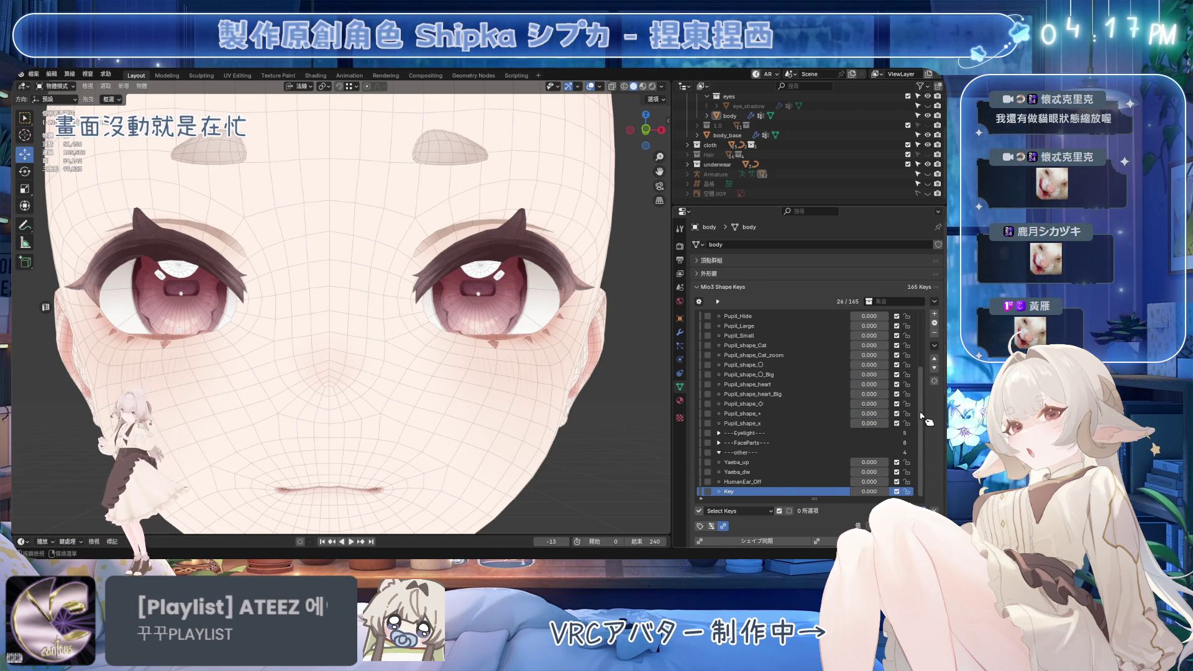
left_click_drag(869, 491, 901, 491)
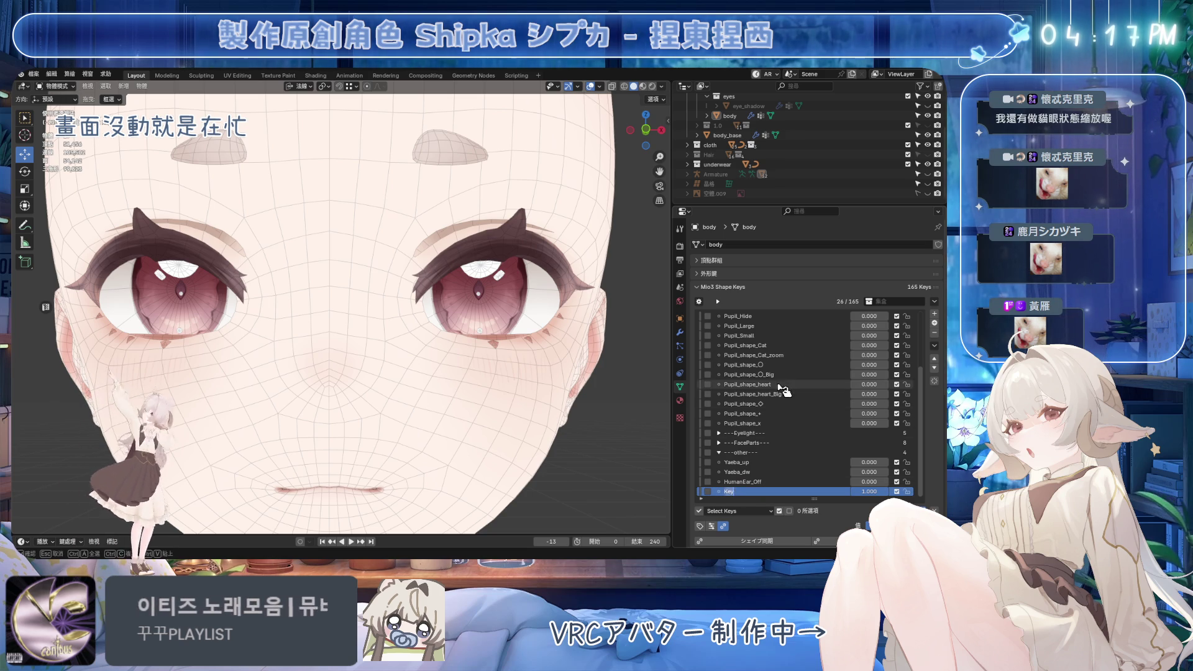
left_click(743, 404)
scroll(941, 428, "down", 2)
scroll(945, 428, "down", 2)
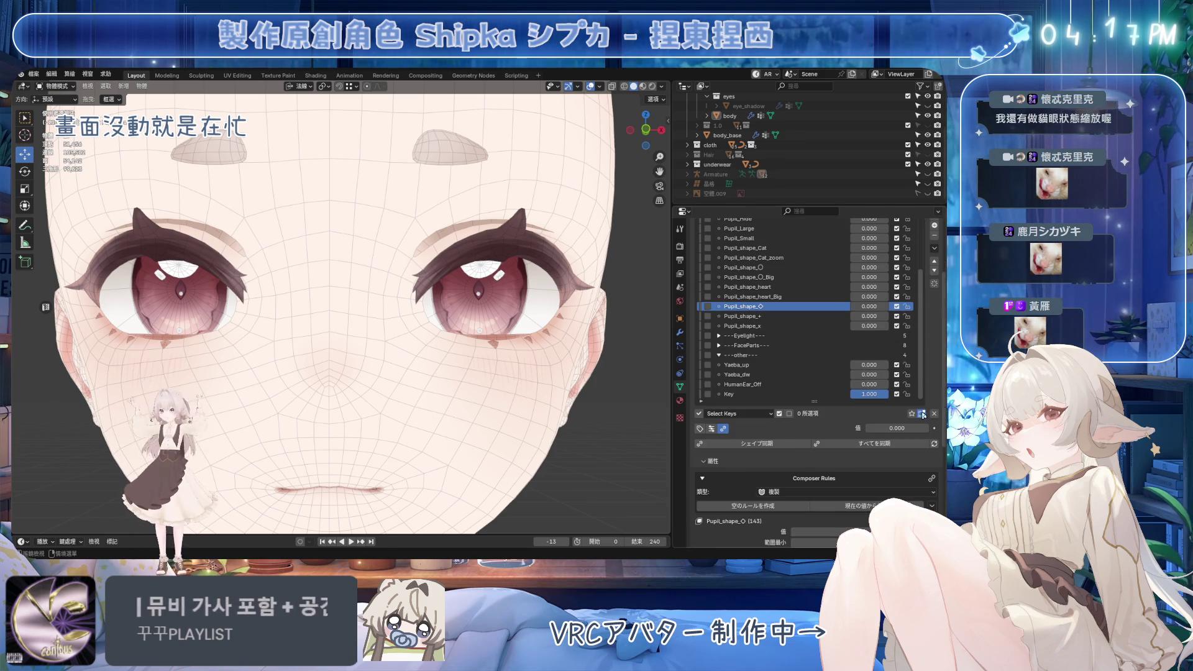
Try and remove a composer rule using Key, then delete the temporary Key shape key
left_click(765, 506)
left_click(760, 514)
left_click(730, 413)
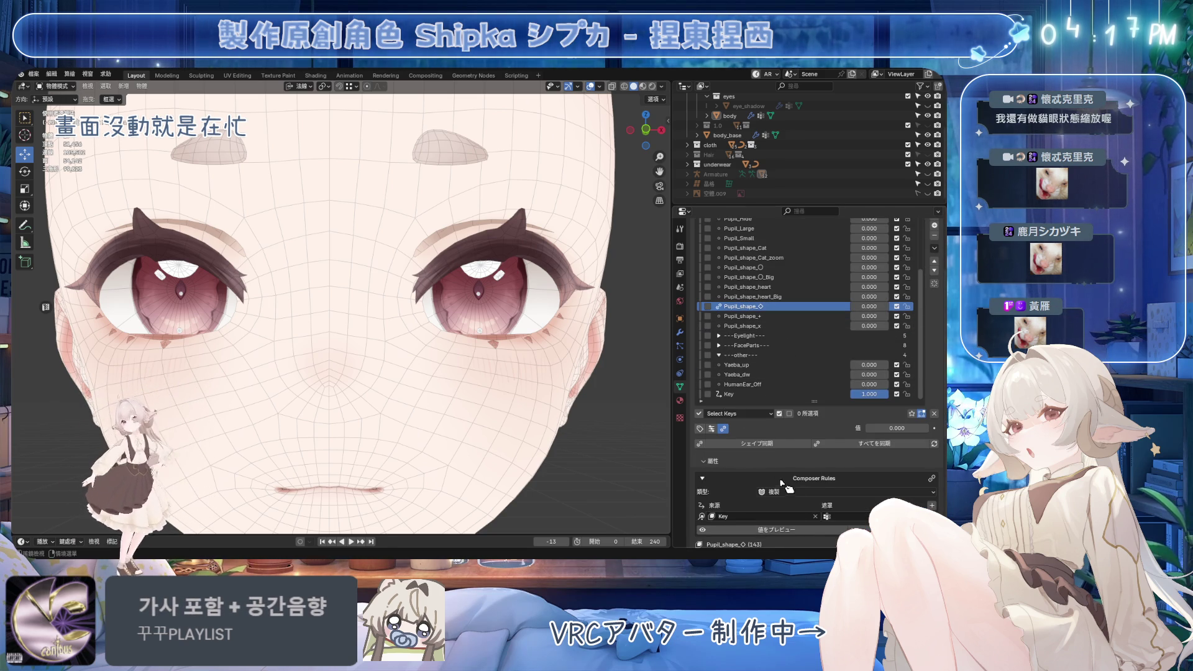
left_click(932, 517)
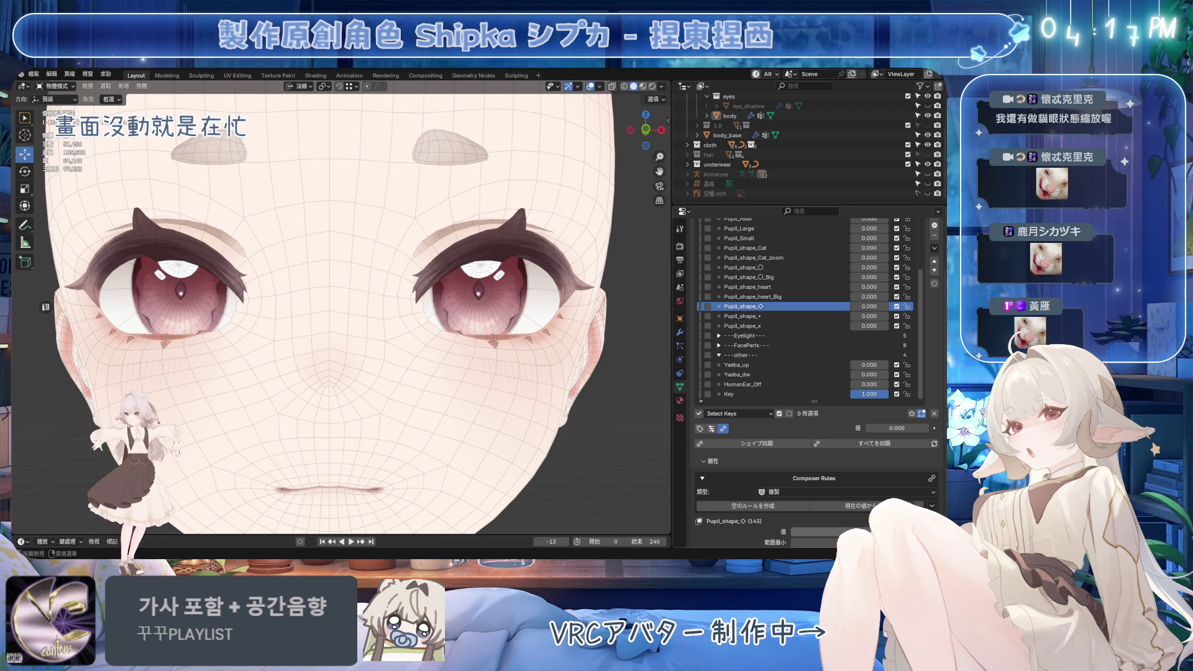
left_click(763, 394)
left_click(936, 236)
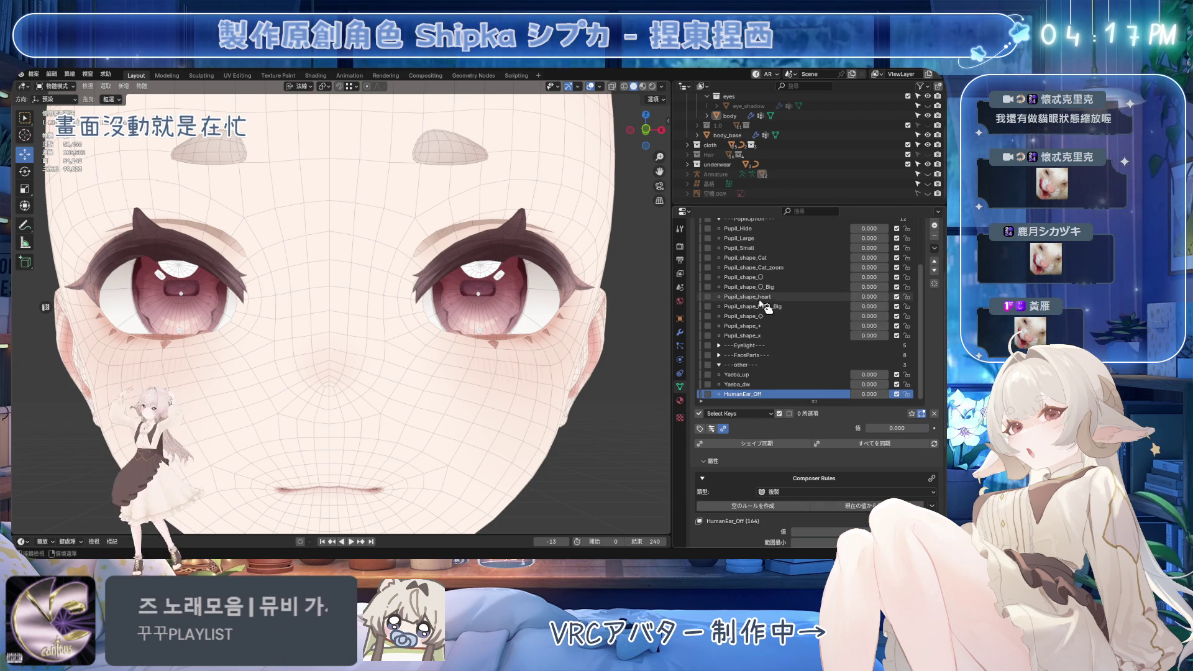
Set Pupil_shape_◇ to 1 and select and frame the linked pupil piece in Edit Mode
left_click(764, 317)
left_click_drag(870, 317, 895, 316)
scroll(443, 345, "up", 6)
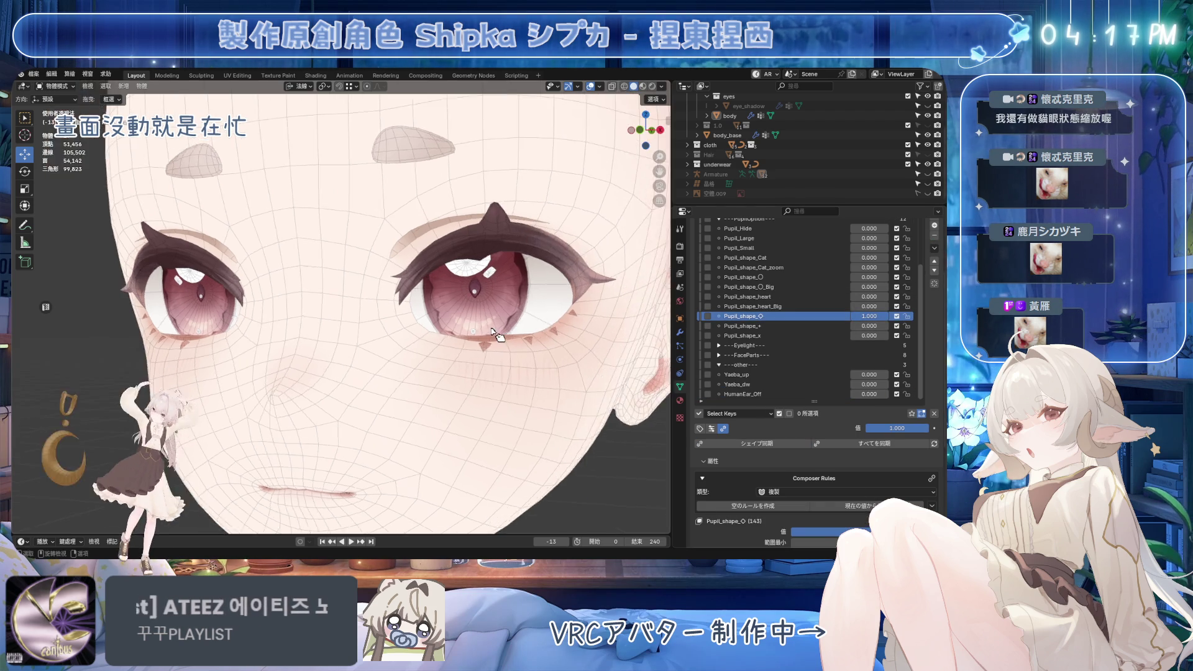
middle_click_drag(436, 348, 443, 345)
scroll(443, 345, "up", 3)
key("Tab")
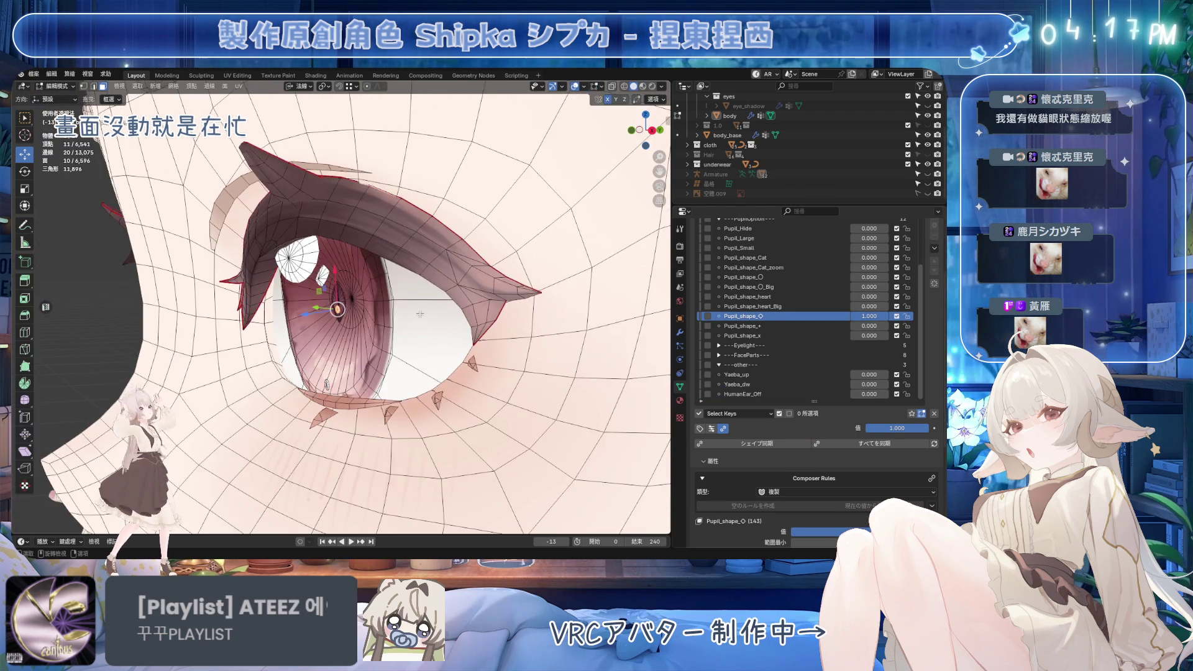
scroll(353, 306, "up", 6)
key("ctrl+l")
middle_click_drag(346, 292, 219, 302)
key("KP_Decimal")
key("Tab")
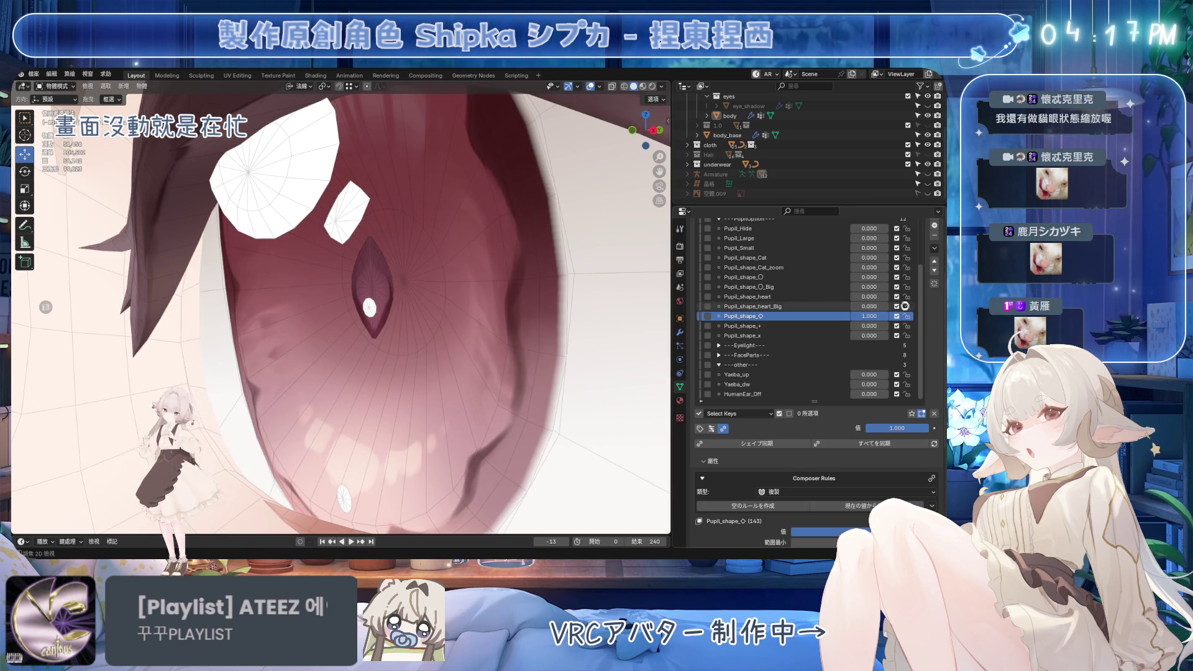
Save the file and switch to a front view with Pupil_shape_◇ still at full strength
left_click_drag(889, 316, 870, 316)
key("ctrl+s")
key("ctrl+z")
middle_click_drag(429, 324, 435, 330)
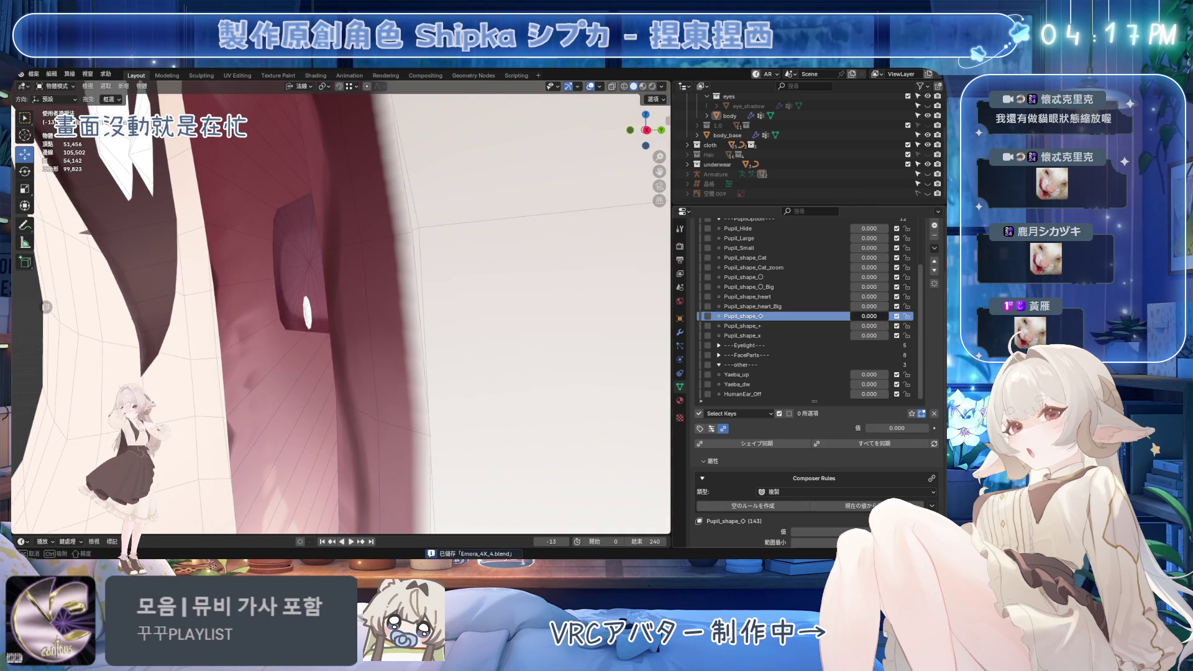
key("KP_1")
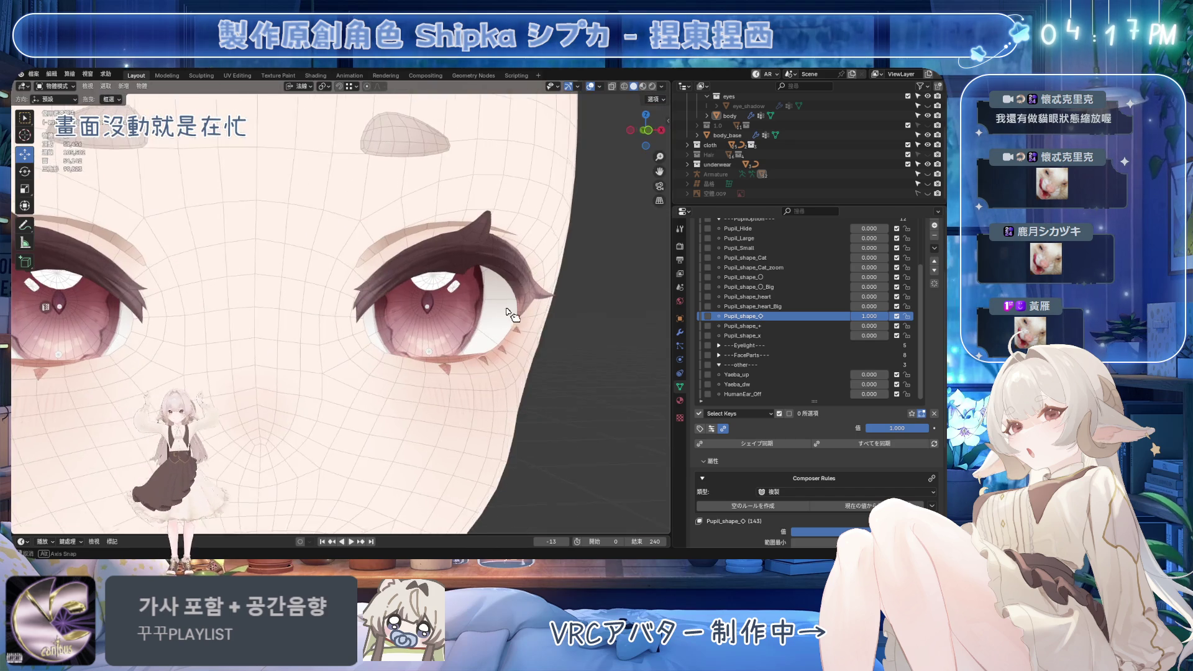
key("ctrl+s")
scroll(493, 328, "down", 2)
scroll(492, 328, "up", 2)
scroll(493, 329, "down", 2)
Scale the pupil up about 1.17 times within Pupil_shape_◇ and save the file
key("Tab")
scroll(493, 328, "up", 5)
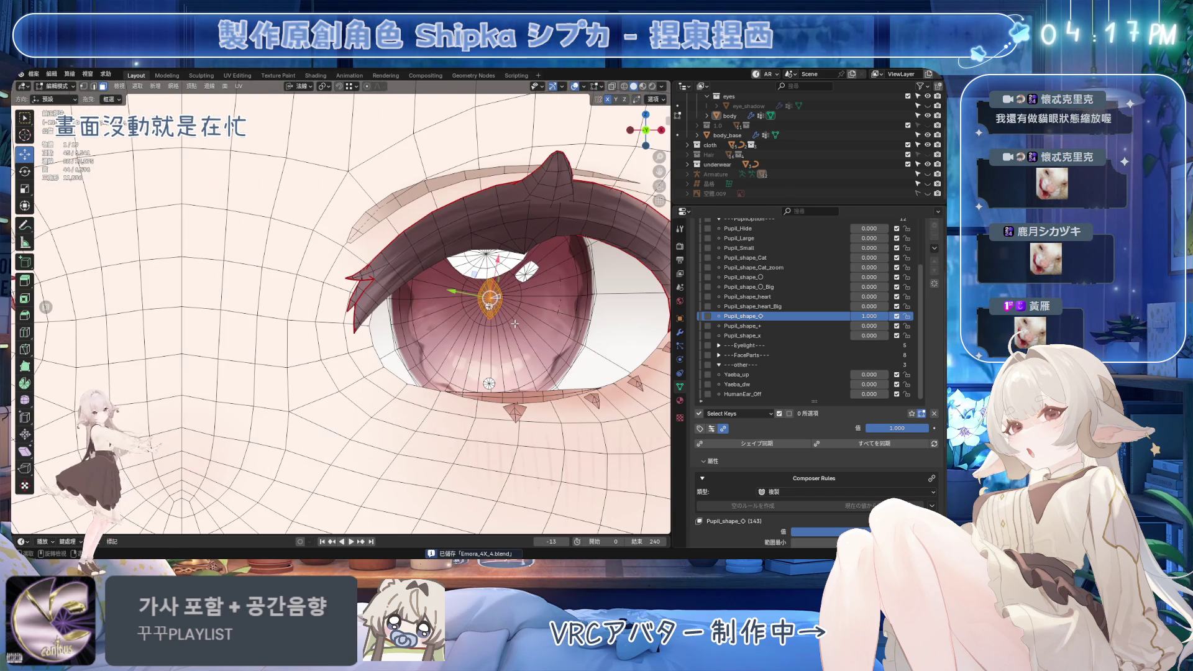
key("s")
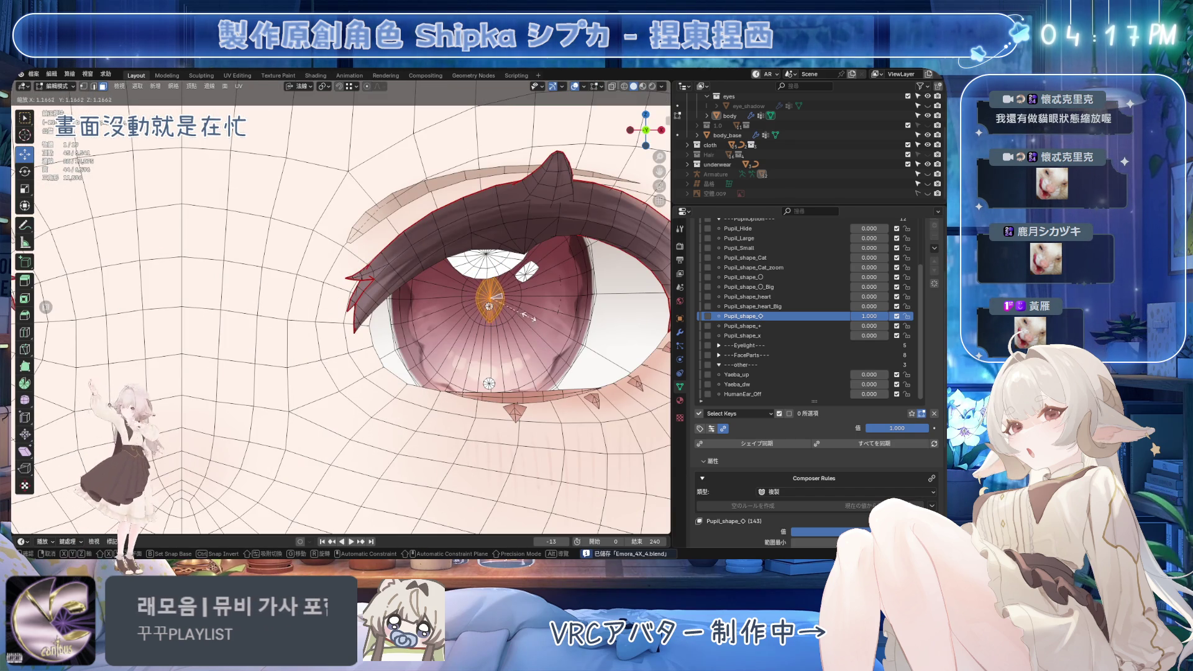
left_click(555, 335)
key("Tab")
scroll(482, 246, "down", 5)
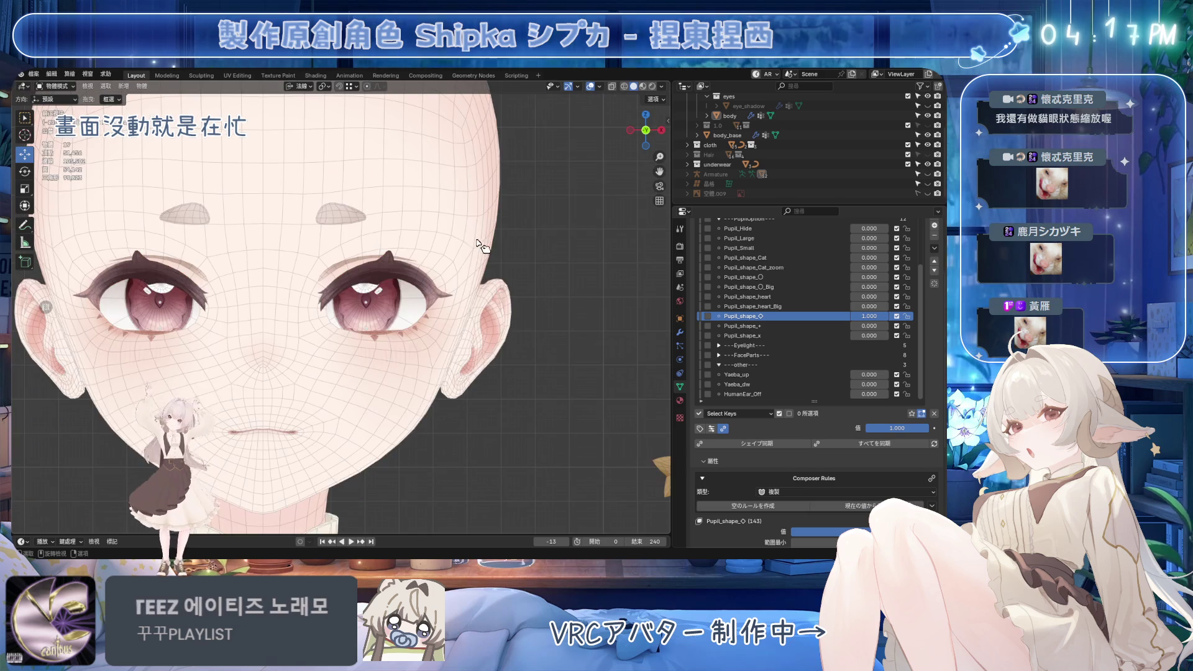
key("ctrl+s")
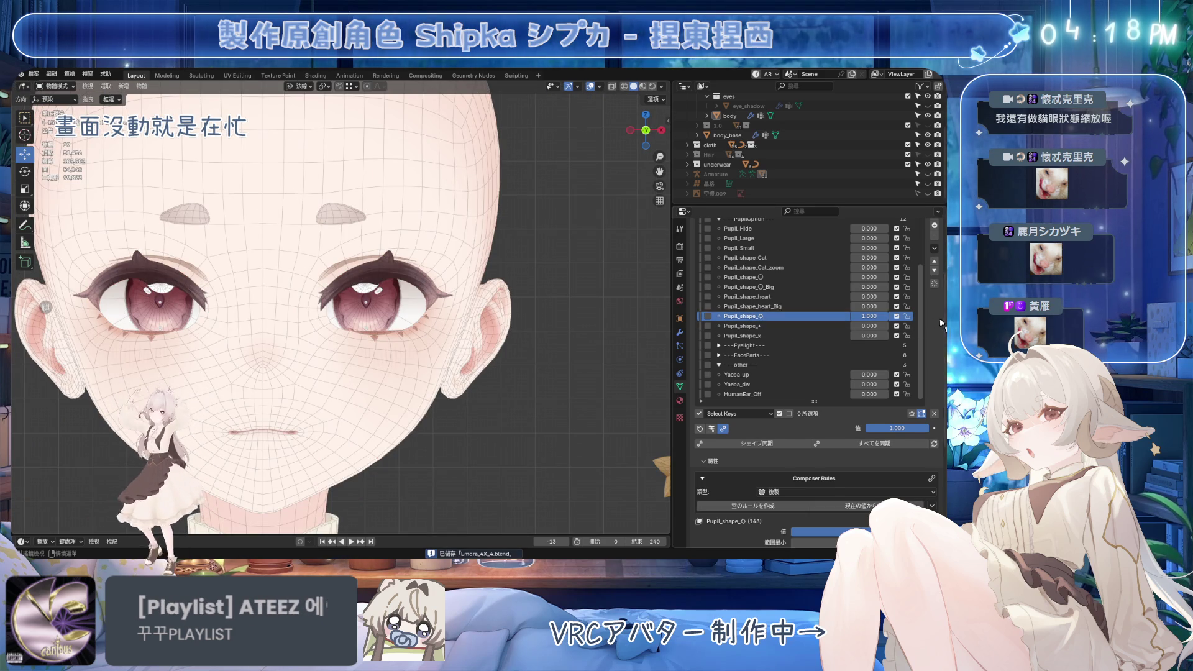
scroll(935, 323, "up", 1)
left_click(935, 265)
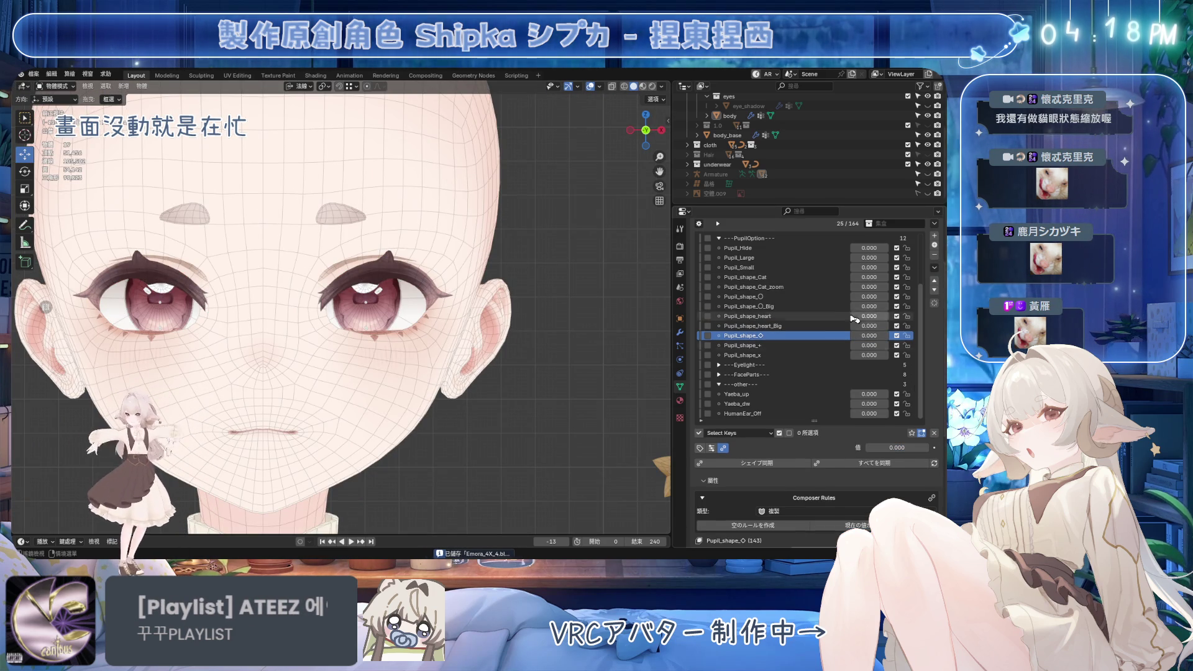
Duplicate Pupil_shape_◇, set the copy to 1, and scale its pupil about 1.6 times
left_click(935, 267)
left_click(867, 279)
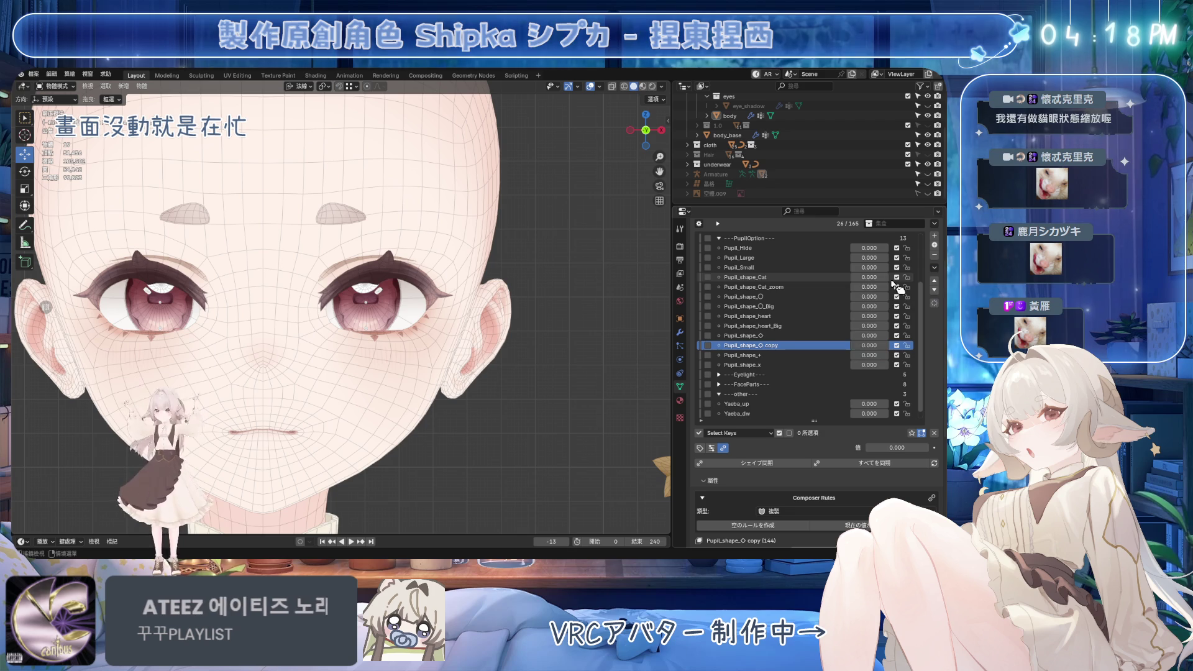
left_click_drag(864, 345, 892, 345)
type("_Big")
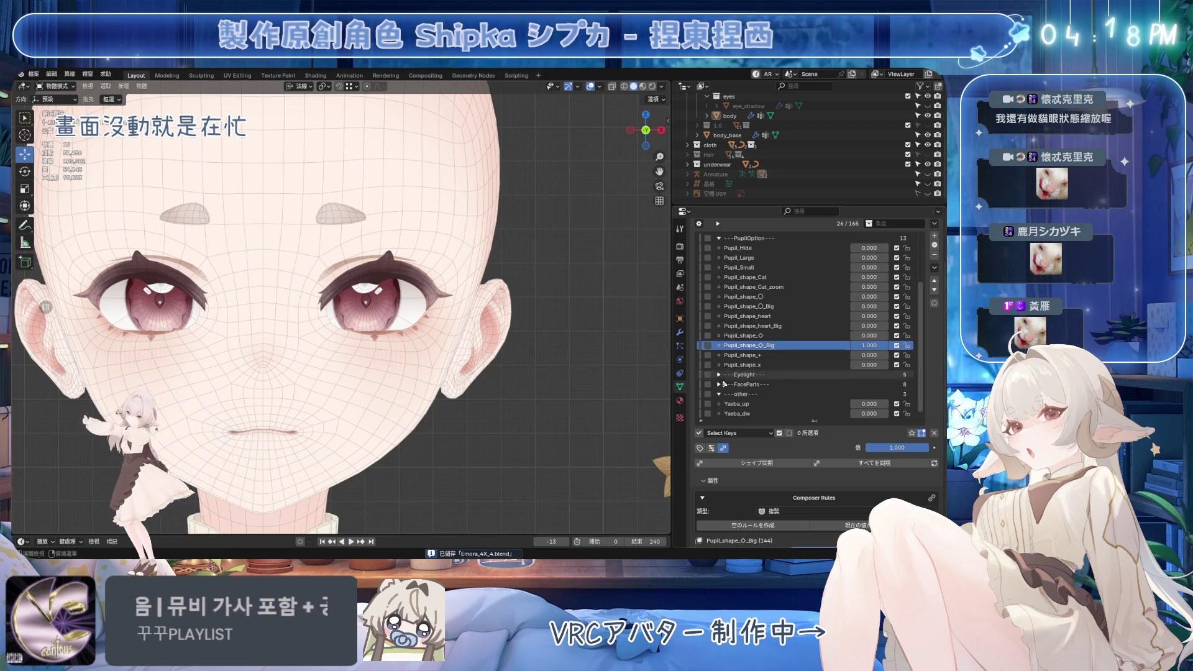
key("Tab")
key("KP_Decimal")
middle_click_drag(429, 299, 400, 303)
key("ctrl+s")
key("s")
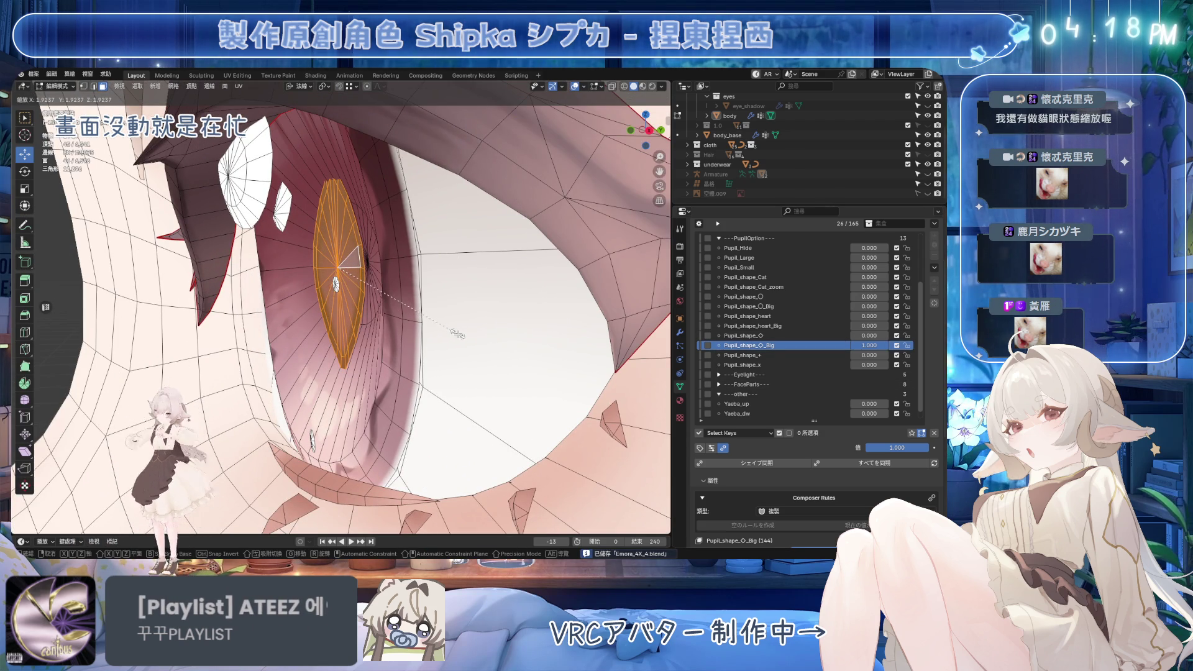
left_click(458, 334)
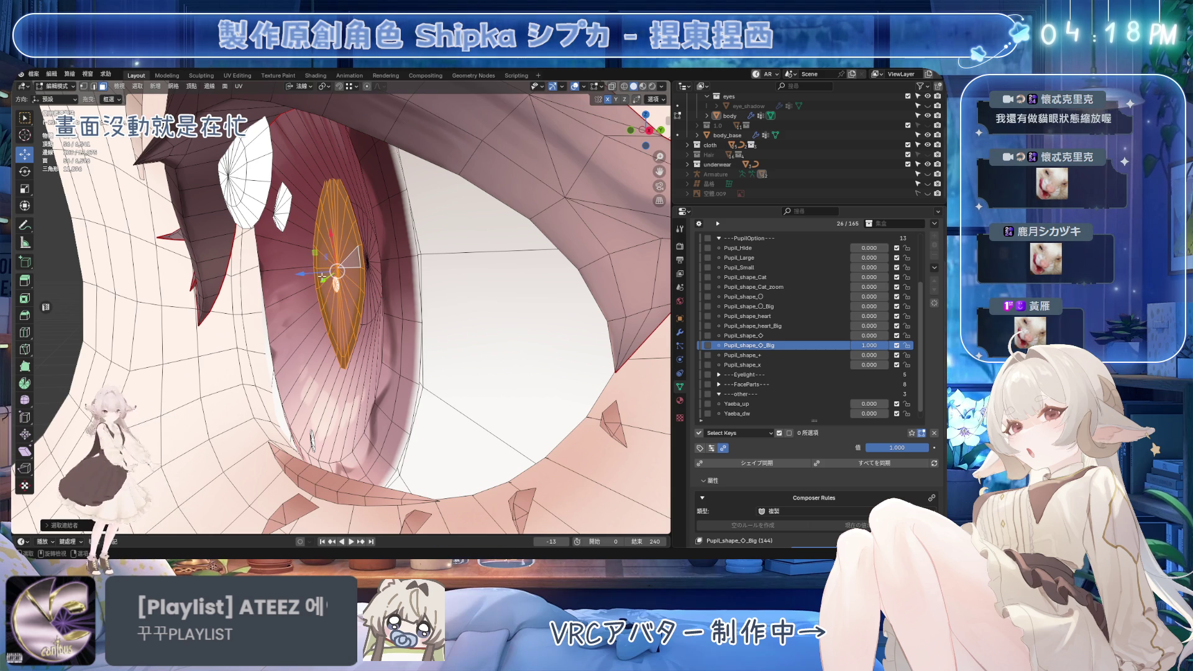
Nudge the enlarged pupil along its normal and rescale it before leaving Edit Mode
mouse_move(312, 273)
left_mouse_down()
mouse_move(342, 274)
mouse_move(325, 250)
left_mouse_up()
key("ctrl+s")
key("Escape")
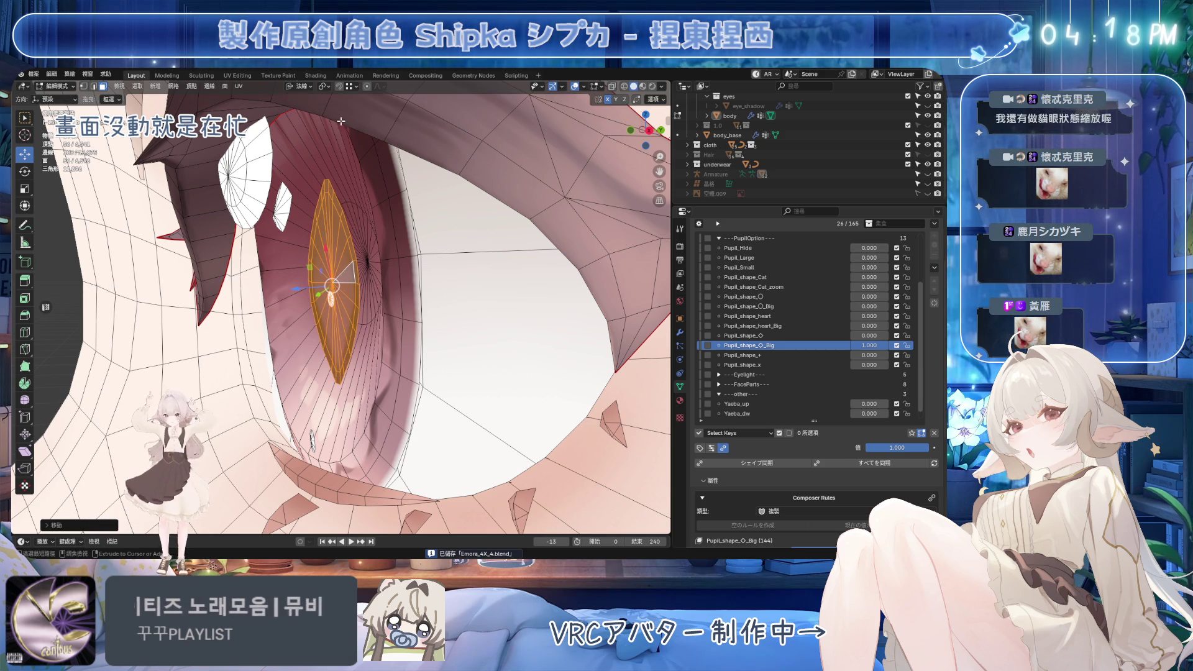
left_click(302, 86)
left_click_drag(325, 236, 325, 239)
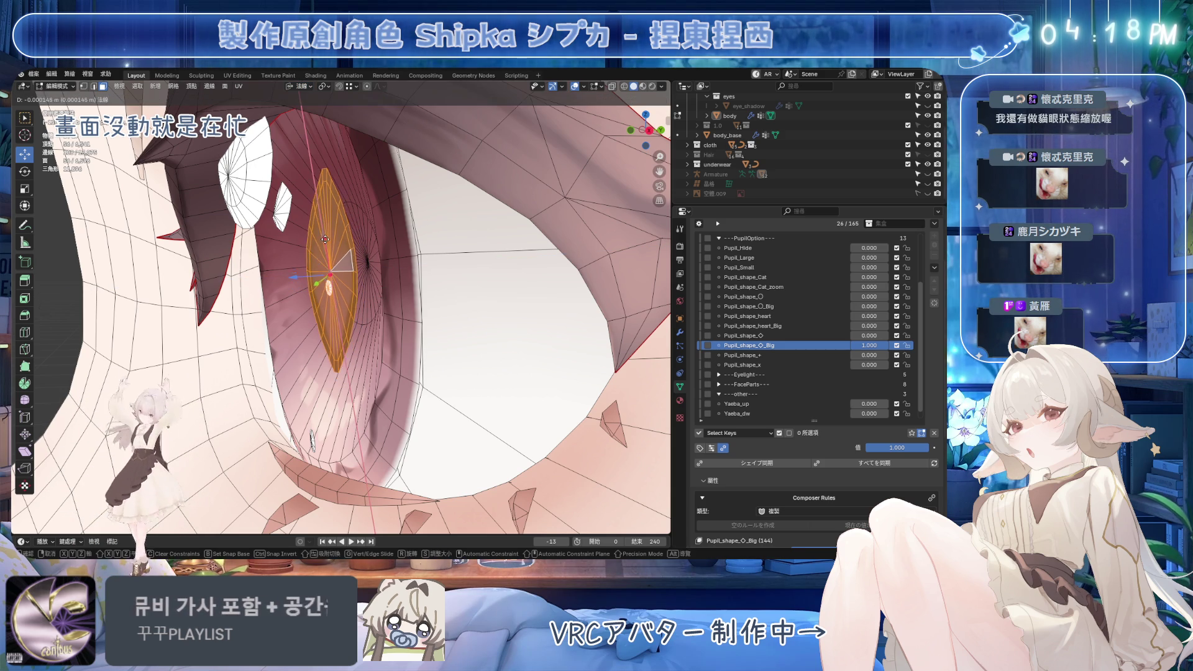
left_click_drag(335, 324, 332, 305)
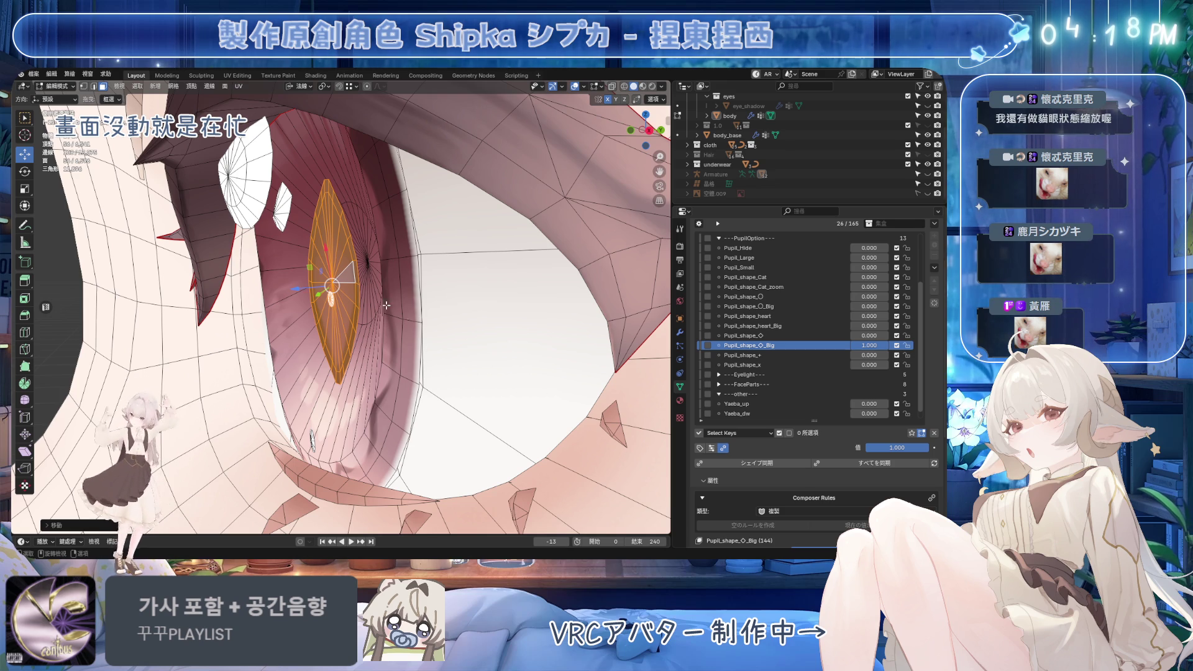
key("s")
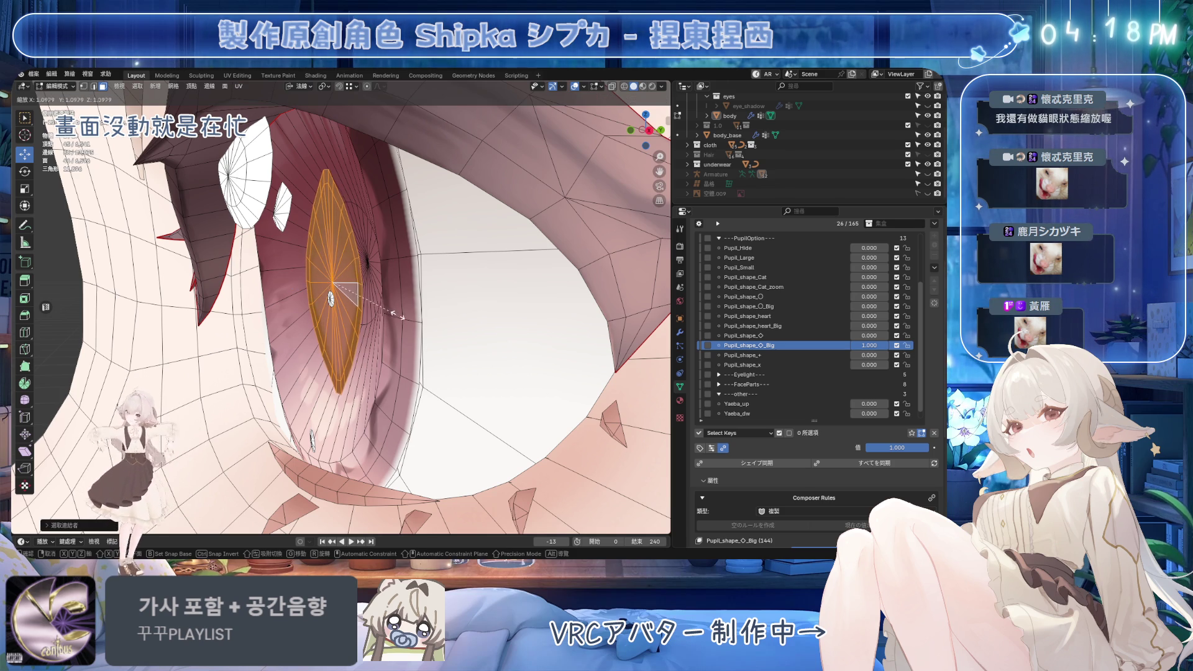
left_click(410, 321)
scroll(437, 317, "down", 8)
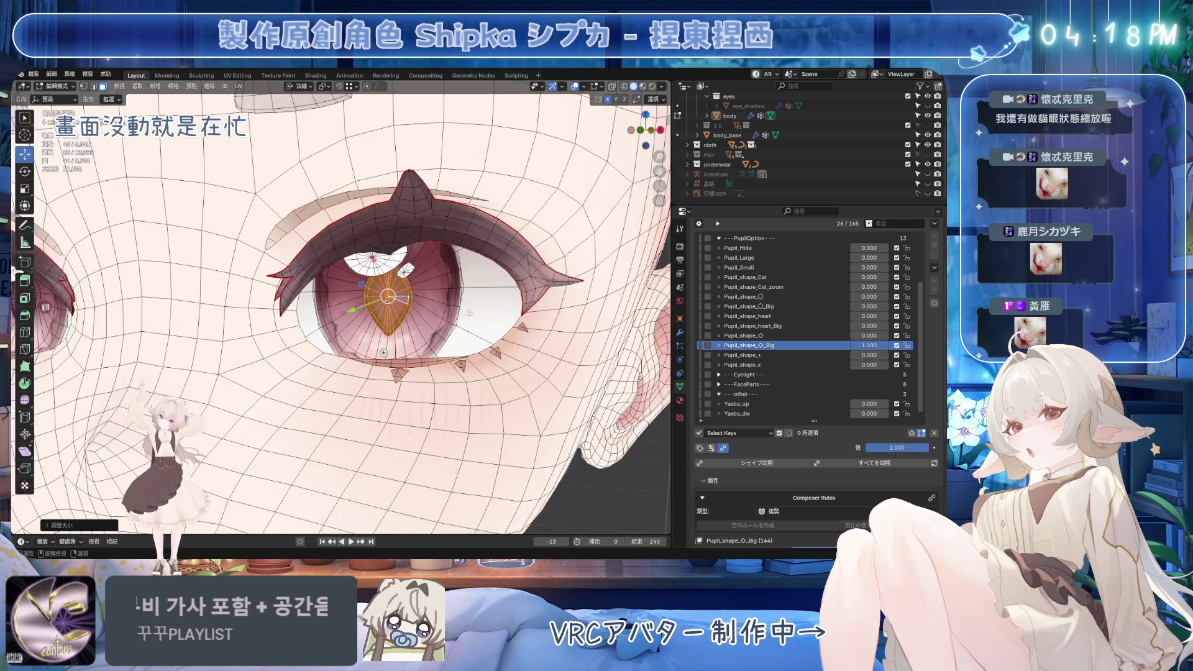
scroll(436, 318, "down", 3)
key("Tab")
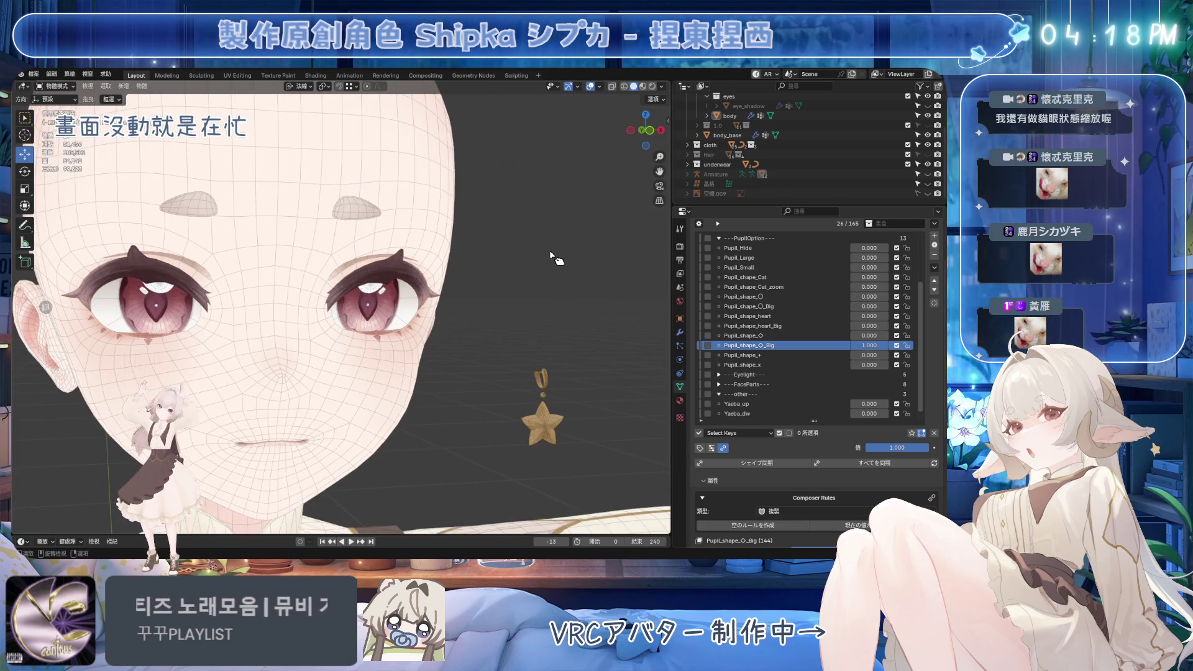
Hide the viewport overlays, turn on the large diamond pupil shape, and save
scroll(549, 264, "down", 1)
scroll(550, 264, "up", 1)
middle_click_drag(533, 275, 470, 270)
scroll(528, 275, "up", 3)
key("ctrl+s")
left_click(591, 87)
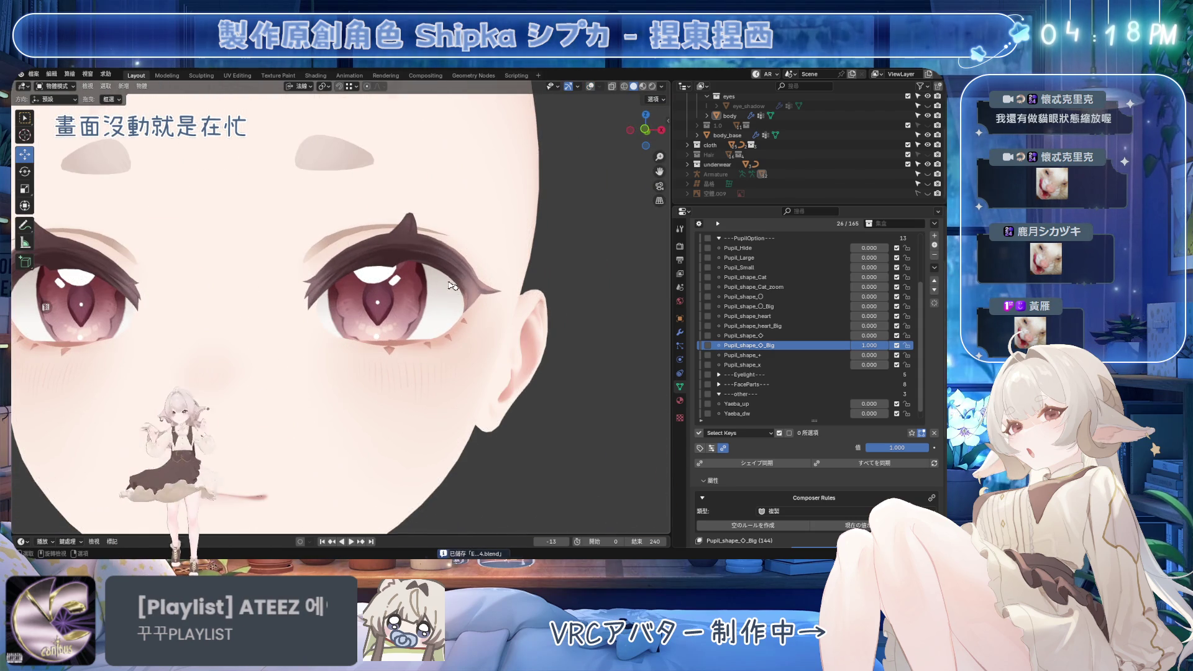
scroll(457, 276, "down", 3)
scroll(466, 304, "up", 3)
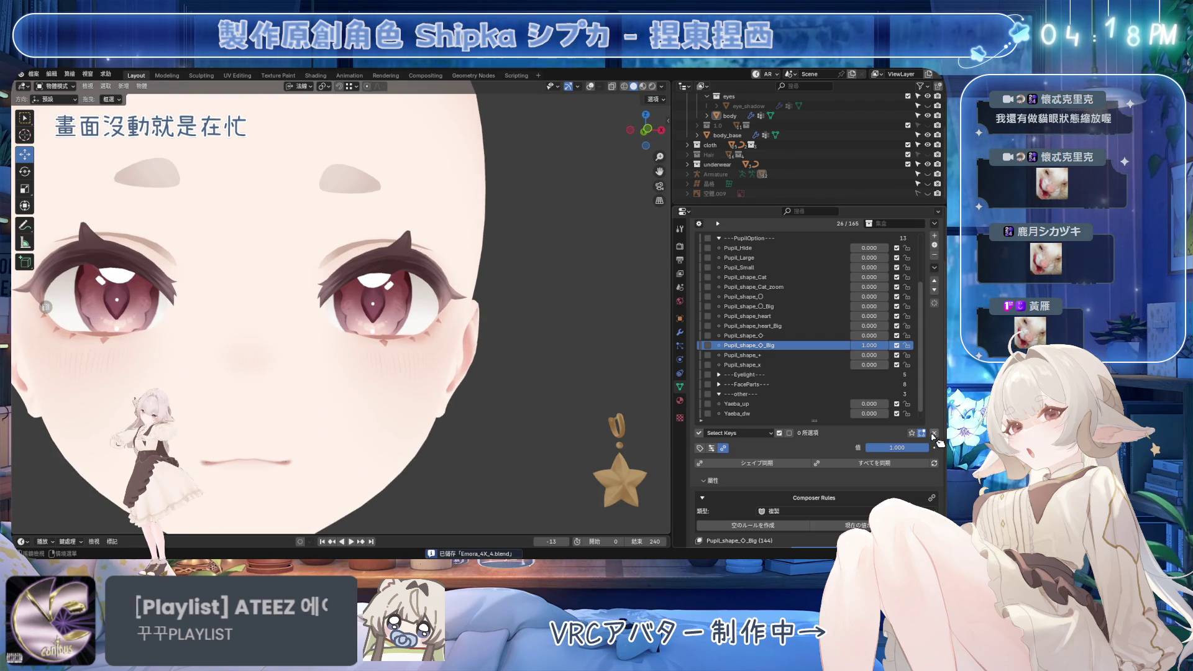
left_click_drag(897, 447, 901, 447)
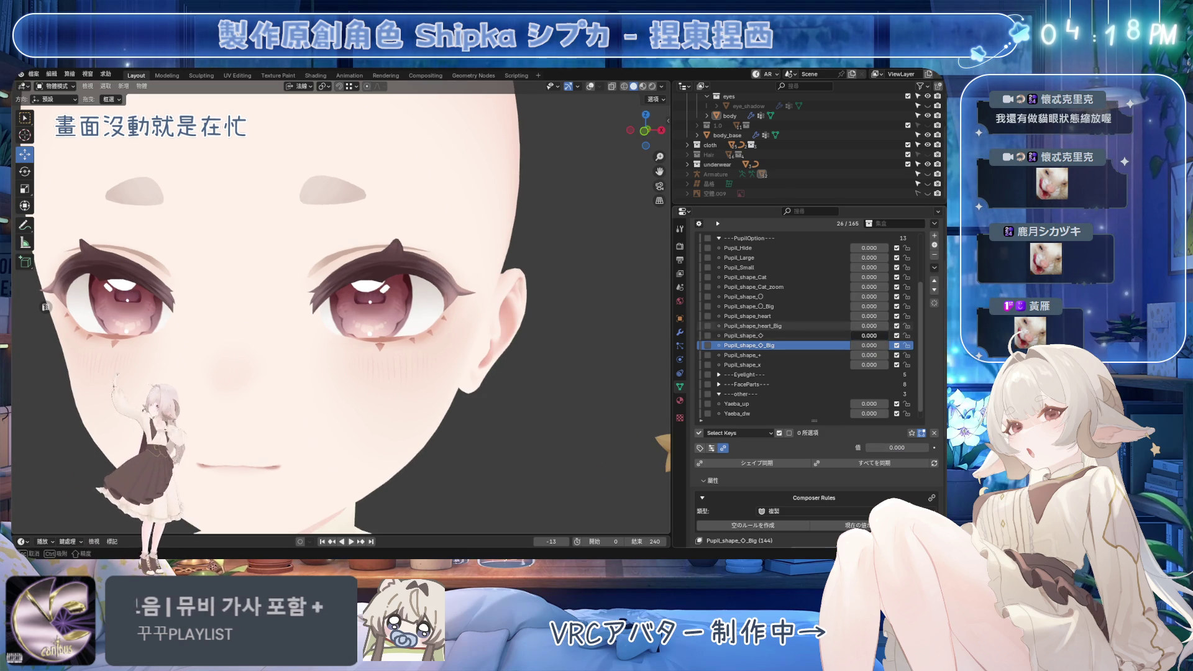
left_click_drag(897, 447, 928, 448)
key("ctrl+s")
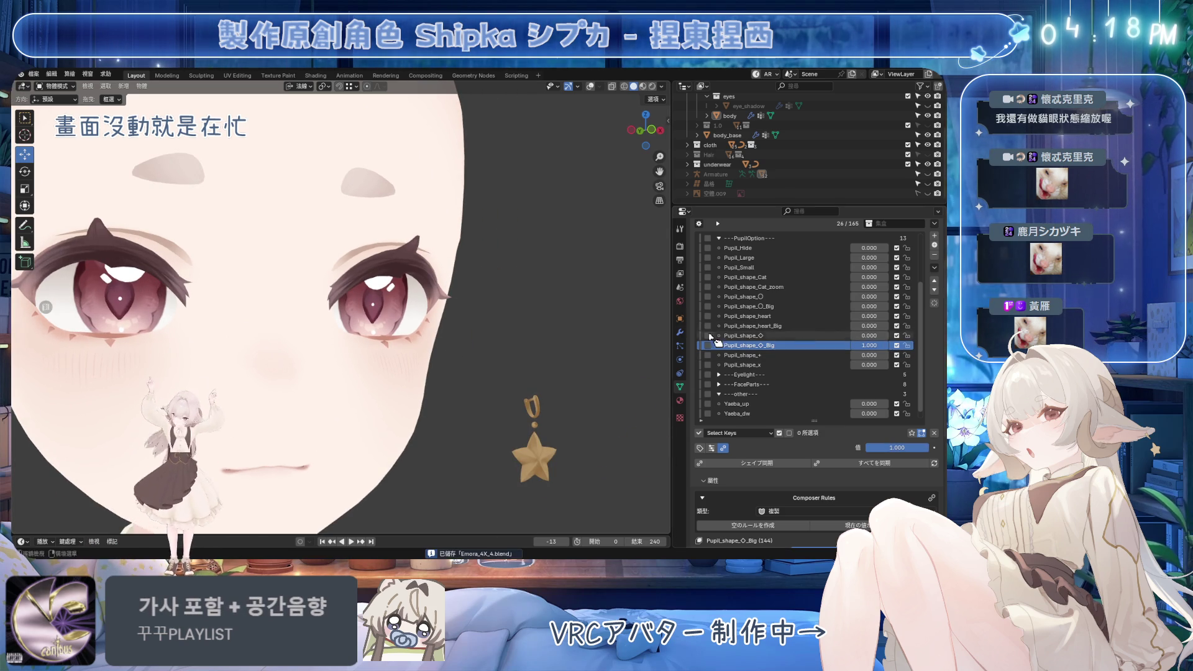
Set Pupil_shape_◇ to 1 and rescale its pupil in Edit Mode
left_click(742, 336)
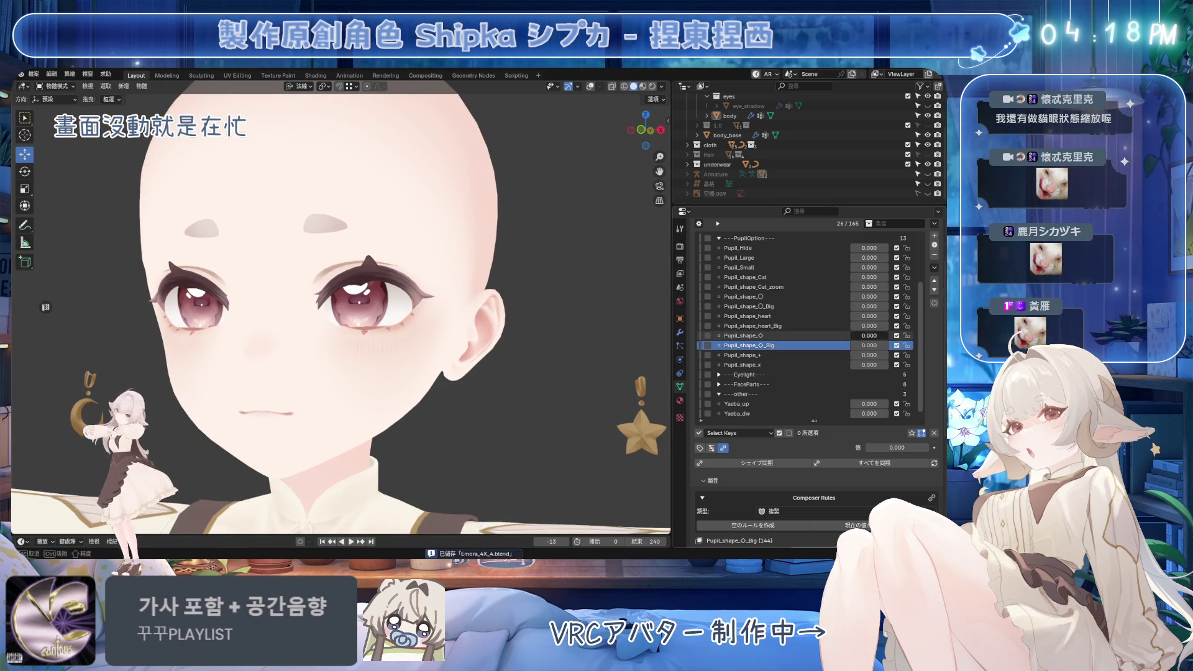
left_click_drag(897, 448, 928, 447)
scroll(469, 297, "up", 8)
scroll(470, 297, "up", 2)
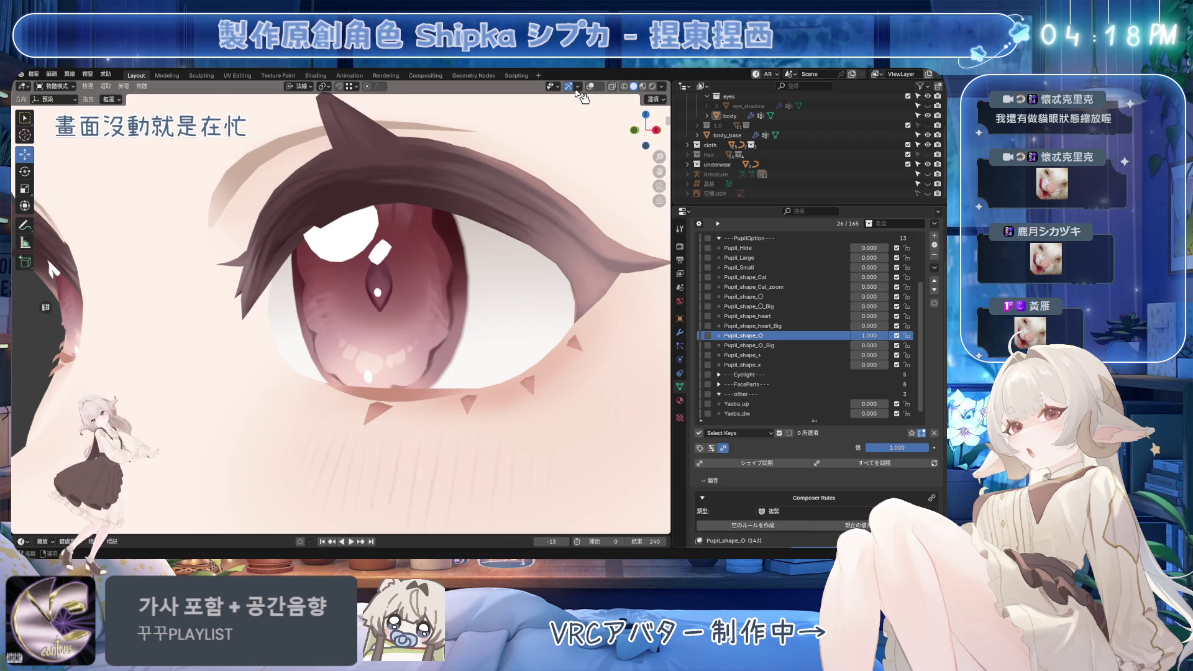
key("Tab")
key("s")
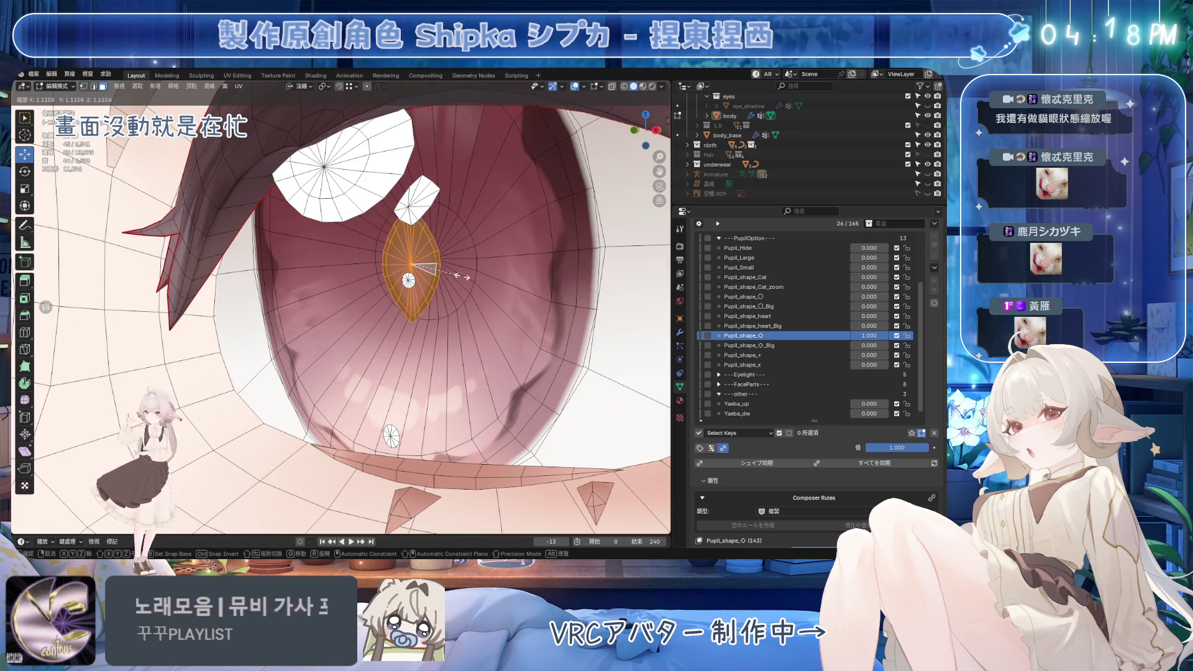
left_click(429, 269)
scroll(526, 299, "down", 6)
scroll(526, 299, "down", 5)
key("Tab")
mouse_move(587, 94)
middle_mouse_down()
mouse_move(465, 268)
mouse_move(473, 313)
middle_mouse_up()
scroll(473, 314, "up", 2)
scroll(772, 267, "up", 3)
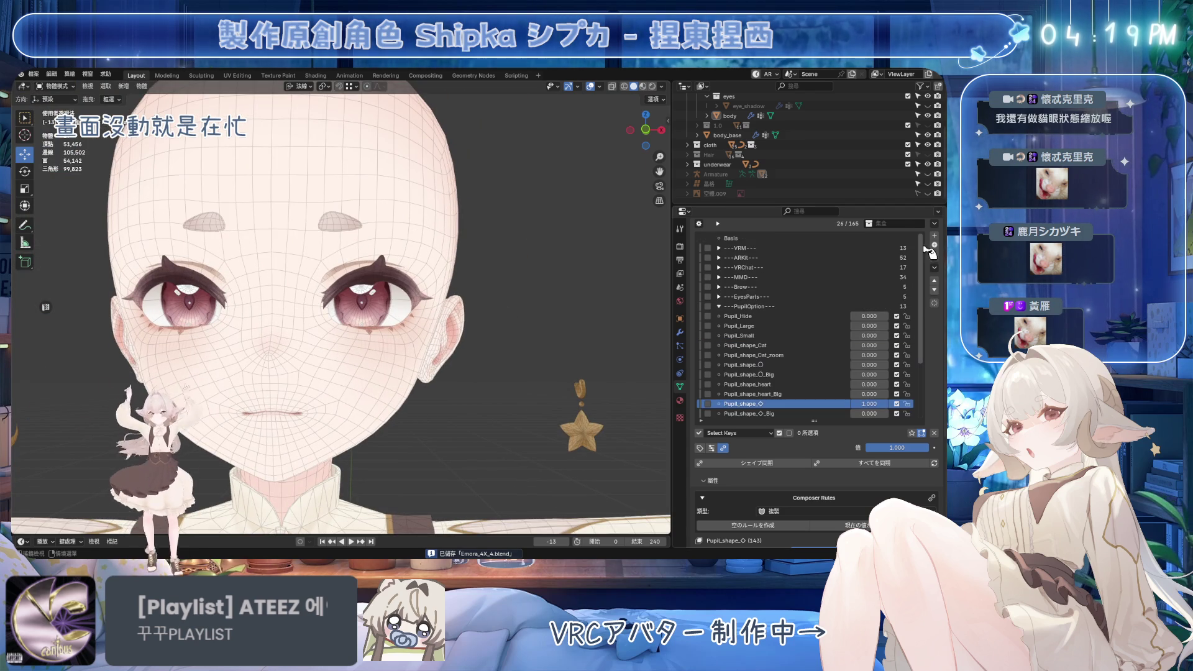
Expand the ---VRM--- shape-key group, test blink_L on the eye, and save
left_click(772, 250)
left_click(720, 248)
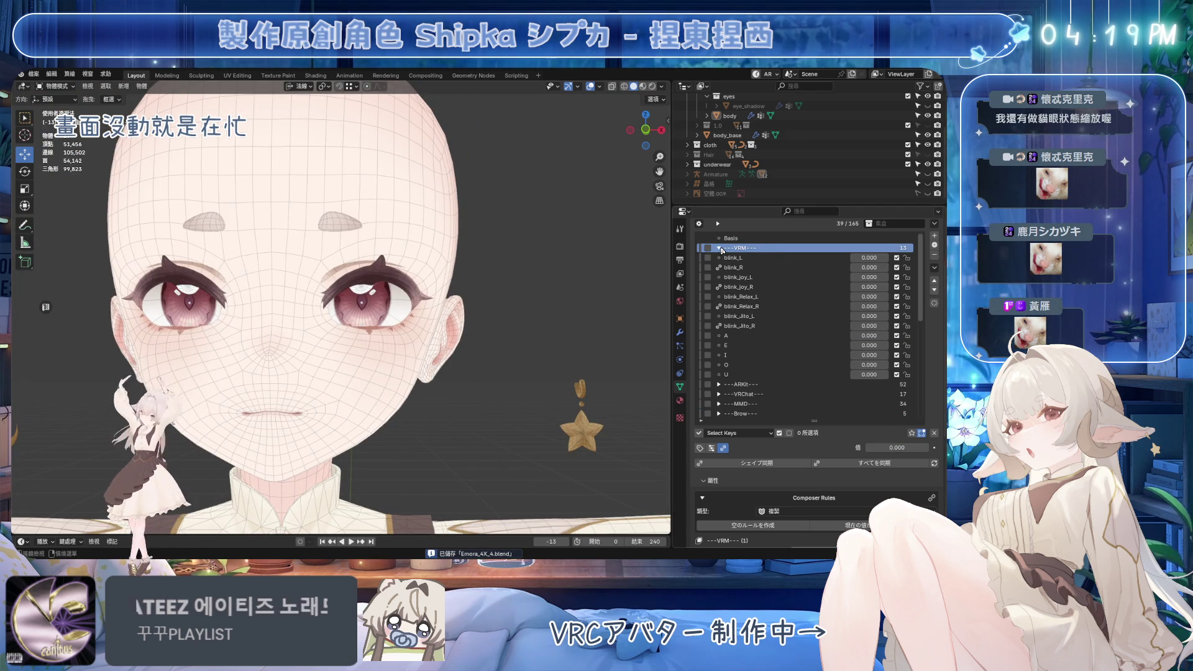
mouse_move(869, 258)
left_mouse_down()
mouse_move(914, 257)
mouse_move(848, 264)
mouse_move(913, 278)
mouse_move(897, 287)
left_mouse_up()
scroll(340, 307, "up", 3)
key("ctrl+s")
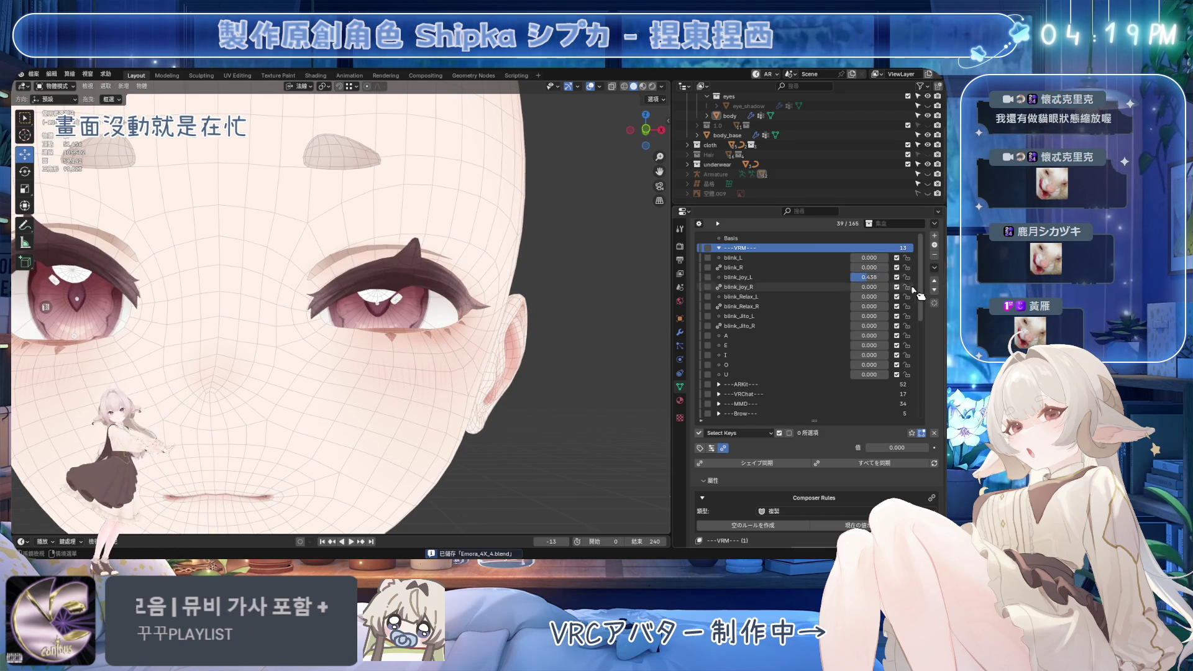
Preview Pupil_shape_Cat, Pupil_Large and large round pupils, adjusting blink_joy_L
scroll(883, 279, "down", 10)
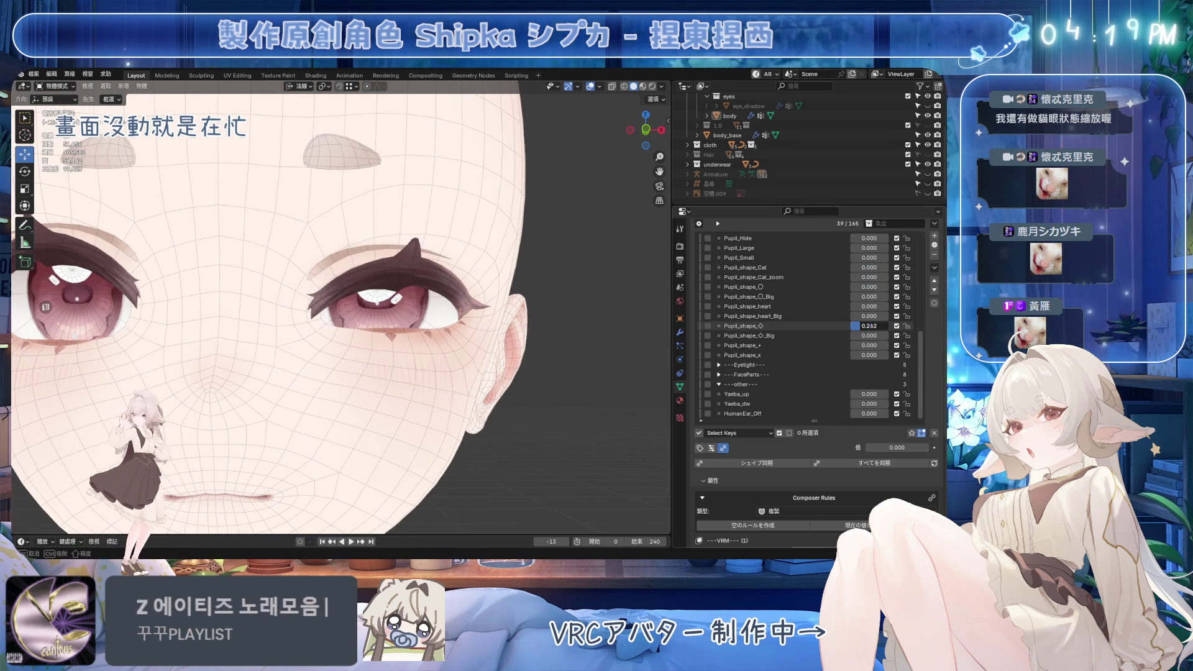
left_click_drag(869, 267, 895, 268)
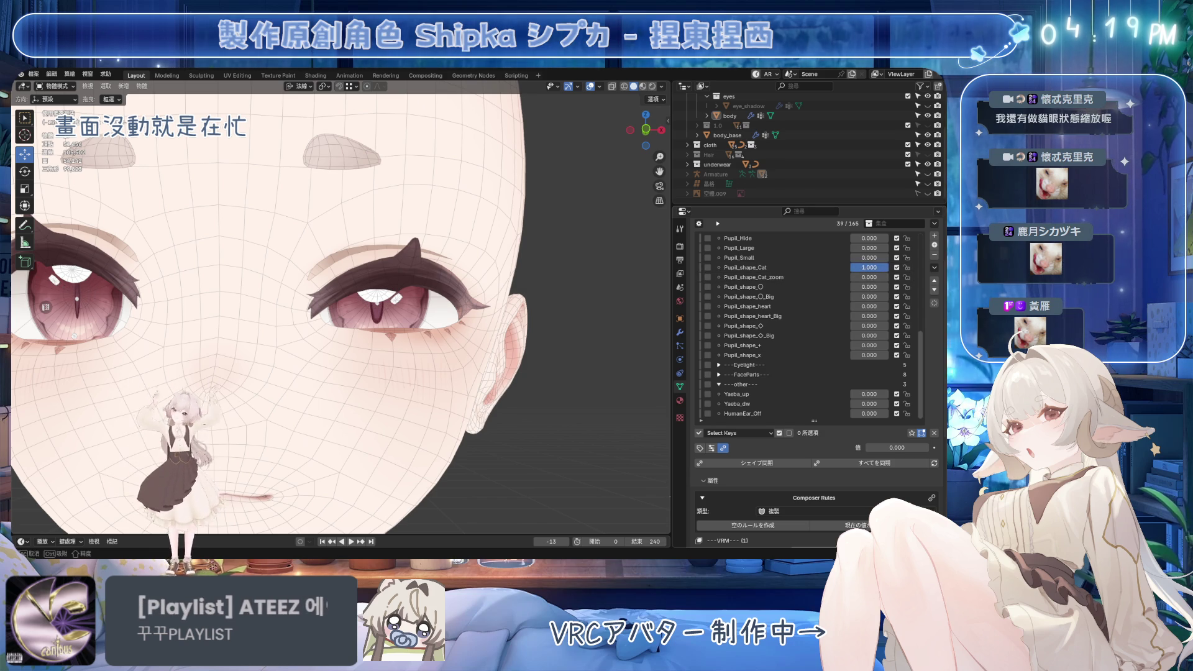
scroll(808, 324, "up", 10)
mouse_move(877, 277)
left_mouse_down()
mouse_move(858, 277)
mouse_move(895, 277)
mouse_move(853, 277)
mouse_move(889, 277)
mouse_move(870, 277)
left_mouse_up()
scroll(920, 277, "down", 8)
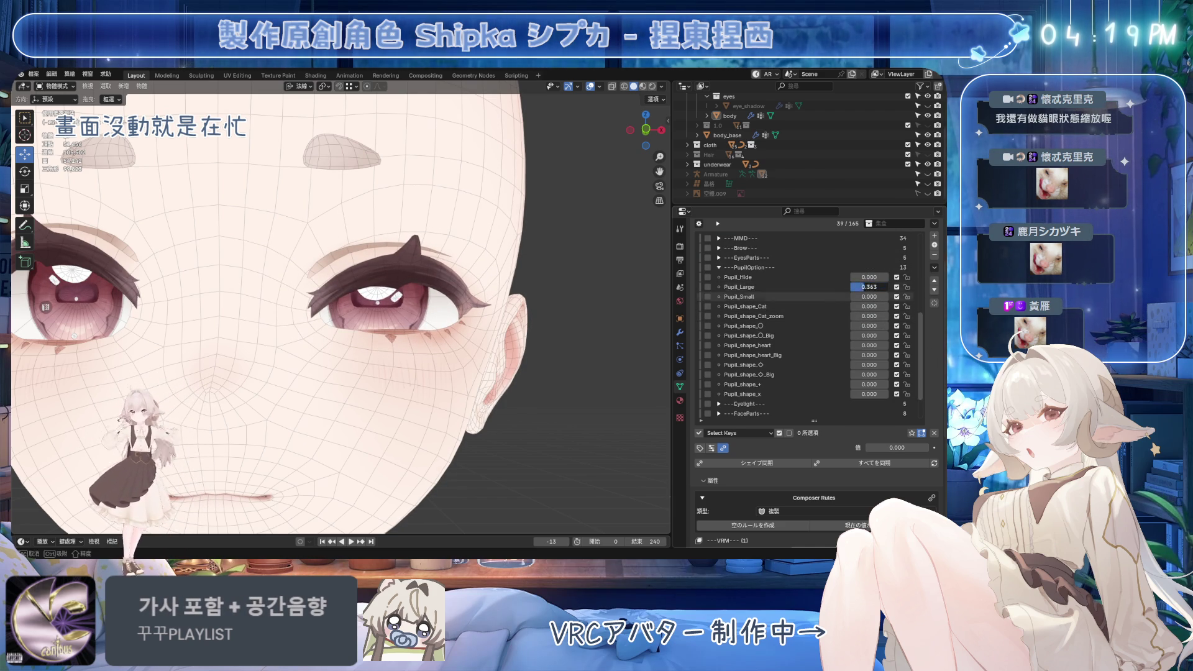
left_click_drag(869, 288, 895, 287)
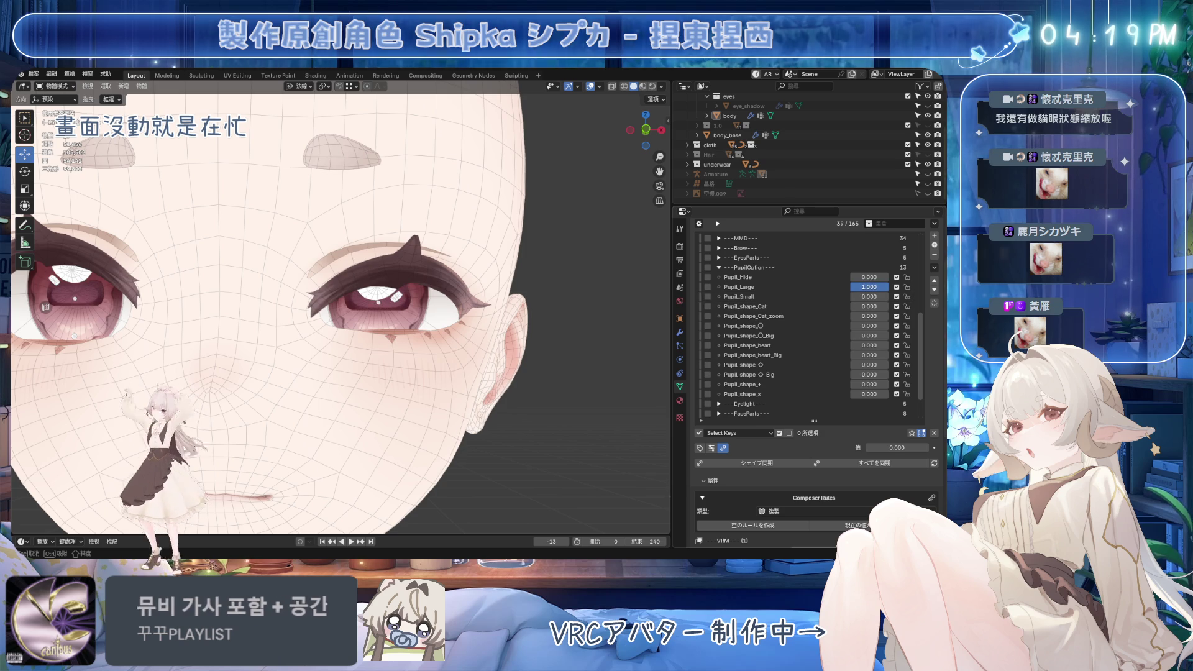
key("Escape")
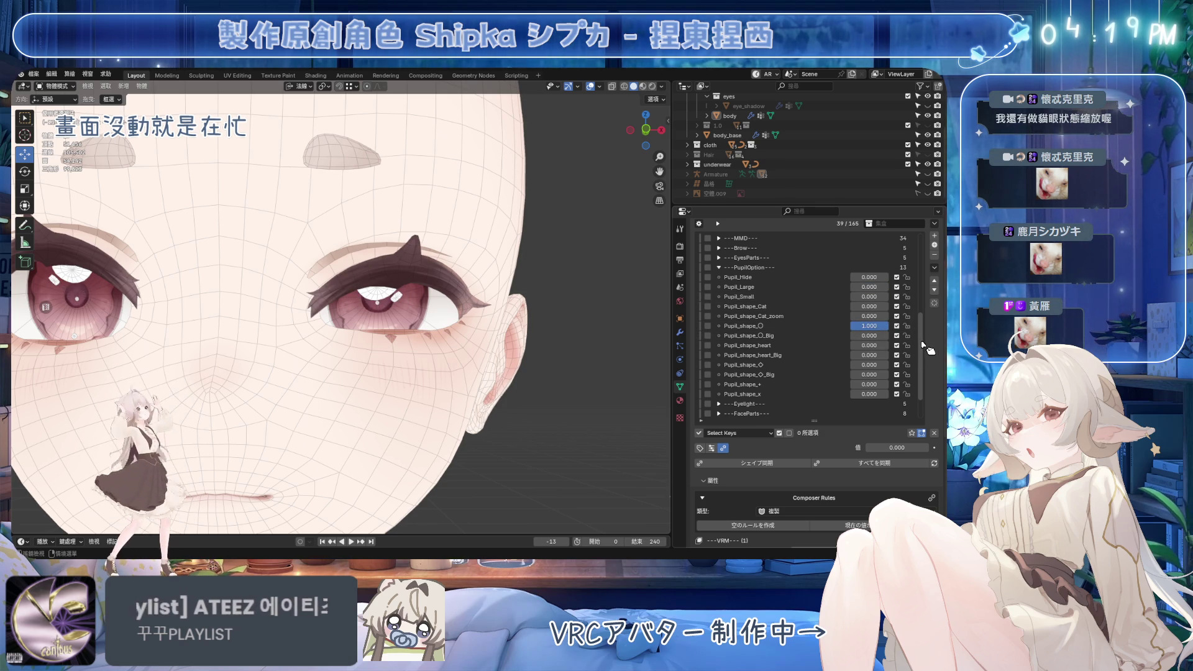
key("Escape")
left_click_drag(888, 336, 892, 340)
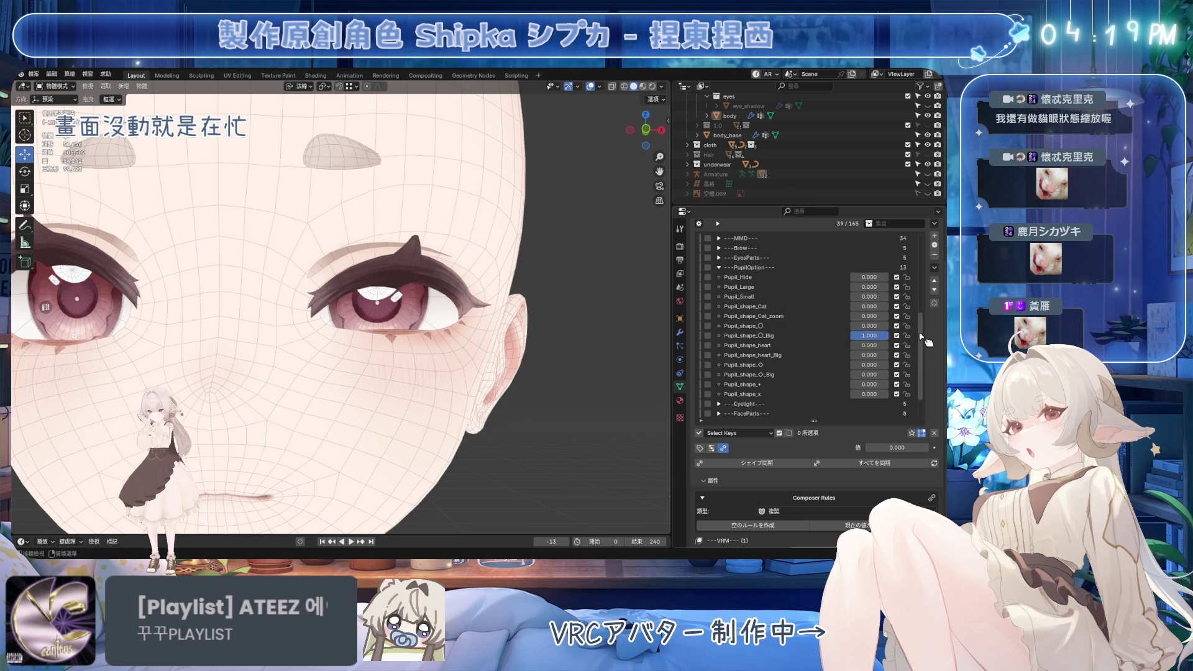
scroll(924, 338, "up", 5)
mouse_move(869, 277)
left_mouse_down()
mouse_move(895, 277)
mouse_move(853, 277)
mouse_move(885, 277)
mouse_move(853, 277)
mouse_move(862, 278)
left_mouse_up()
scroll(926, 292, "down", 5)
Preview heart, diamond and cat-slit pupils and the joyful blink, then save
mouse_move(869, 345)
left_mouse_down()
mouse_move(895, 344)
mouse_move(870, 355)
left_mouse_up()
left_click_drag(870, 364, 895, 365)
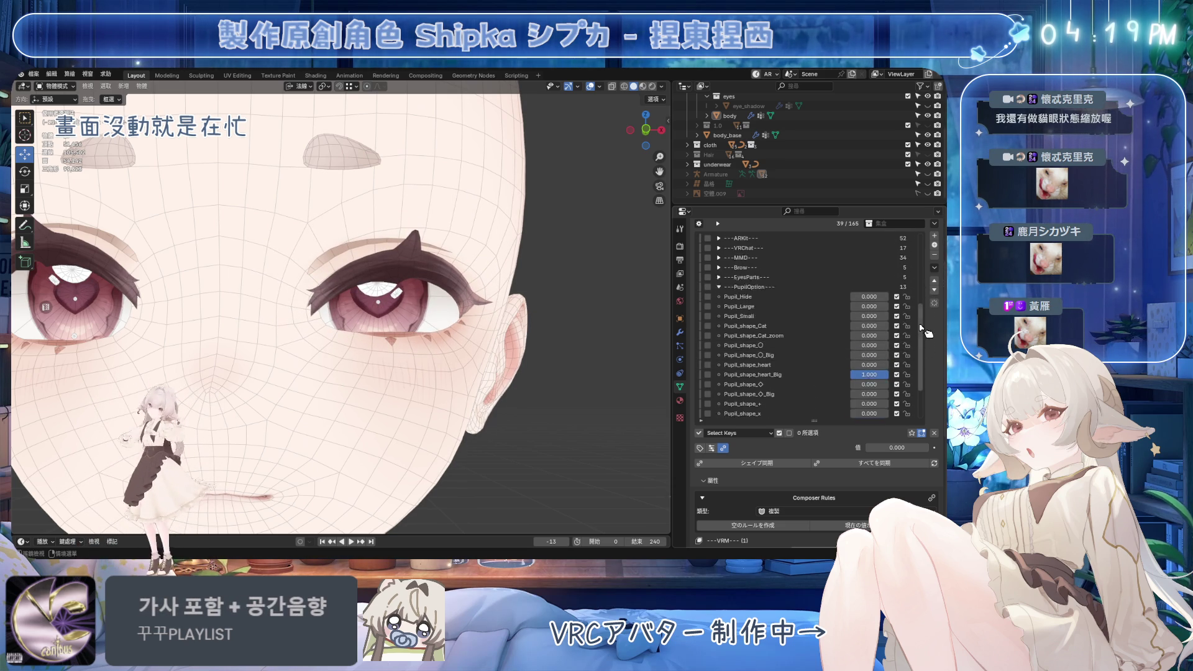
scroll(926, 341, "up", 5)
mouse_move(870, 277)
left_mouse_down()
mouse_move(901, 277)
mouse_move(858, 281)
mouse_move(888, 277)
left_mouse_up()
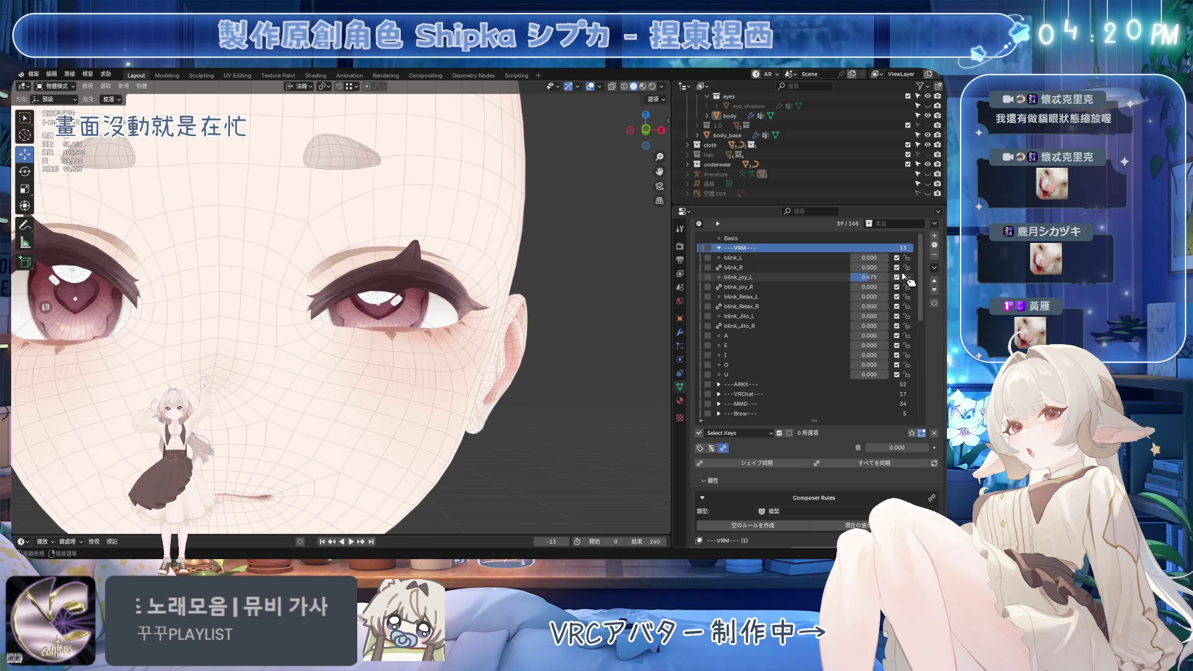
scroll(929, 282, "down", 1)
scroll(929, 281, "down", 5)
mouse_move(870, 365)
left_mouse_down()
mouse_move(882, 365)
mouse_move(869, 365)
left_mouse_up()
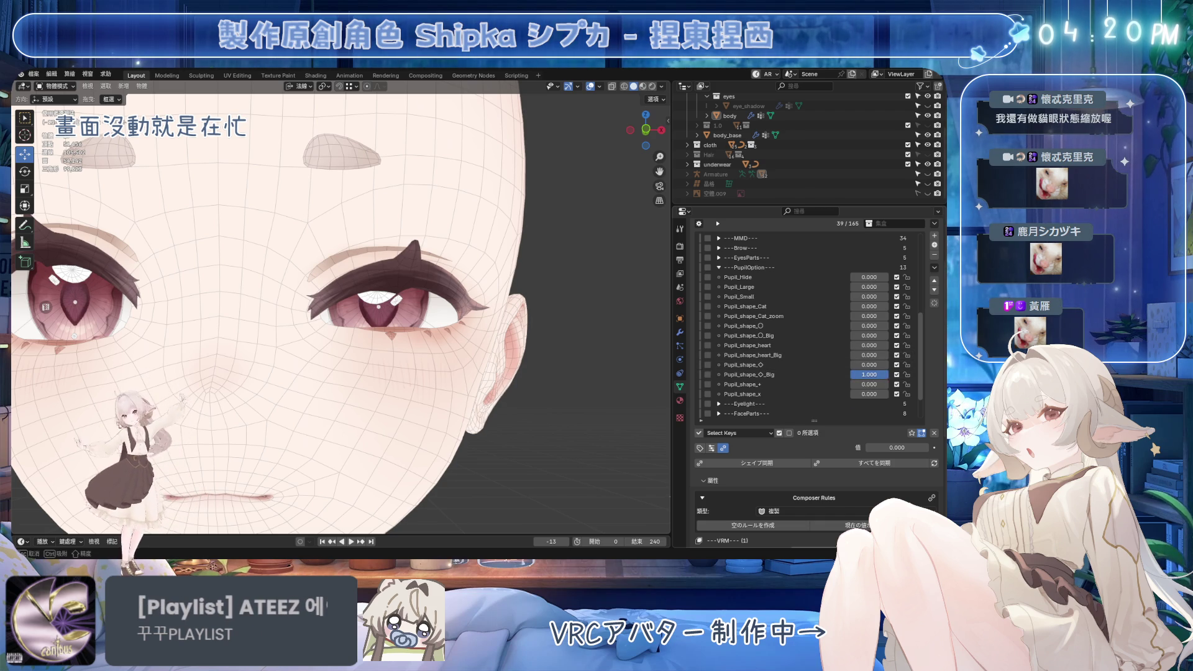
scroll(864, 280, "up", 5)
mouse_move(865, 277)
left_mouse_down()
mouse_move(852, 277)
mouse_move(889, 277)
mouse_move(849, 277)
mouse_move(889, 277)
mouse_move(869, 277)
left_mouse_up()
key("ctrl+s")
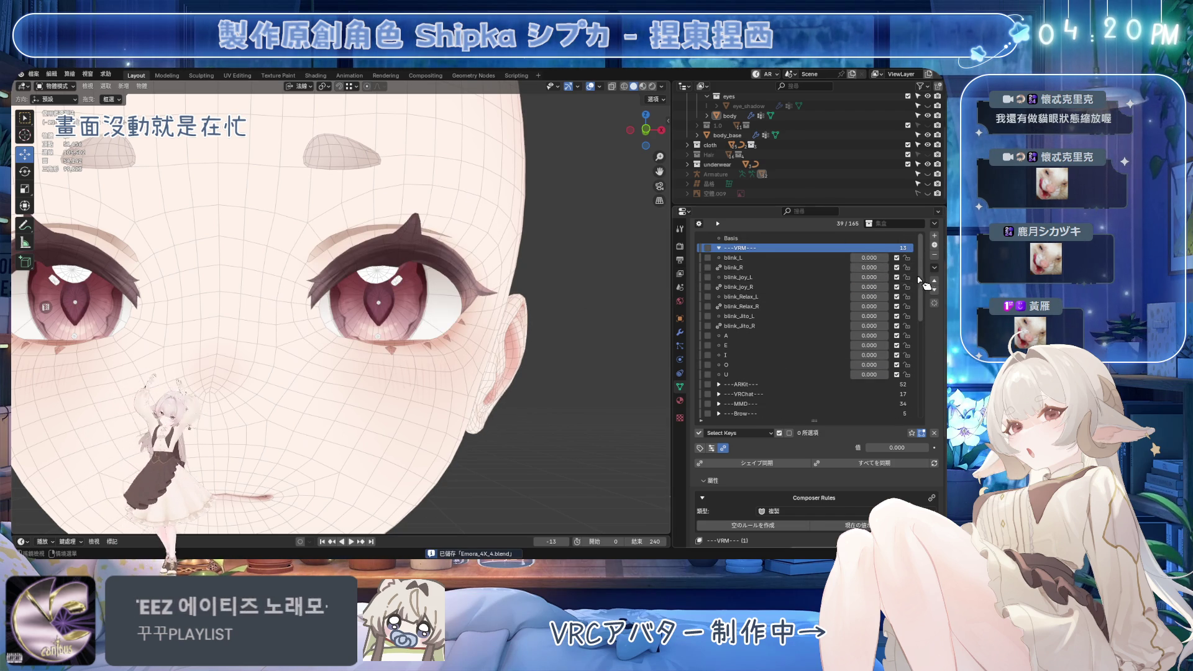
scroll(919, 274, "down", 6)
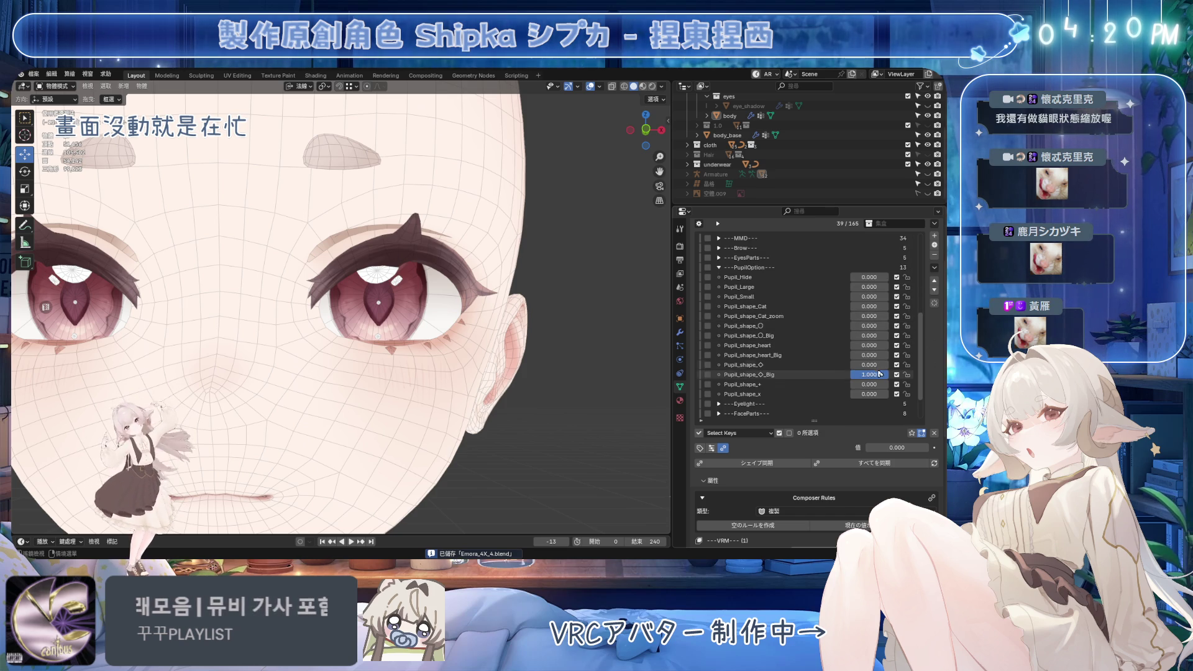
left_click_drag(870, 375, 883, 375)
left_click_drag(869, 306, 895, 316)
scroll(928, 349, "up", 8)
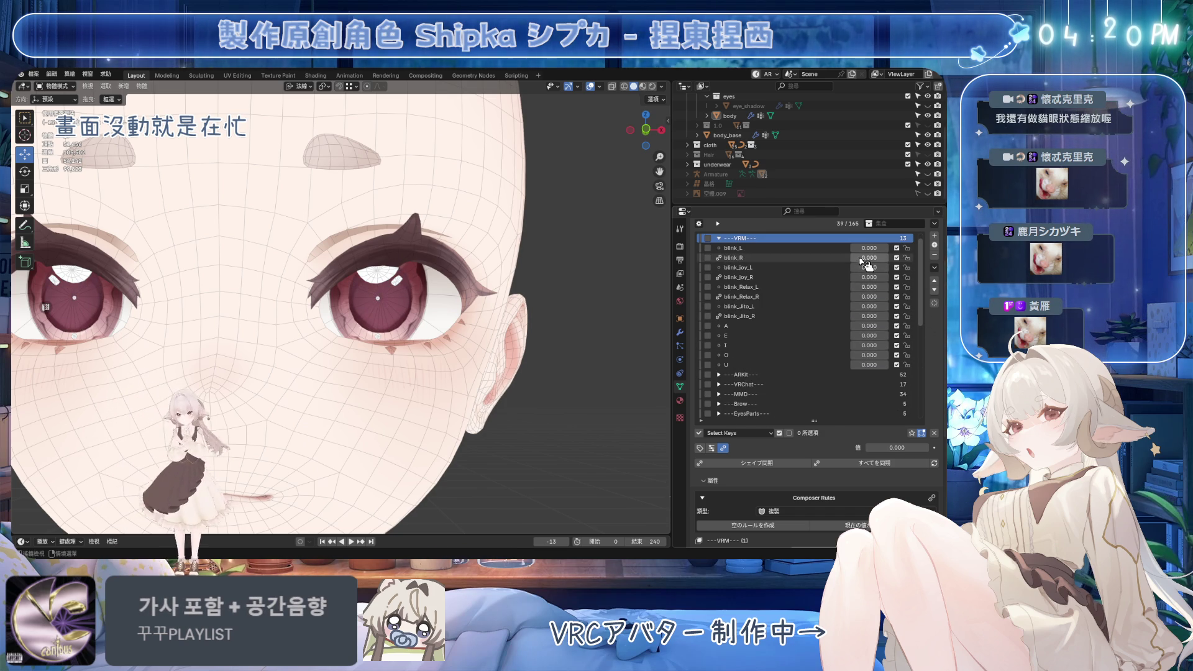
Test blink_joy_L, reset it to 0, return to front view, and save Emora_AX_4.blend
left_click_drag(867, 267, 873, 267)
mouse_move(484, 310)
middle_mouse_down()
mouse_move(429, 314)
mouse_move(448, 301)
mouse_move(413, 301)
mouse_move(469, 296)
middle_mouse_up()
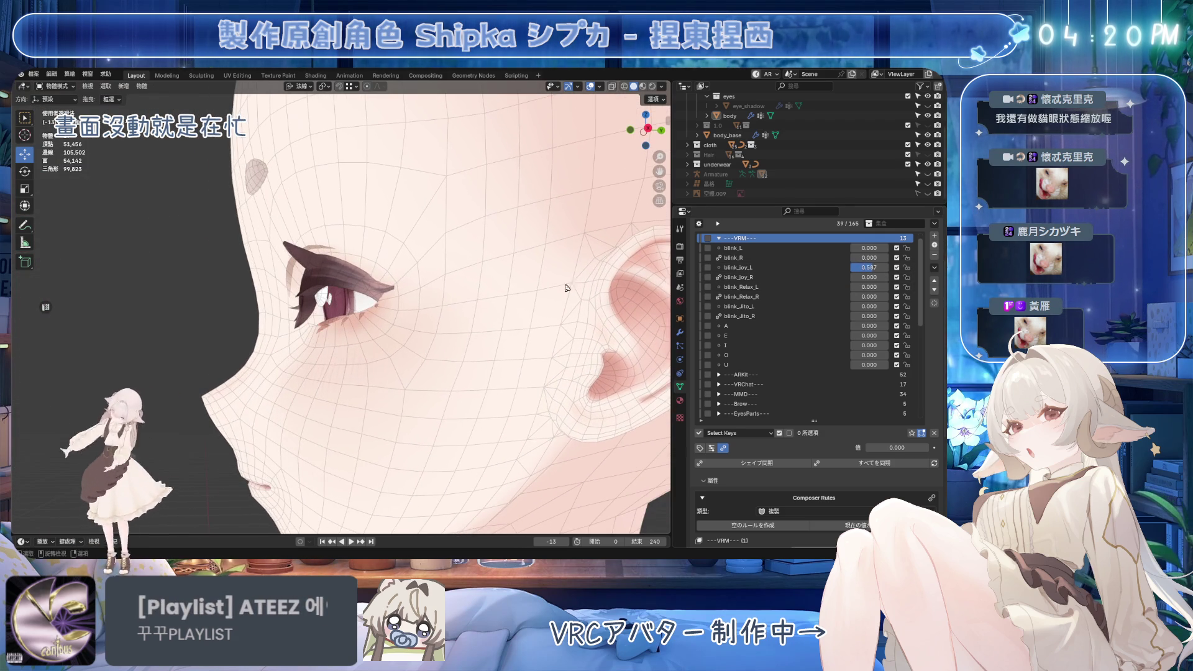
left_click_drag(869, 267, 522, 301)
key("KP_1")
scroll(522, 301, "down", 3)
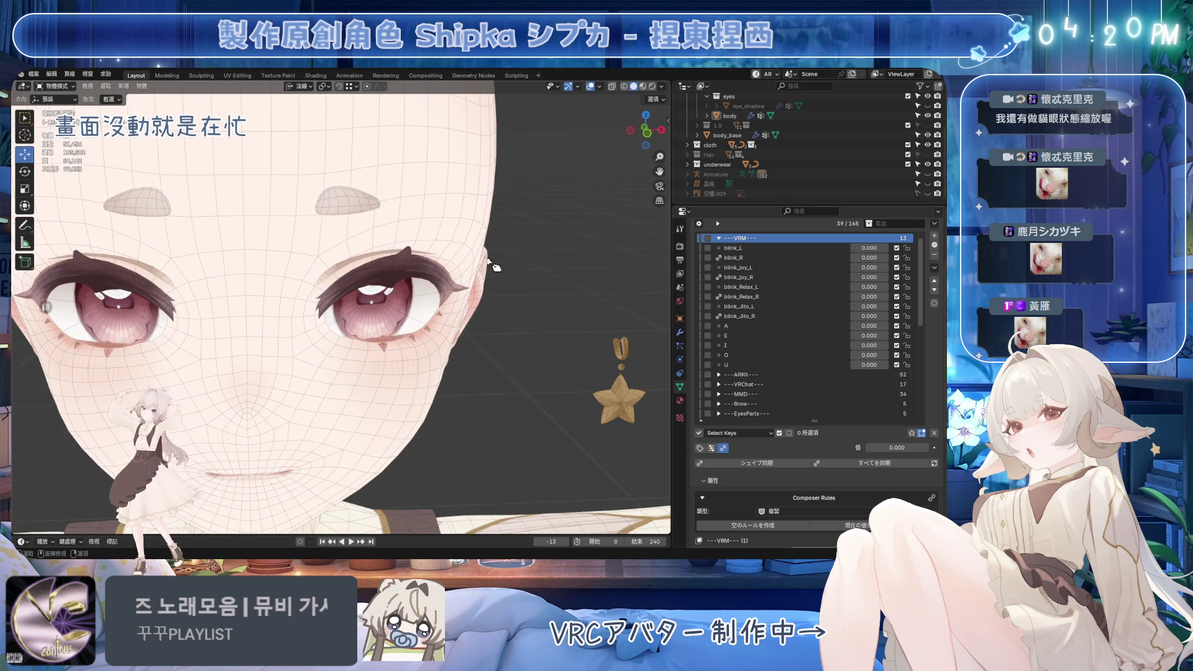
scroll(491, 266, "down", 5)
key("ctrl+s")
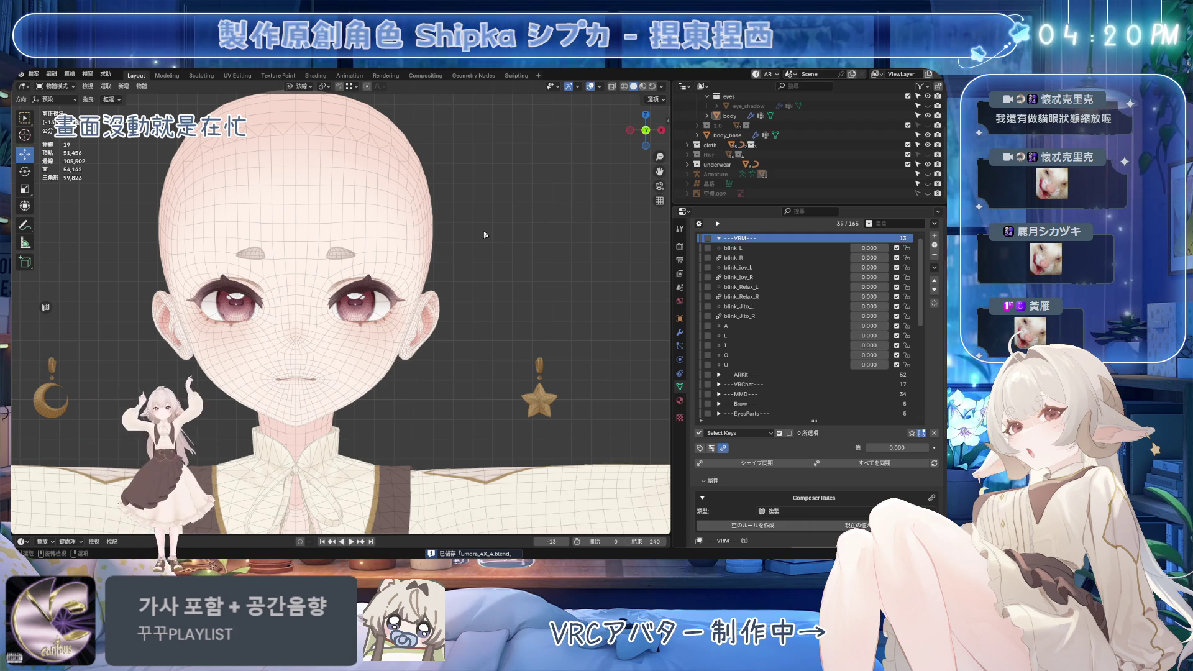
scroll(781, 325, "down", 10)
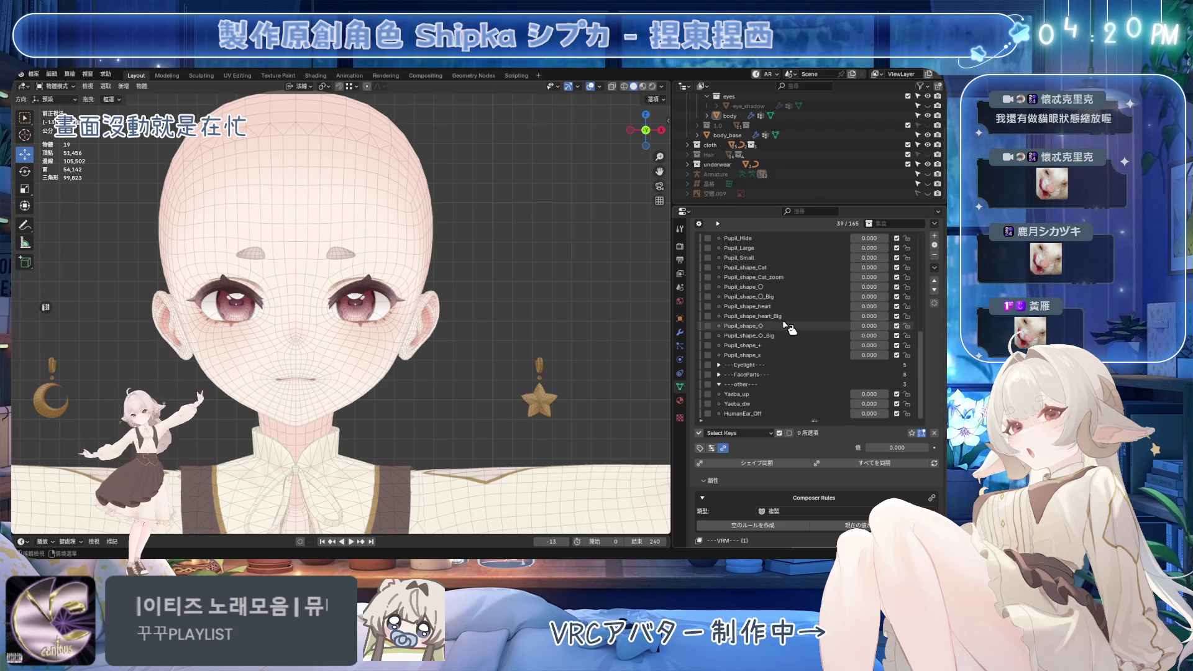
Set Pupil_shape_+ to 1, save, and enter Edit Mode on the pupil mesh
left_click(828, 326)
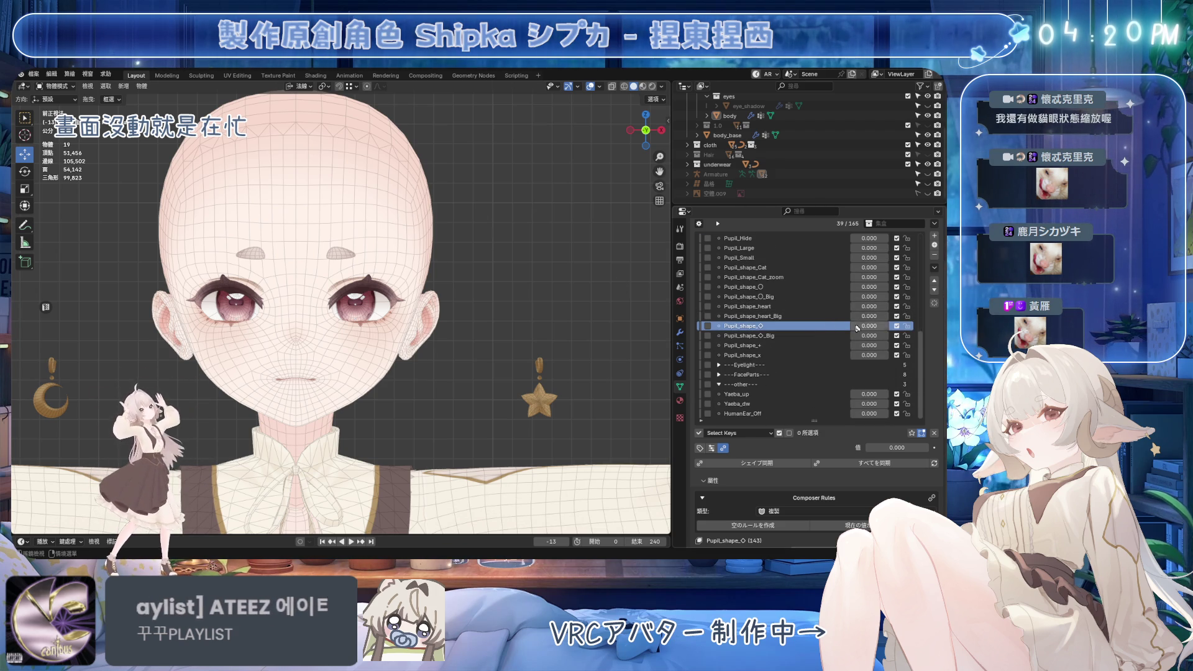
left_click_drag(870, 346, 889, 351)
scroll(373, 302, "up", 8)
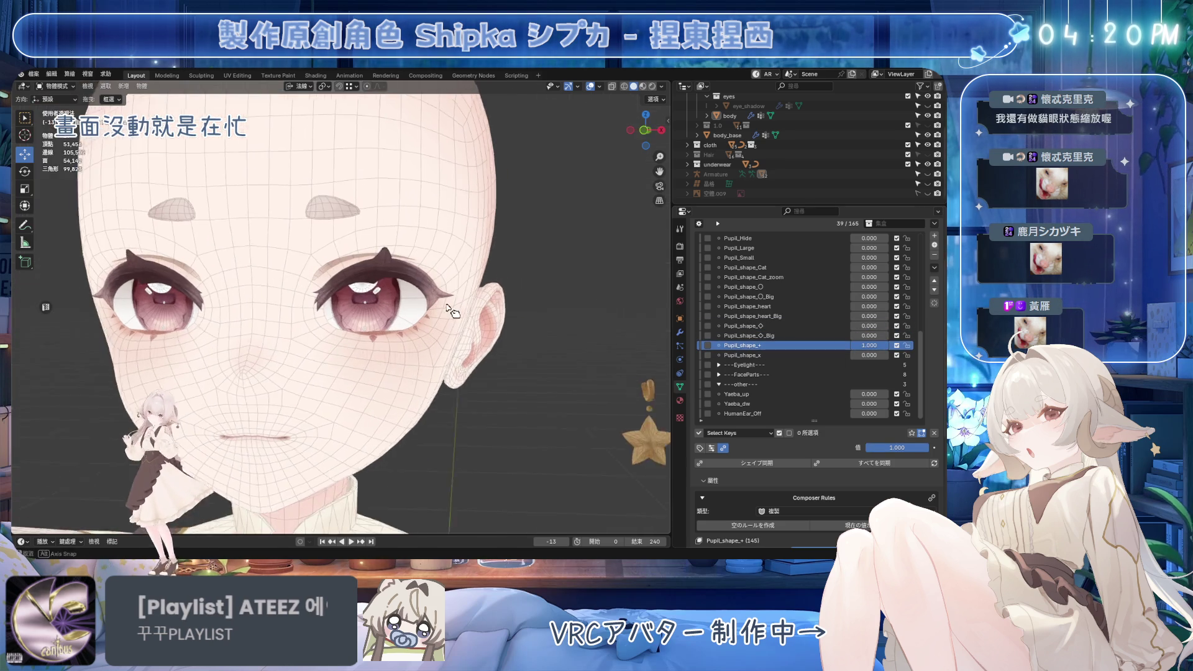
key("Tab")
key("ctrl+s")
scroll(283, 264, "down", 3)
middle_click_drag(283, 264, 464, 255, "shift")
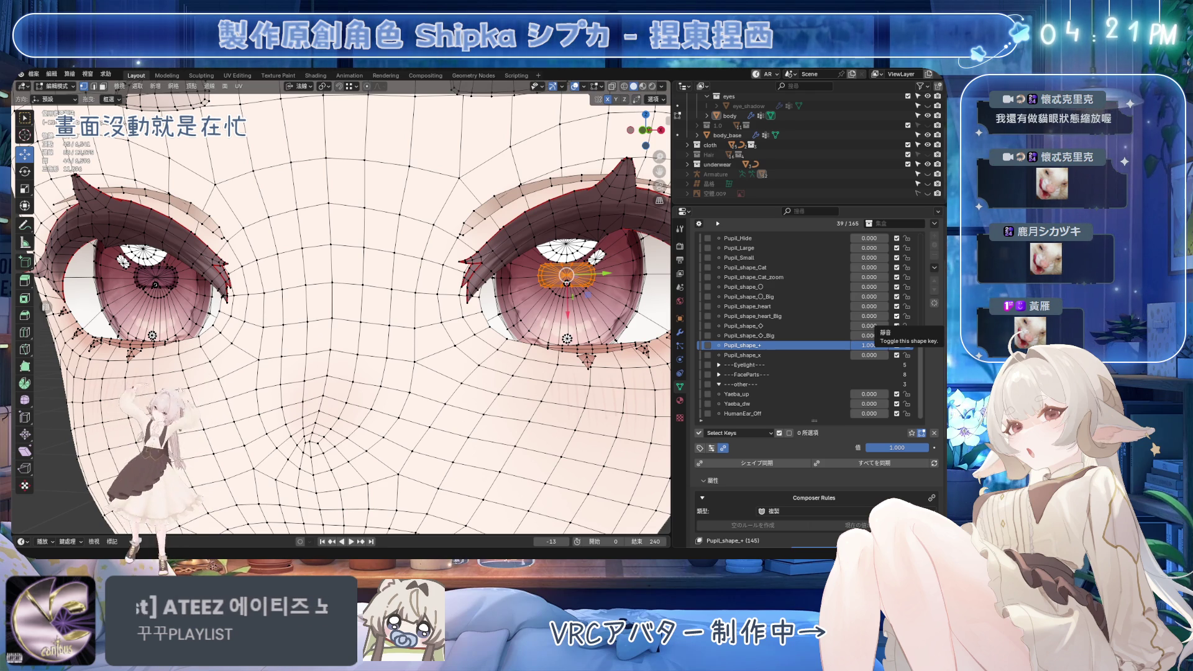
scroll(242, 294, "up", 3)
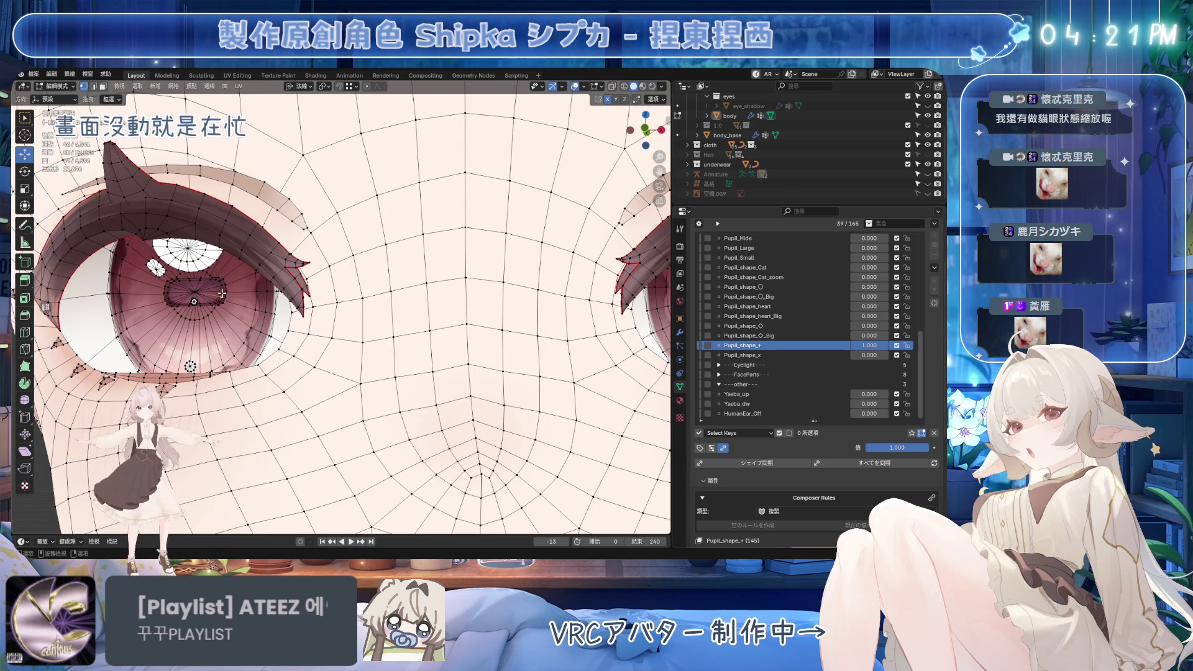
Select both eyes' linked pupil and iris geometry, save, and hide the rest of the face
key("ctrl+l")
scroll(559, 328, "down", 3)
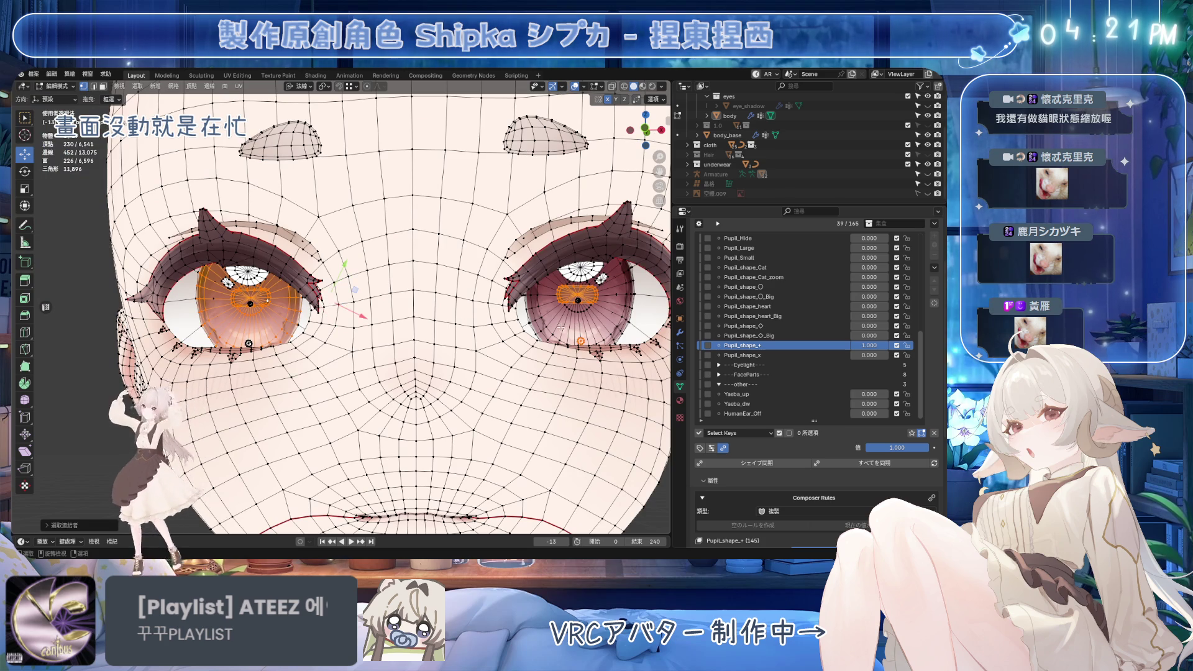
key("l")
middle_click_drag(559, 327, 440, 346, "shift")
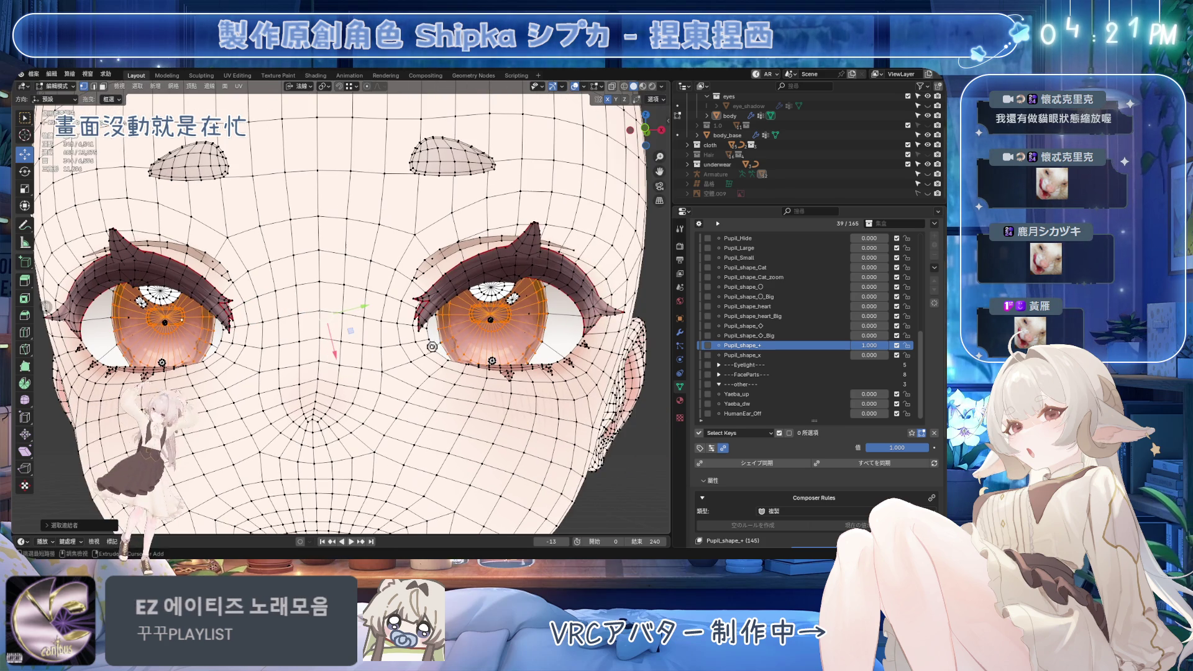
key("ctrl+s")
key("shift+h")
scroll(309, 337, "up", 6)
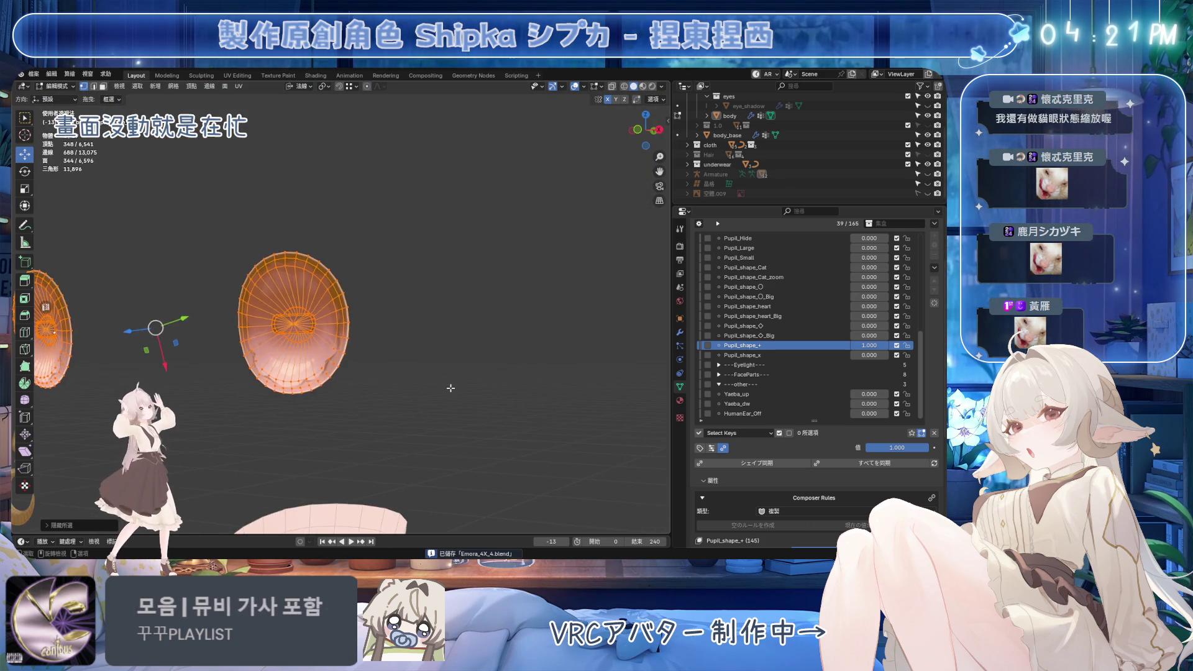
In Front Ortho, extrude the pupil hole's top face upward into a cross arm
middle_click_drag(309, 336, 335, 336)
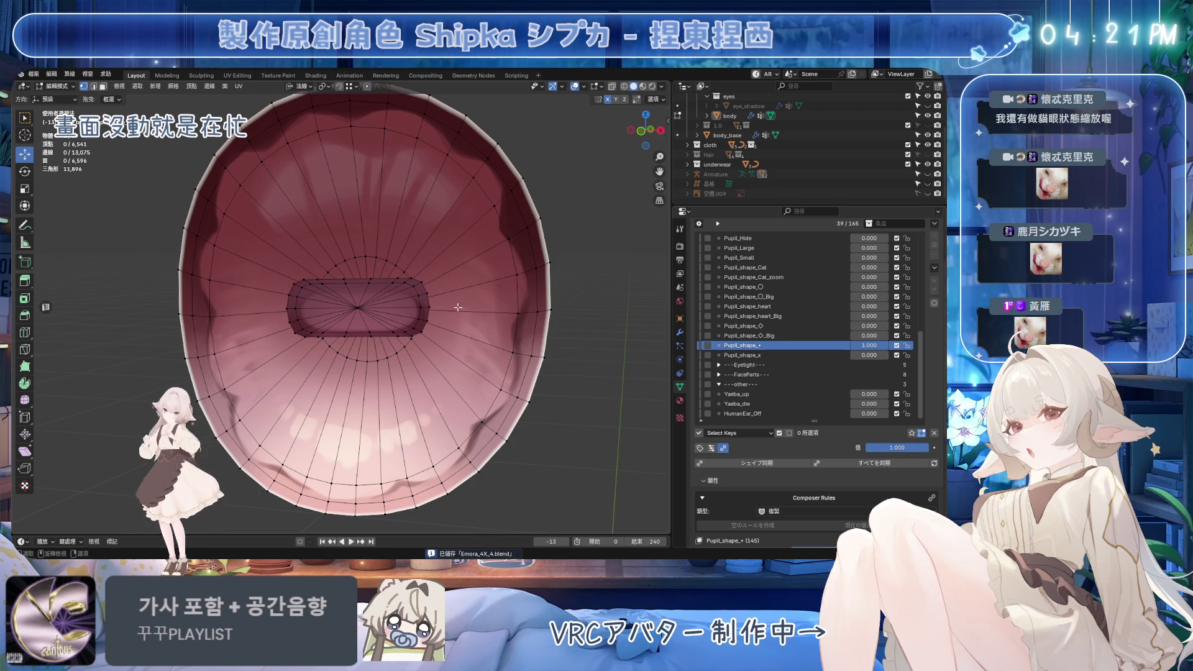
middle_click_drag(401, 300, 416, 298)
scroll(416, 298, "up", 1)
scroll(396, 306, "up", 1)
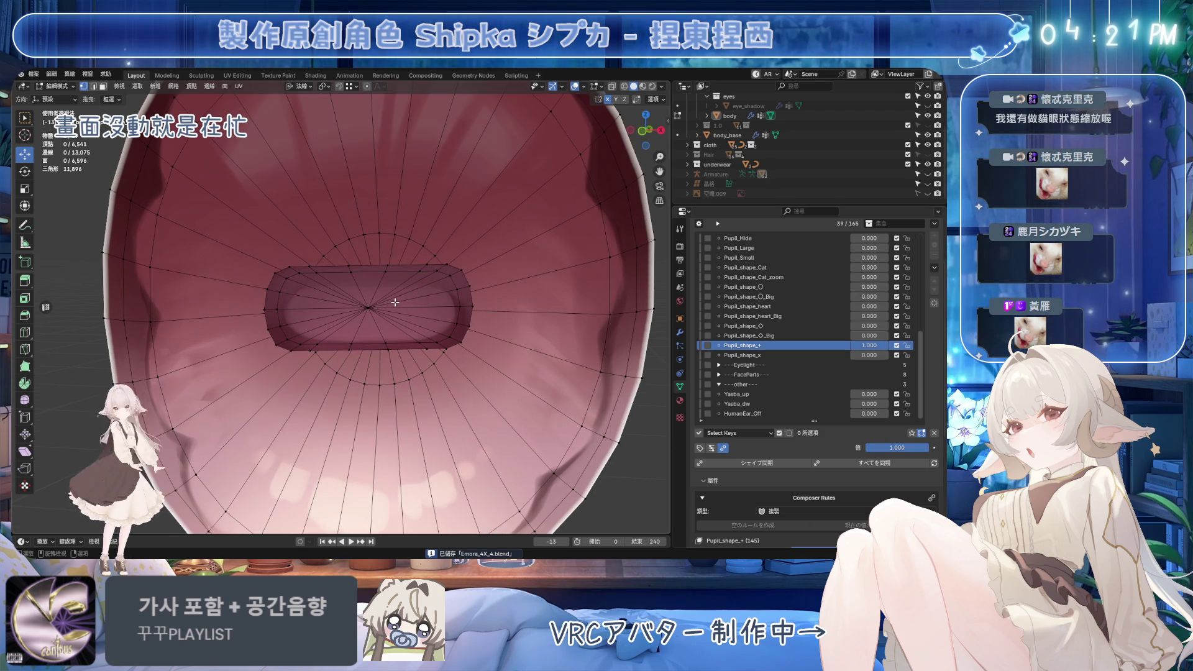
left_click(358, 272)
key("KP_1")
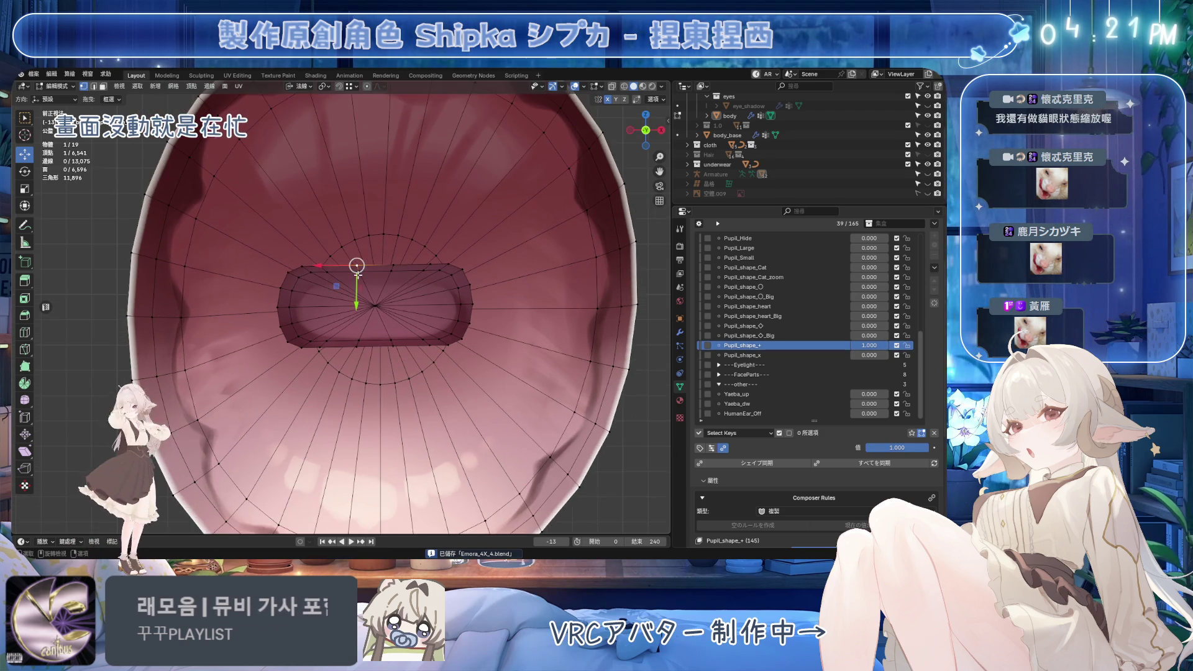
scroll(353, 267, "up", 1)
left_click(336, 269, "shift")
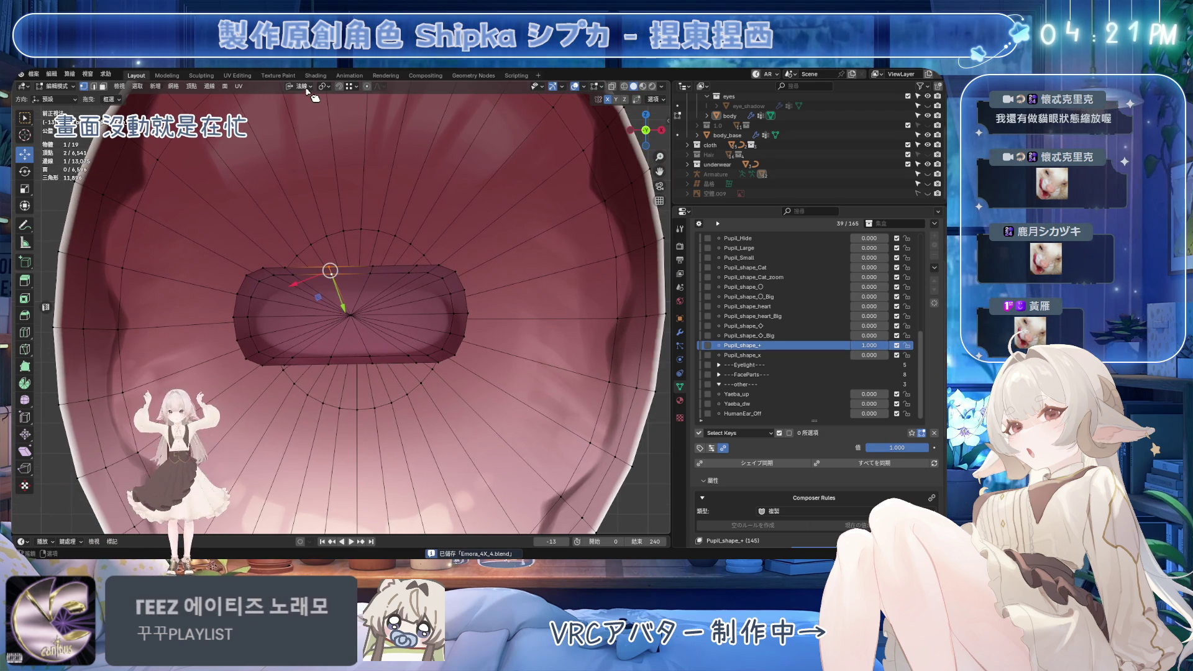
scroll(386, 288, "down", 1)
left_click(327, 233, "shift")
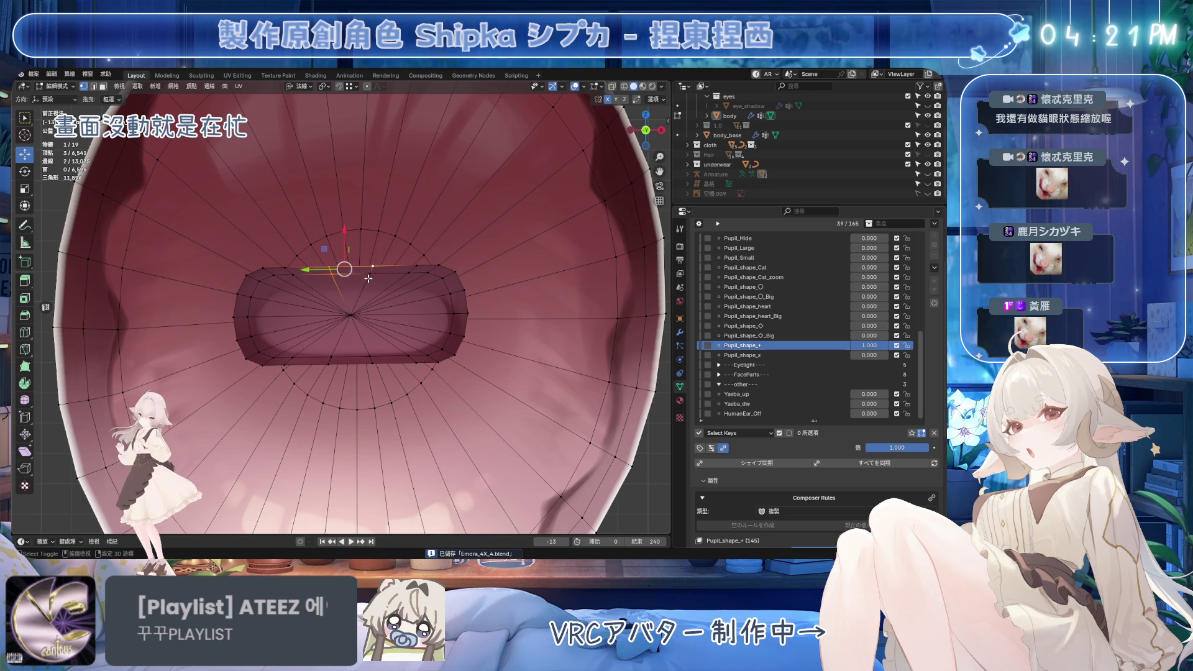
left_click(361, 229, "shift")
key("e")
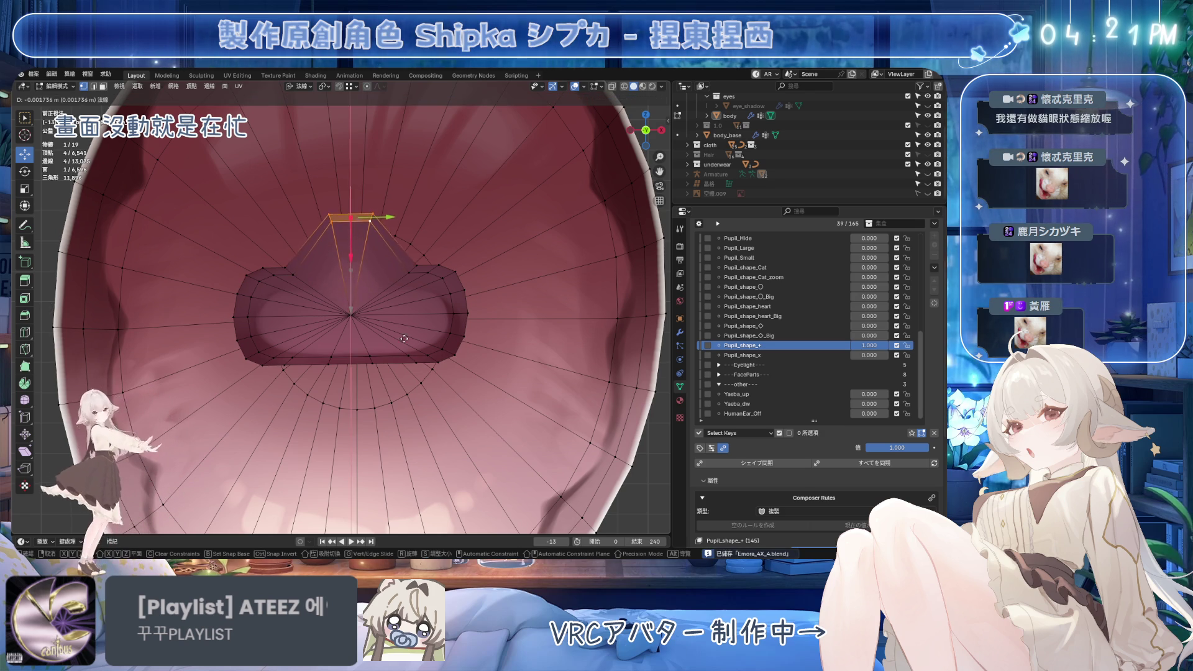
right_click(410, 399)
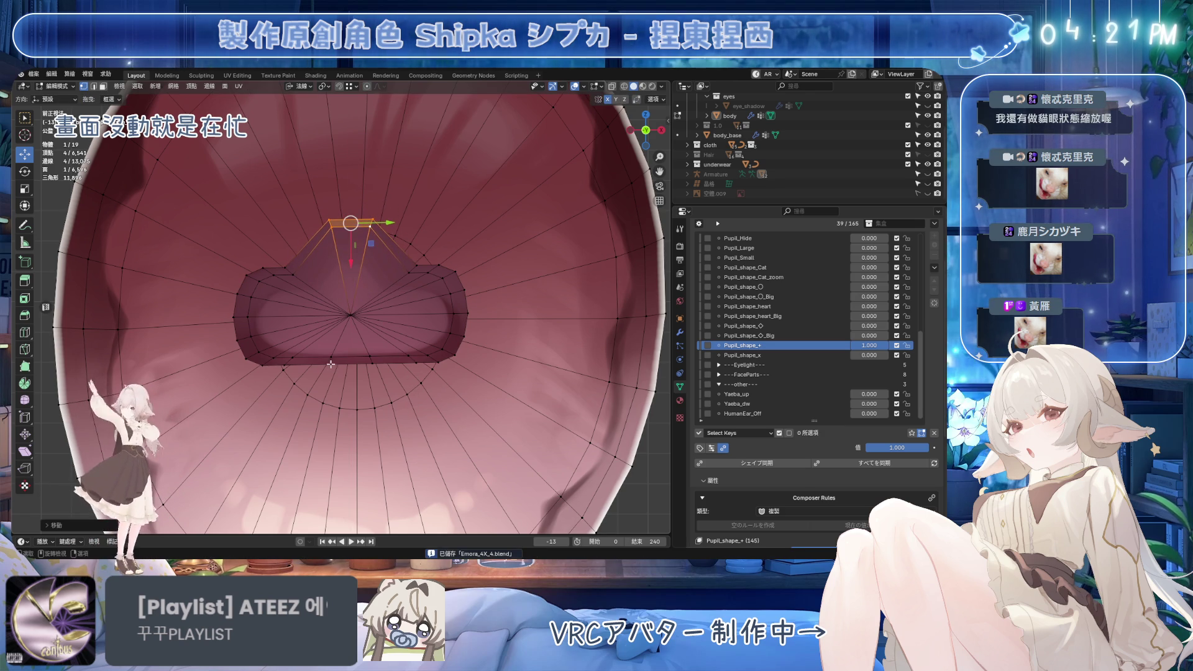
Extrude the pupil hole's bottom face downward into the lower arm
left_click(329, 359)
left_click(371, 358, "shift")
left_click(373, 365, "shift")
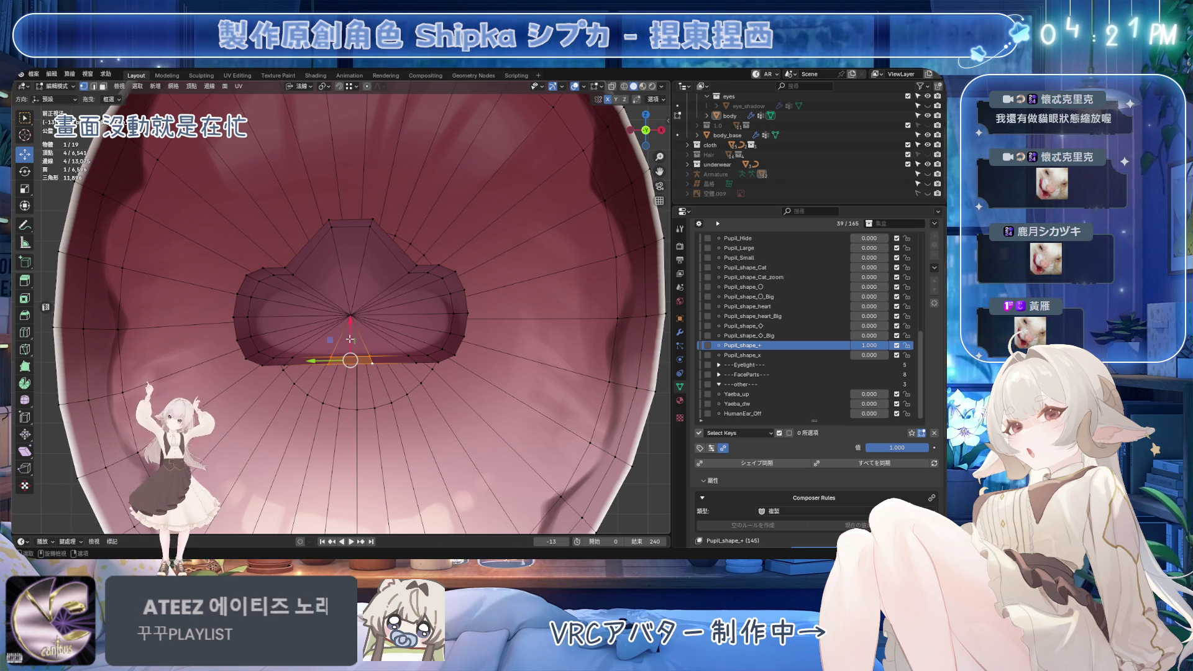
key("e")
left_click(356, 233)
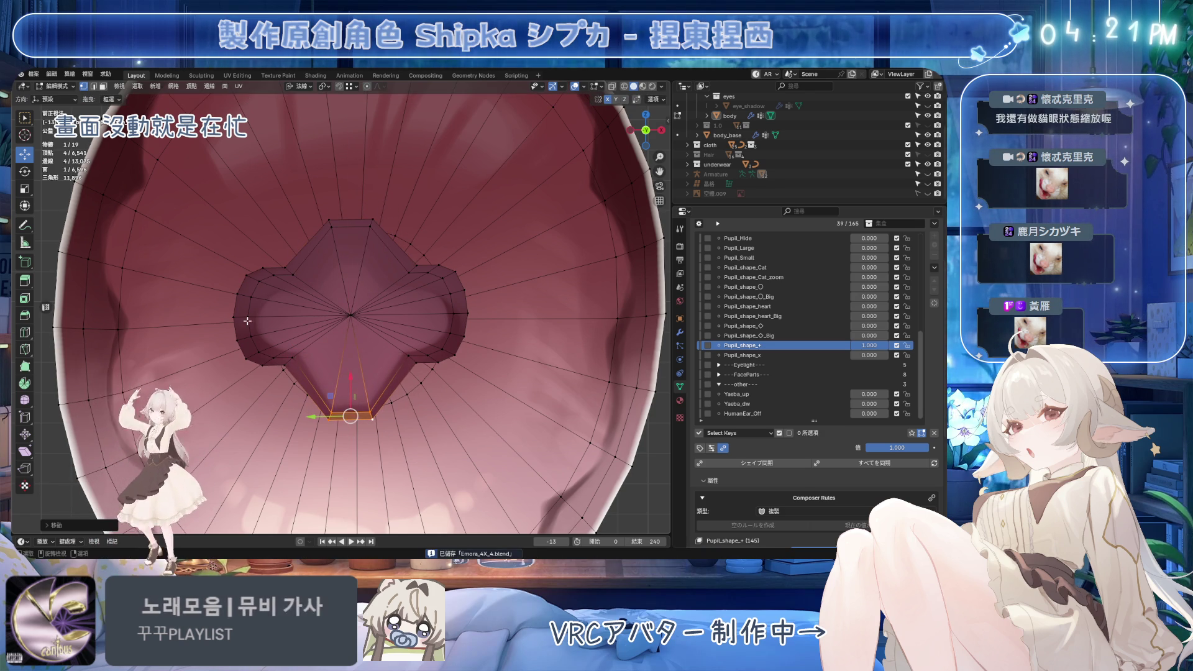
Extrude an edge and a single vertex beside the top arm to form notch geometry
left_click(291, 276)
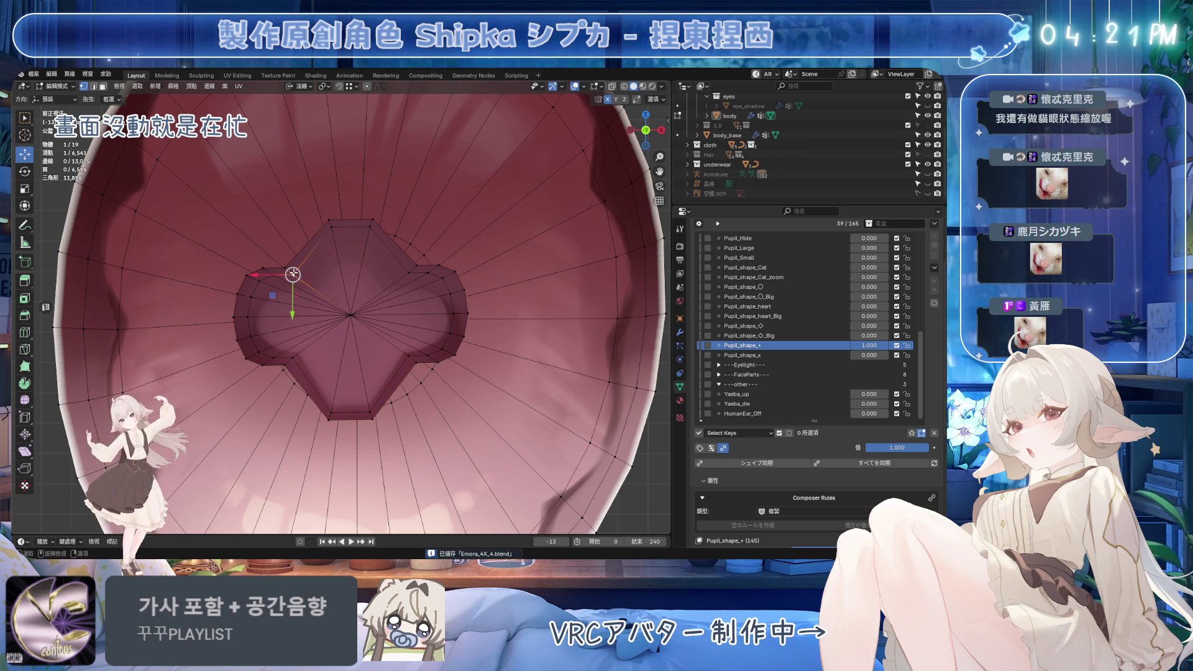
left_click(277, 269, "shift")
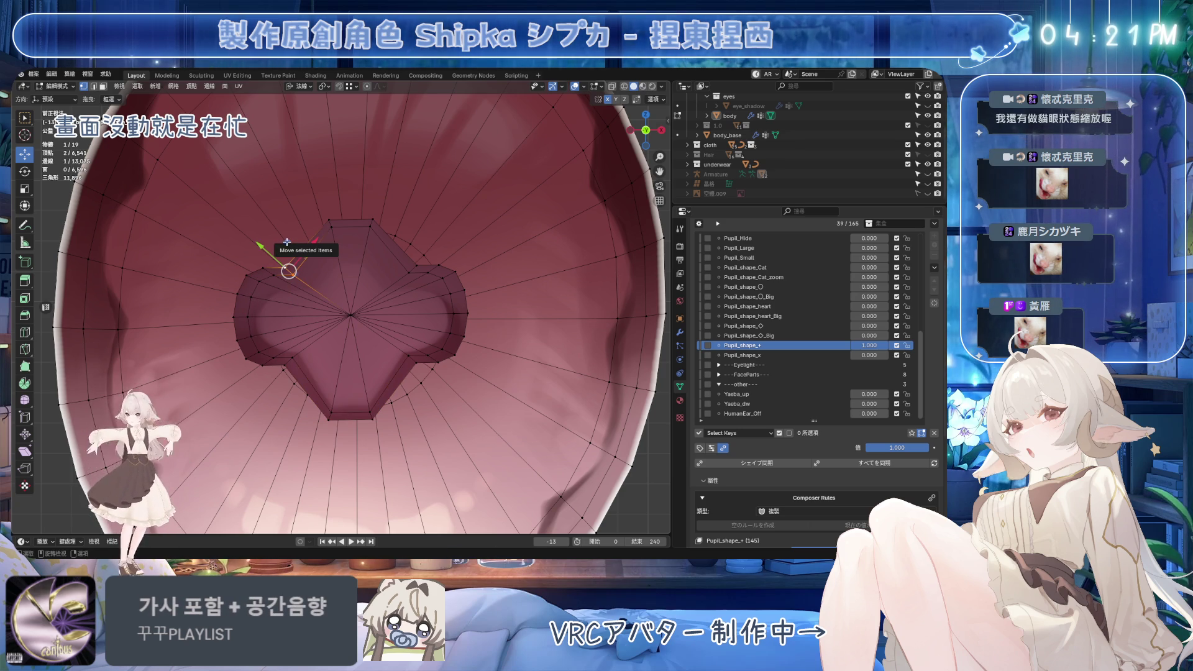
key("e")
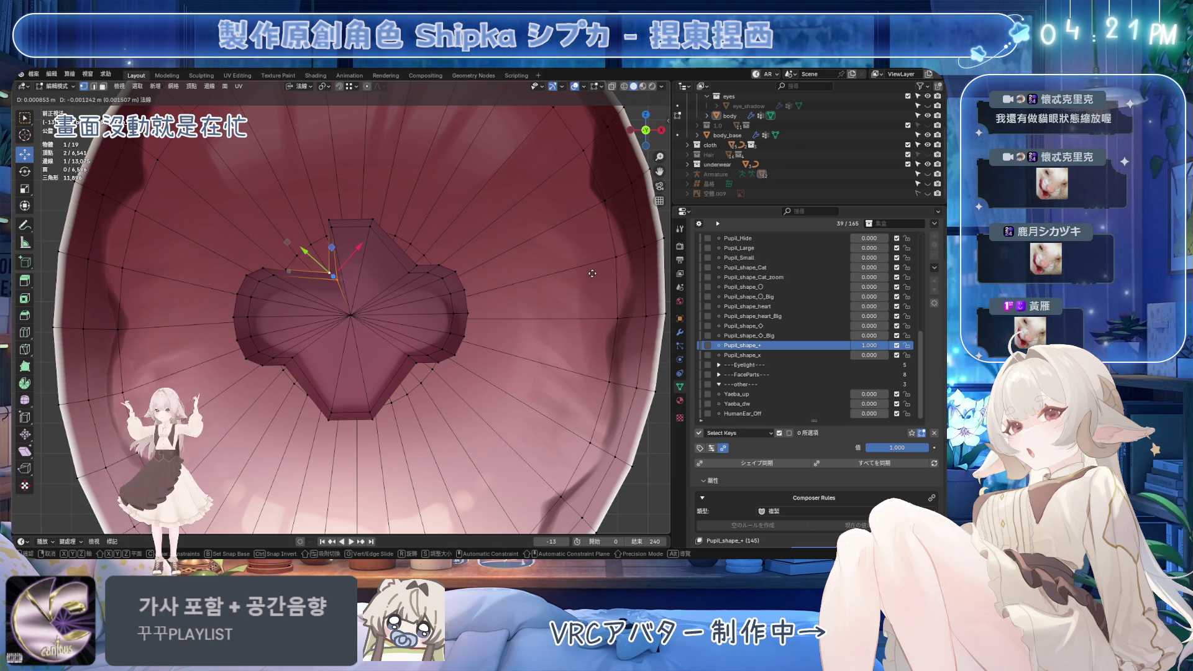
key("Escape")
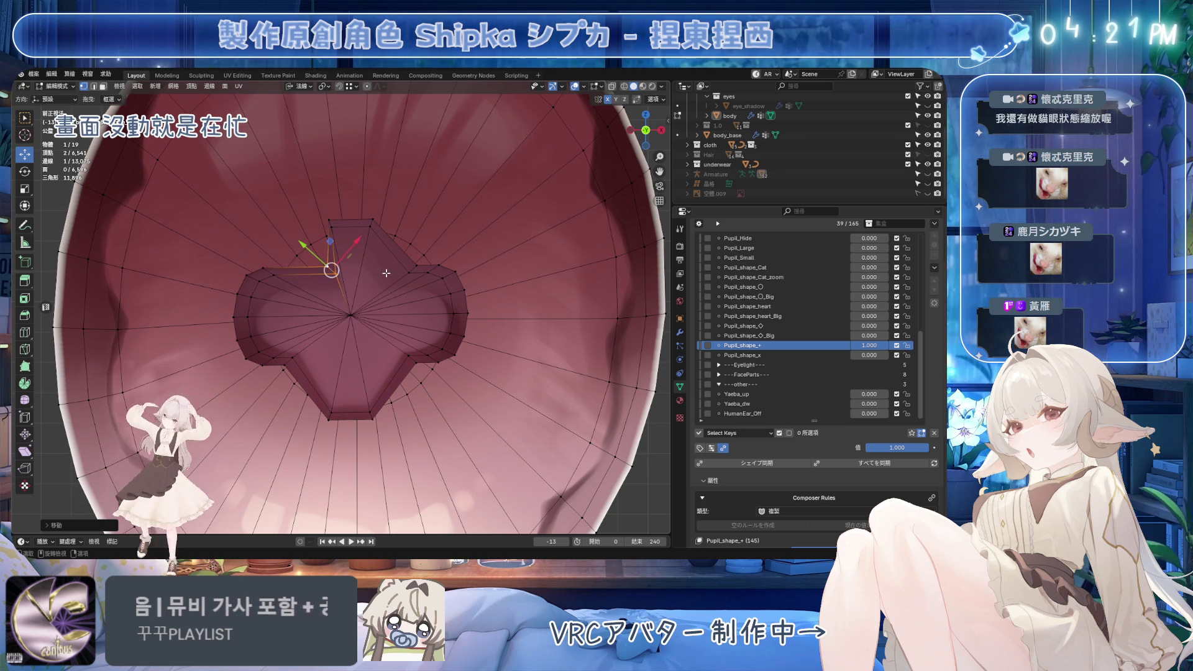
left_click(413, 269)
key("e")
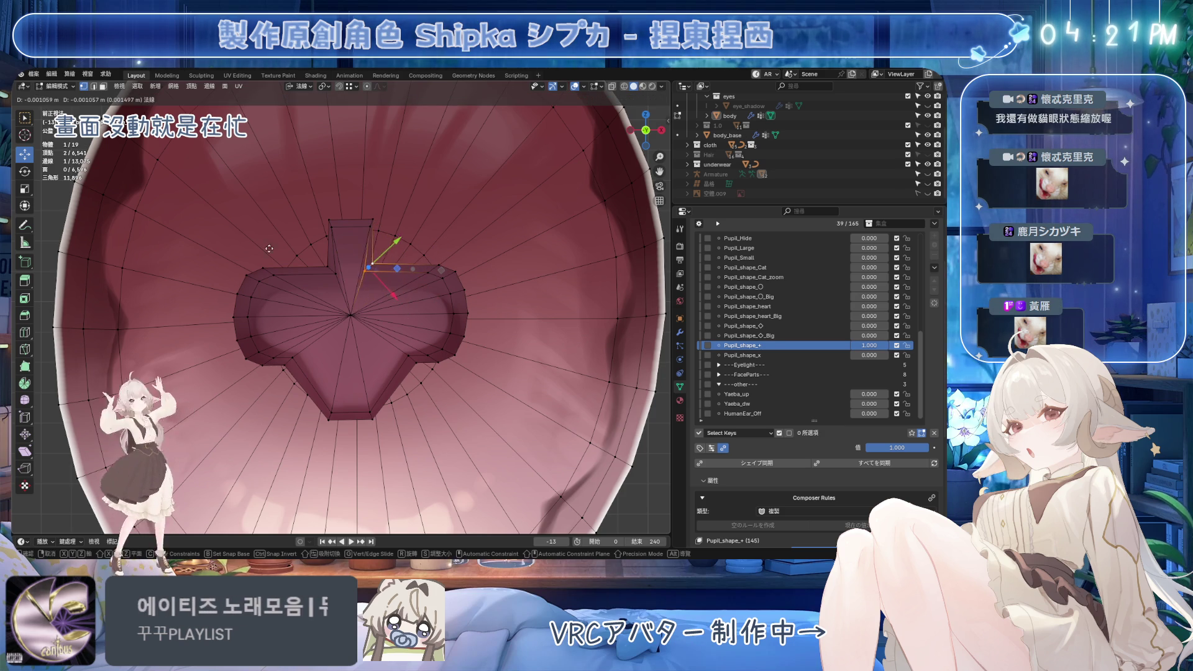
key("Escape")
Slide the top-left notch vertex and move the lower-left vertices into place
left_click(334, 227)
key("g")
key("g")
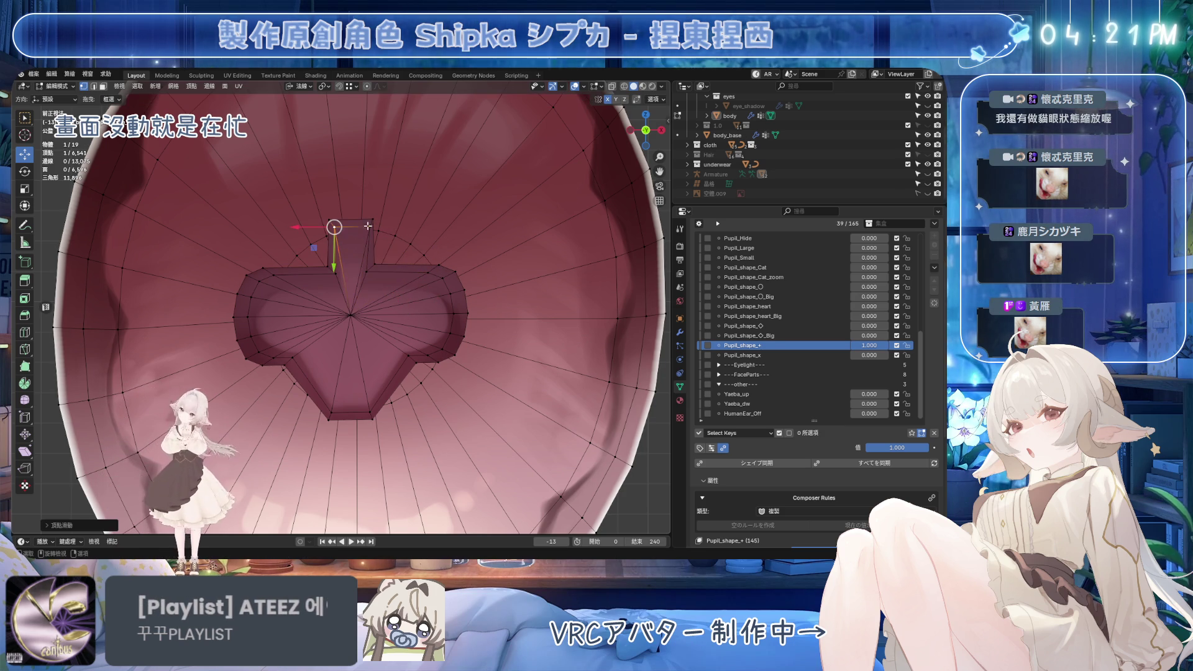
left_click(326, 227)
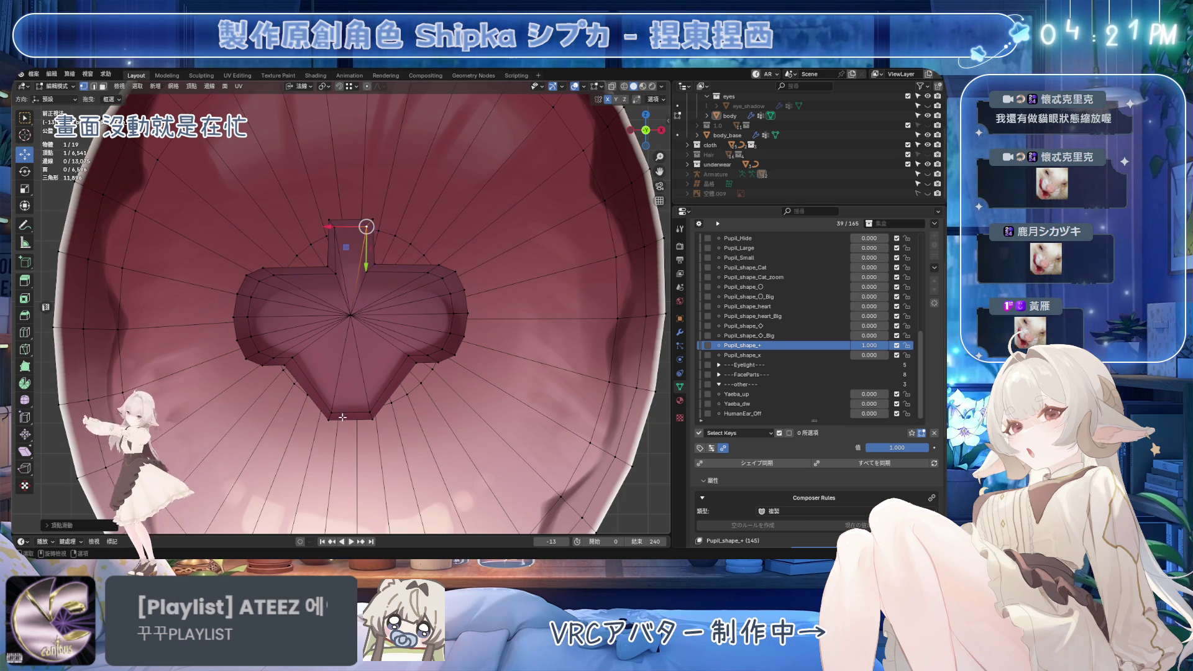
left_click(296, 359)
left_click(259, 361, "shift")
key("g")
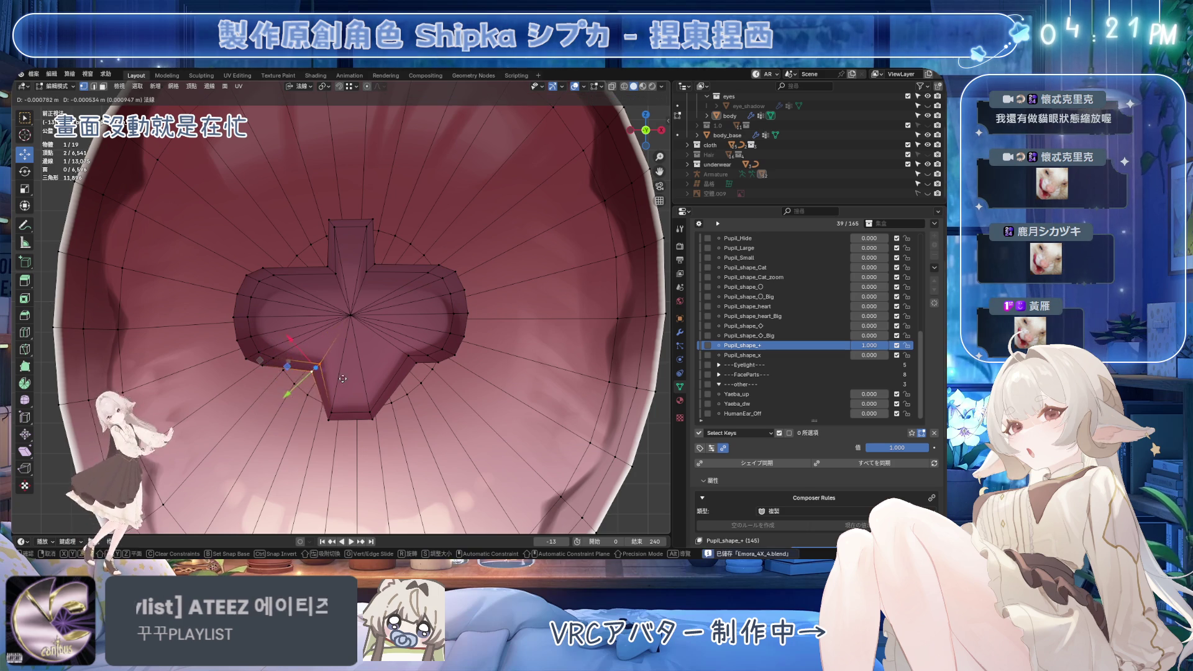
left_click(452, 364)
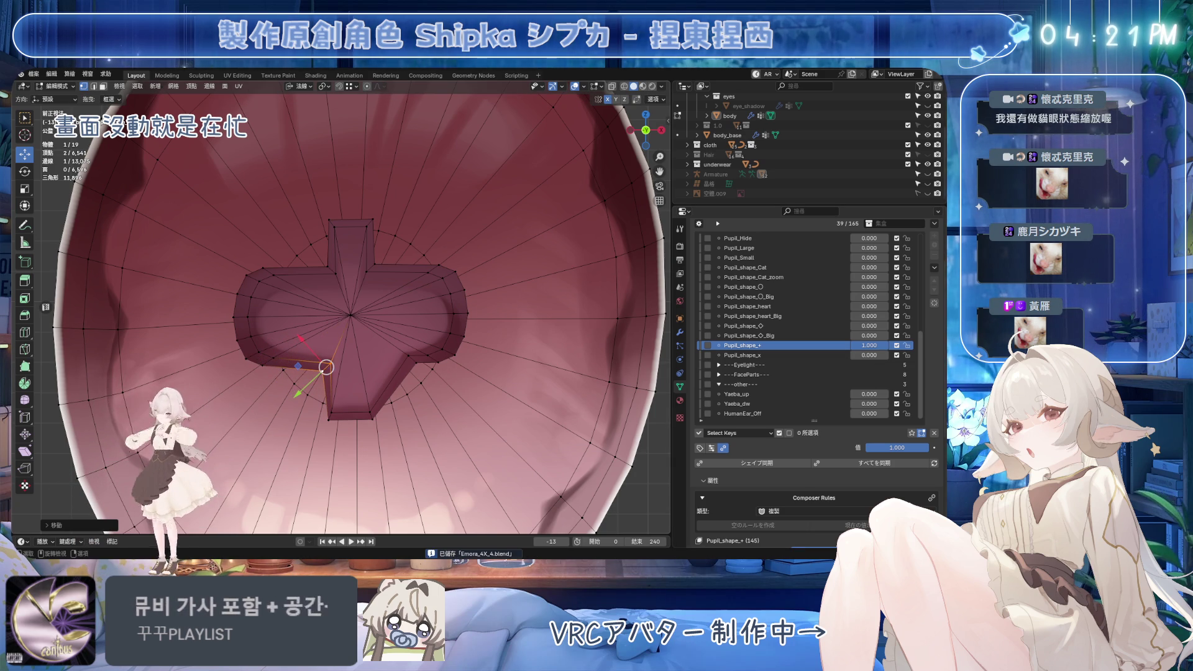
Move the right notch vertices left and adjust the lower arm's vertices to square it
left_click(401, 360)
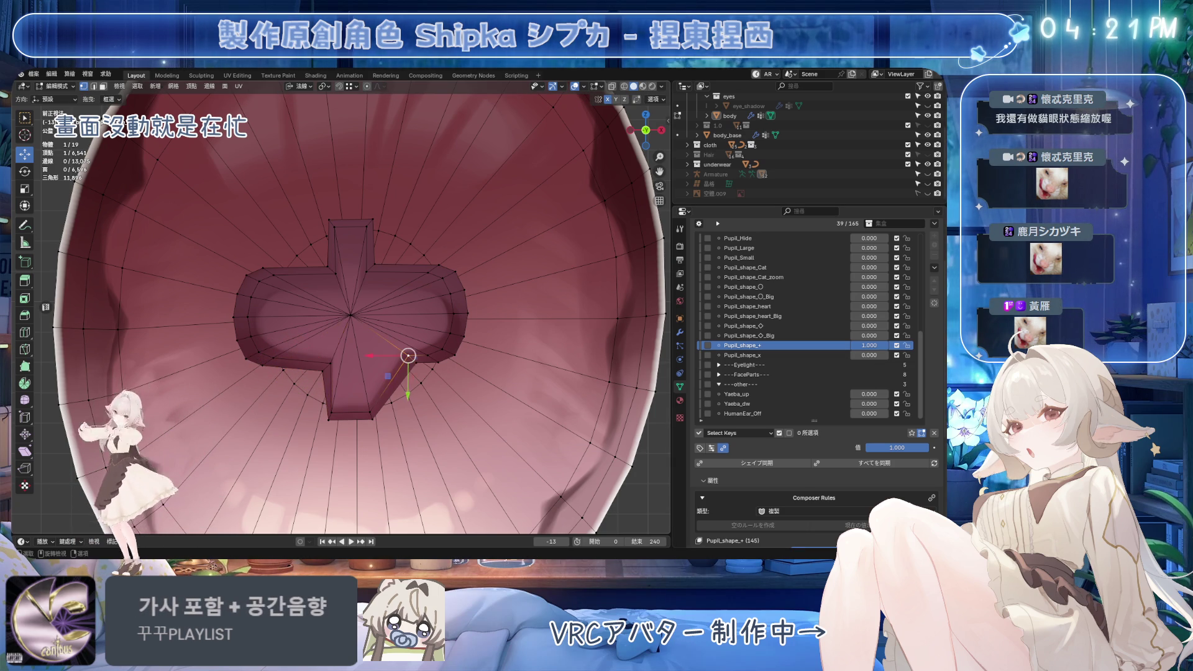
mouse_move(415, 386)
left_mouse_down()
mouse_move(292, 427)
mouse_move(330, 363)
mouse_move(314, 368)
mouse_move(376, 380)
mouse_move(367, 370)
left_mouse_up()
left_click(377, 367)
left_click(375, 391, "shift")
left_click(335, 360)
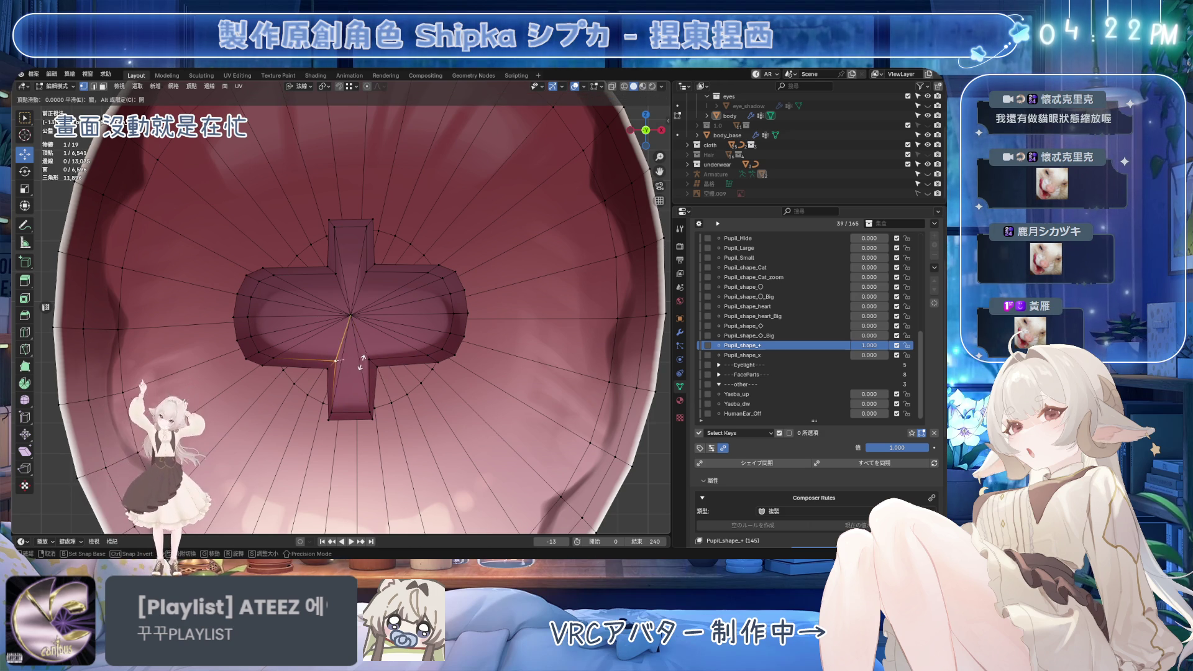
Slide the lower arm's bottom-right corner vertex and save the file
left_click(368, 411)
key("g")
key("g")
left_click(428, 367)
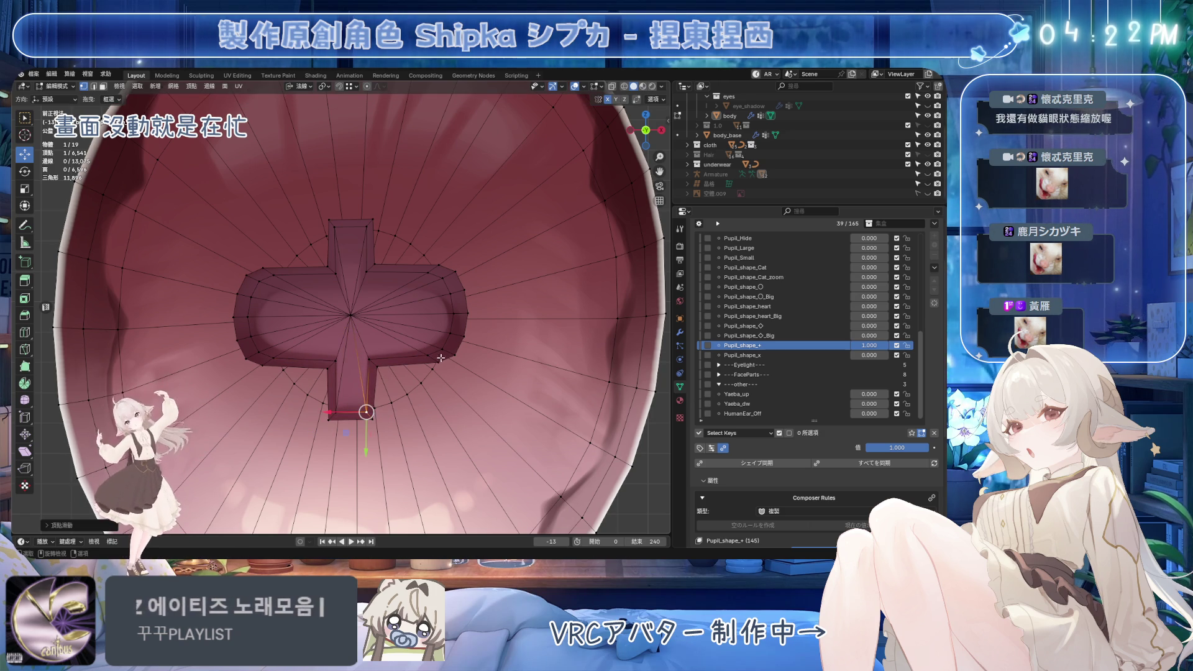
left_click(435, 268, "shift")
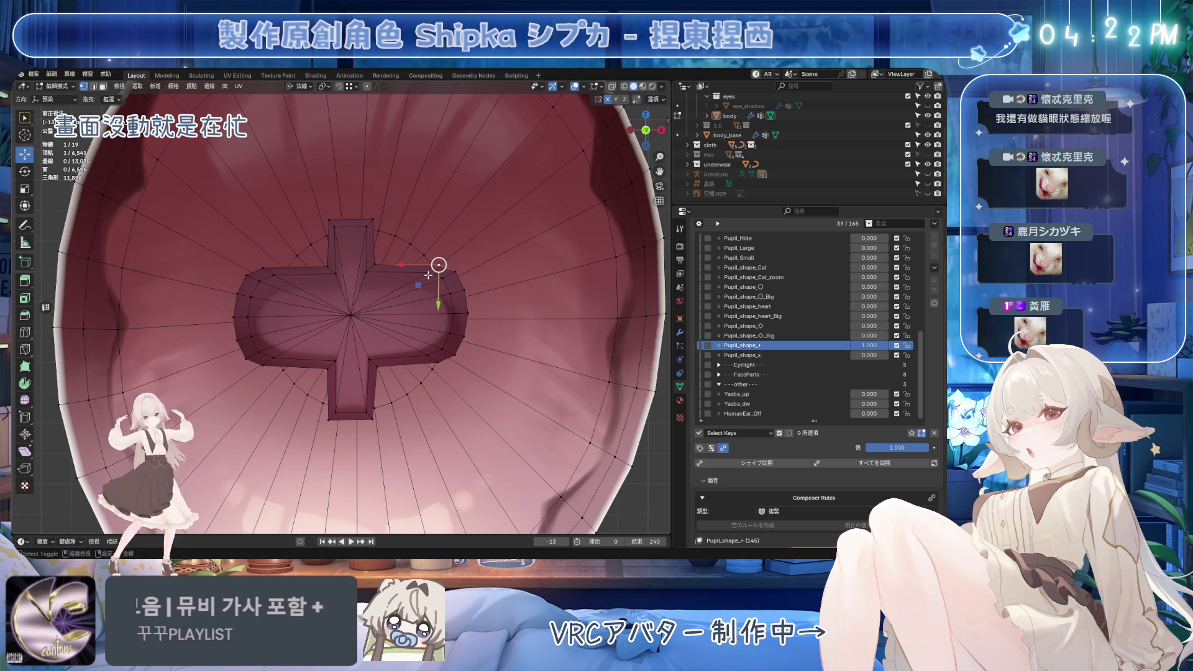
key("ctrl+s")
key("g")
key("g")
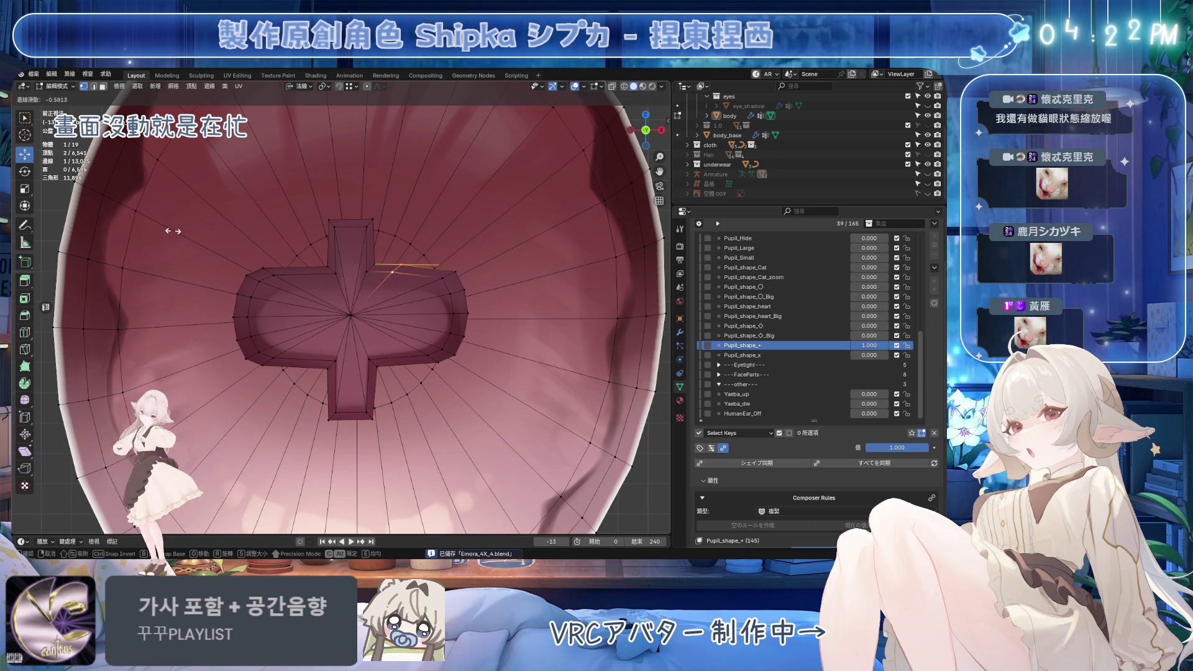
left_click(173, 231)
key("ctrl+z")
Reposition the vertex beside the top arm along the X axis and its normal plane
key("g")
key("x")
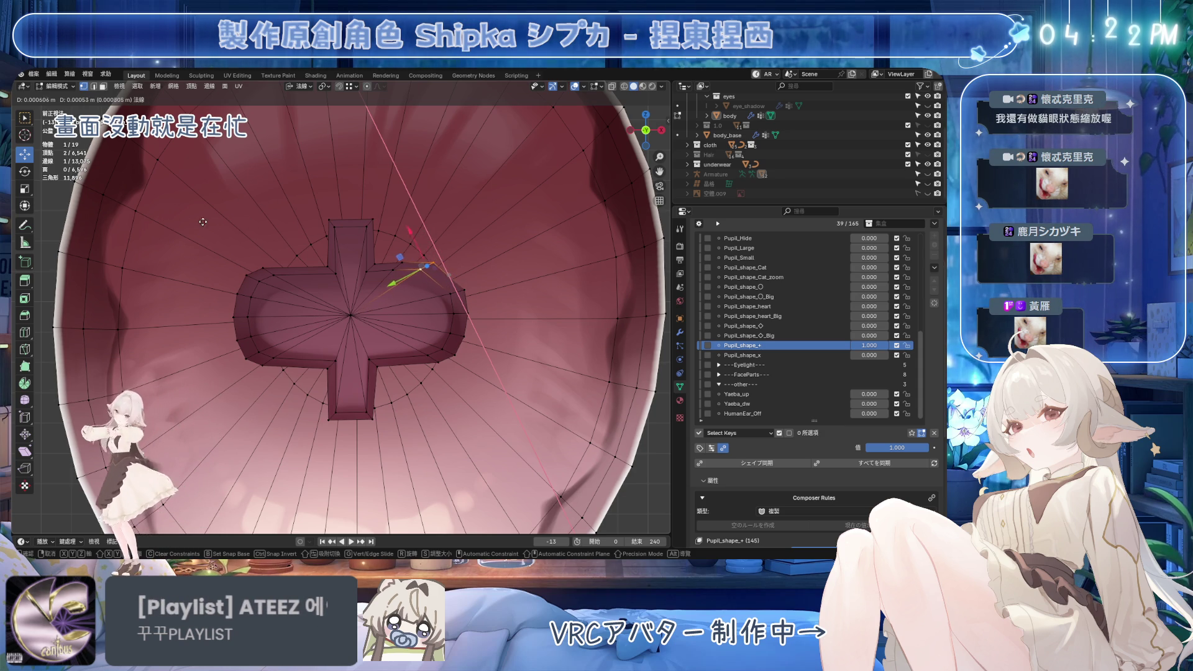
left_click(483, 294)
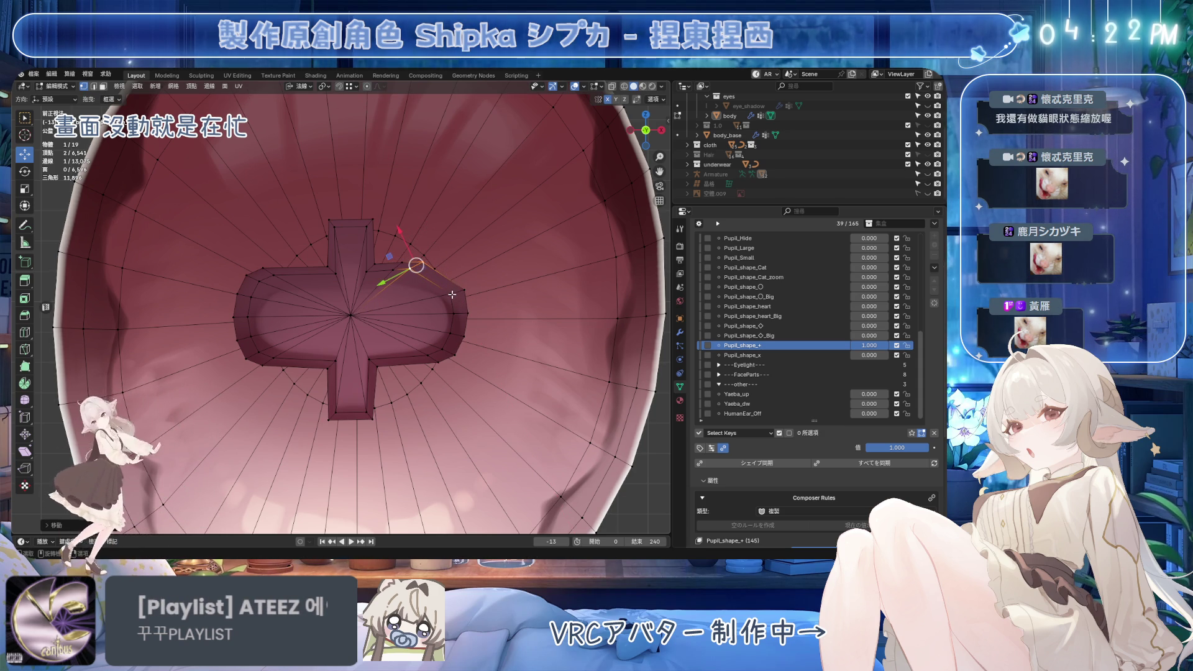
key("g")
key("shift+z")
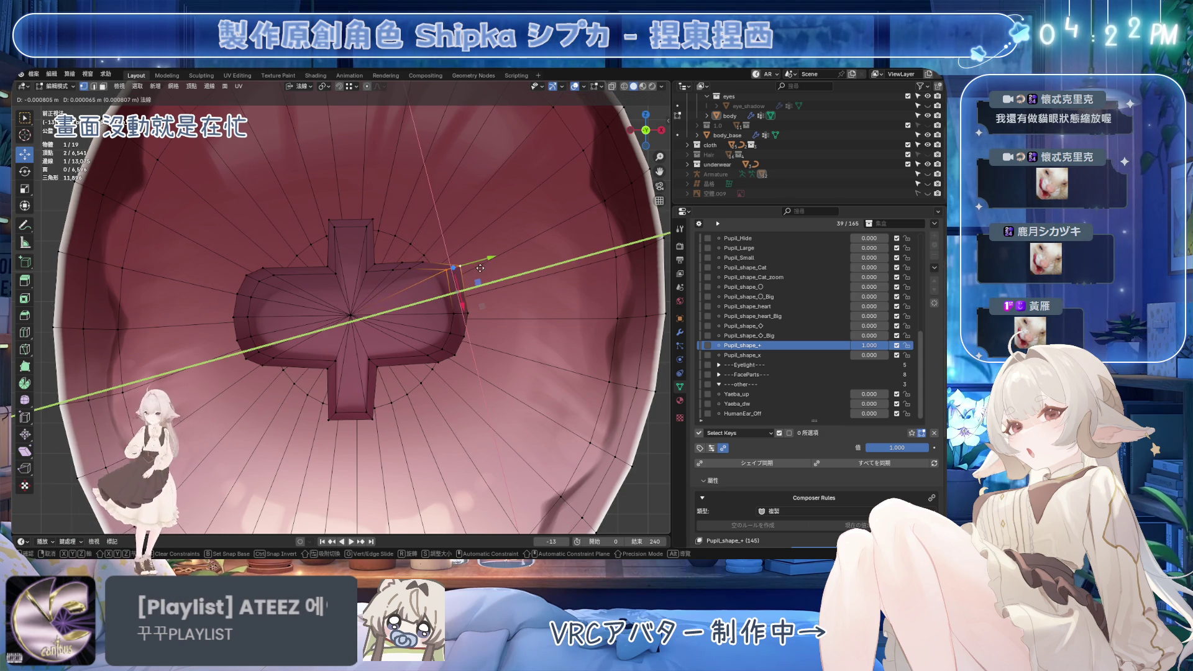
left_click(480, 269)
Select the right arm's upper edge and nudge it down to square the arm
left_click(454, 312)
left_click(455, 310)
left_click(456, 310)
left_click(457, 309)
left_click(454, 304)
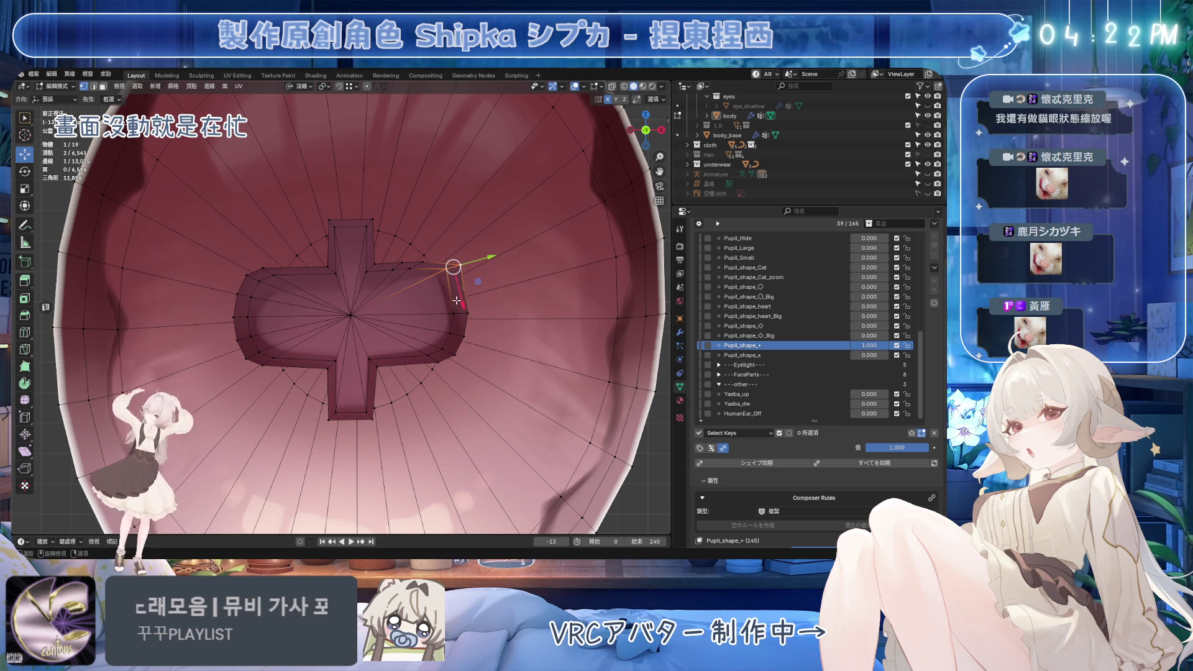
left_click_drag(460, 300, 459, 334)
Select edges along the top arm and slide one right, then back left
left_click(421, 266)
left_click(336, 269)
left_click(382, 264, "shift")
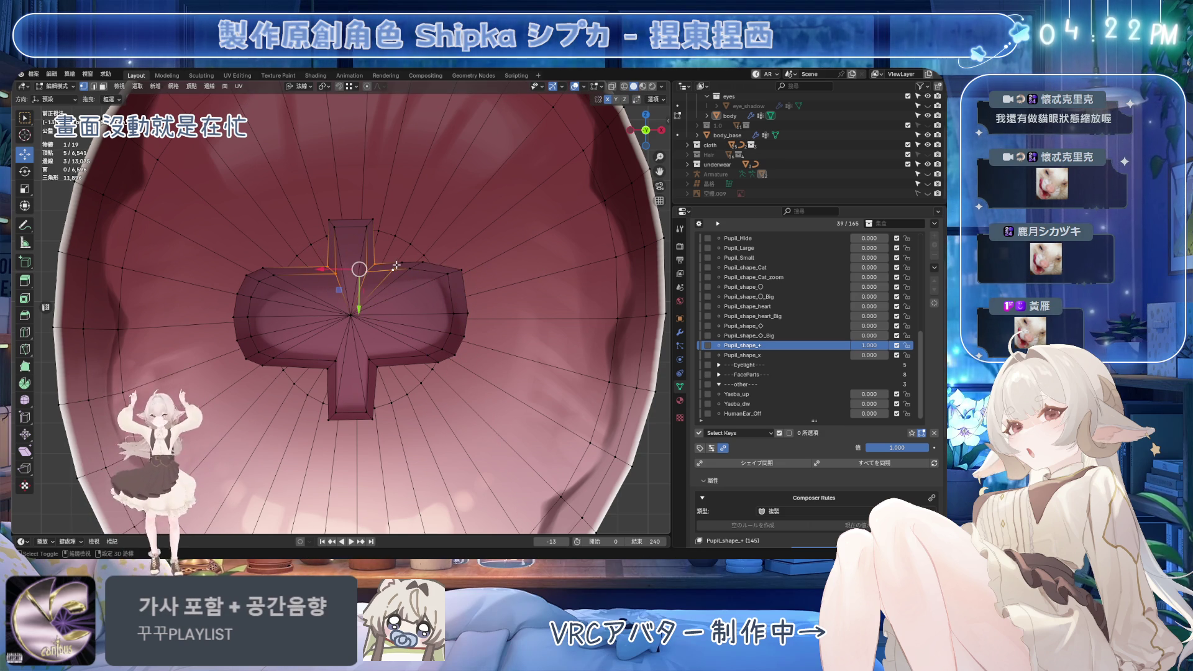
left_click(422, 263, "shift")
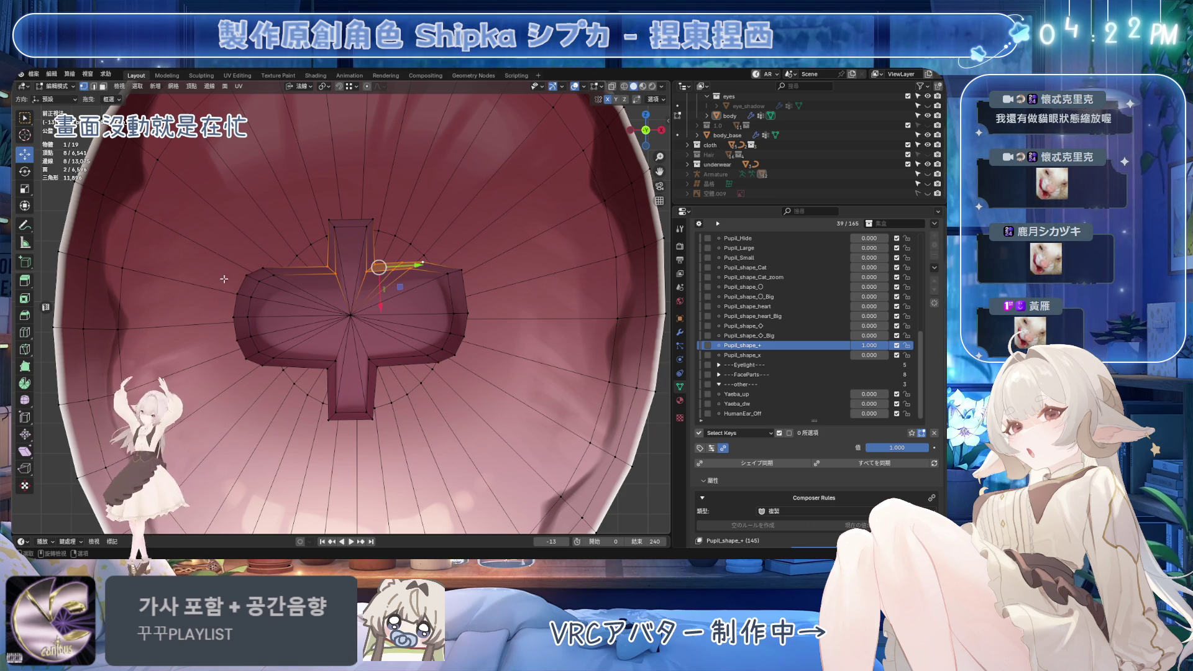
left_click(269, 273)
key("g")
key("g")
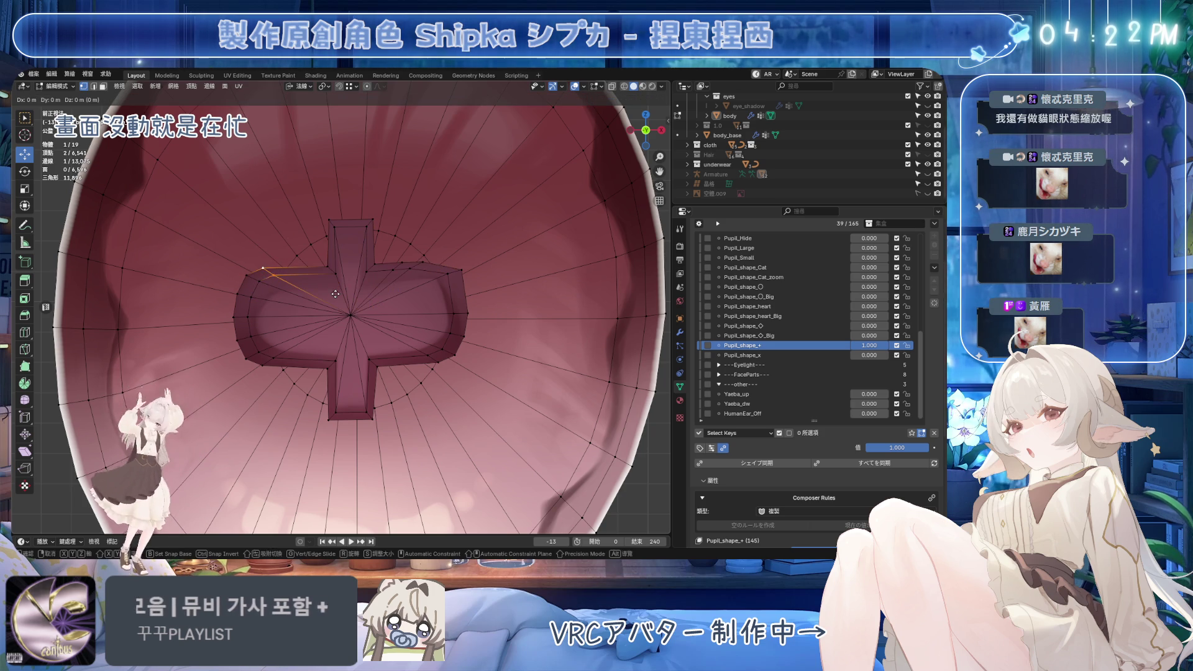
left_click(424, 254)
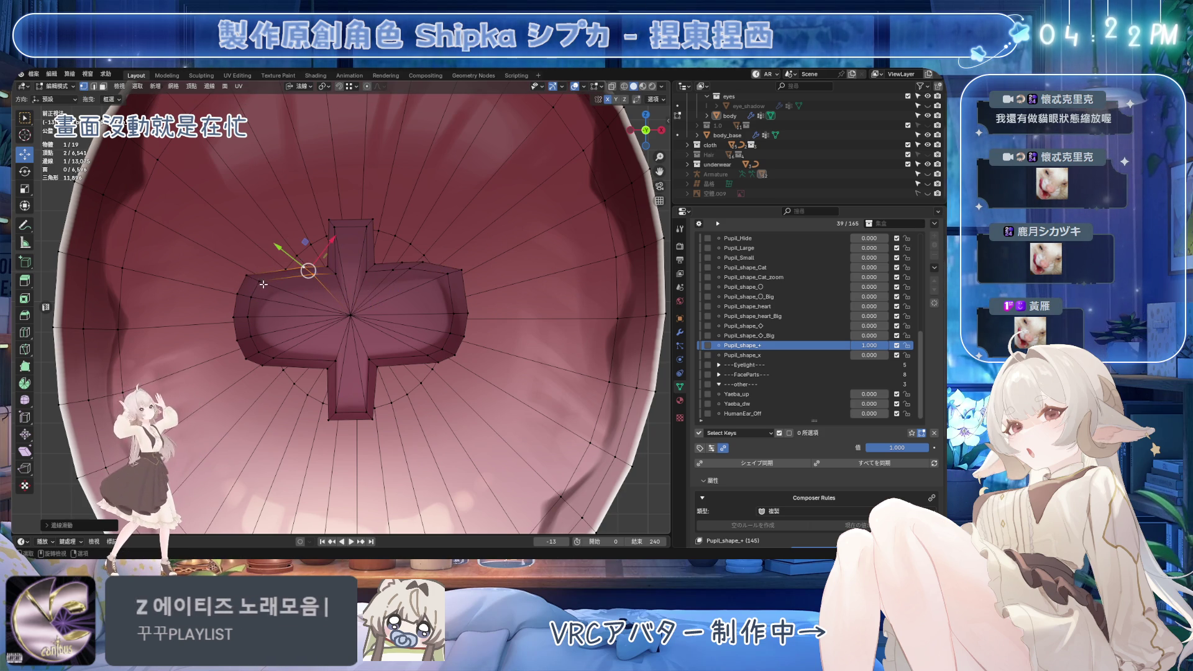
key("g")
key("g")
left_click(341, 284)
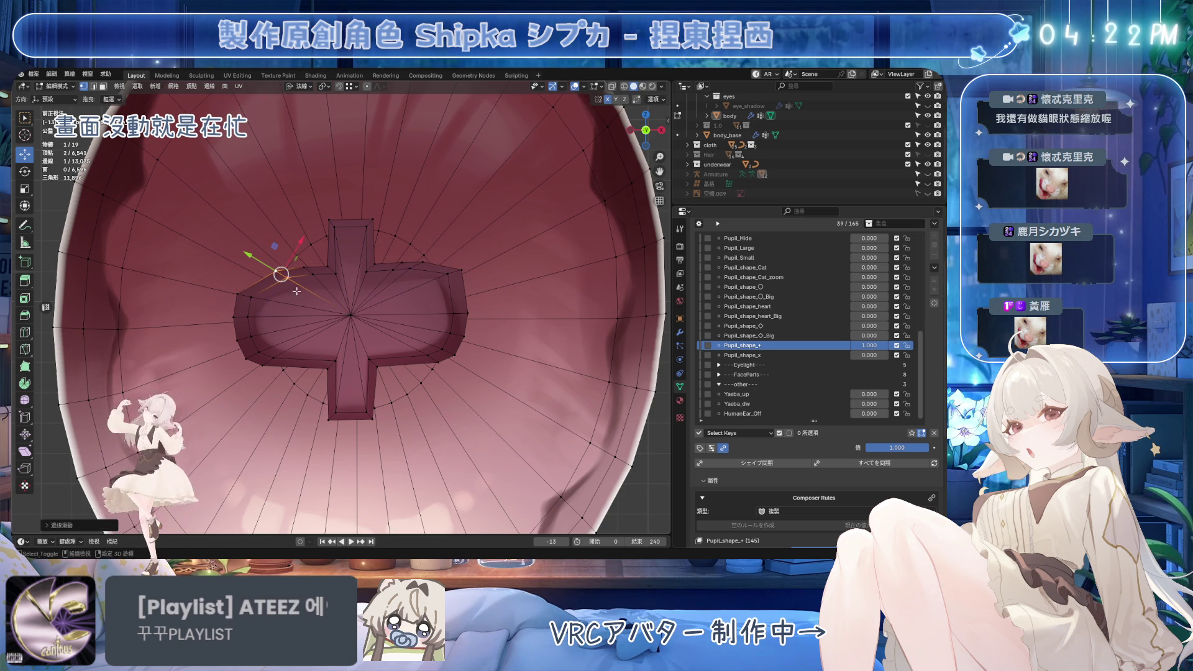
Move the left arm's border edge along the Y axis, save, and start sliding another edge
left_click(250, 308)
key("g")
key("y")
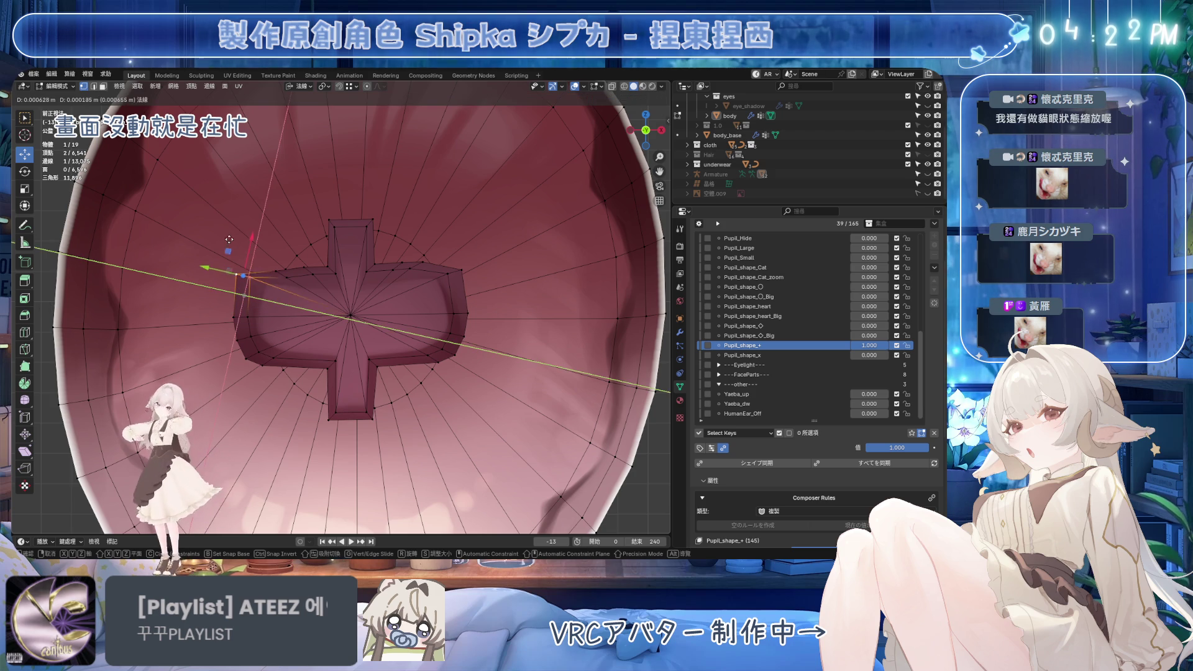
left_click(234, 207)
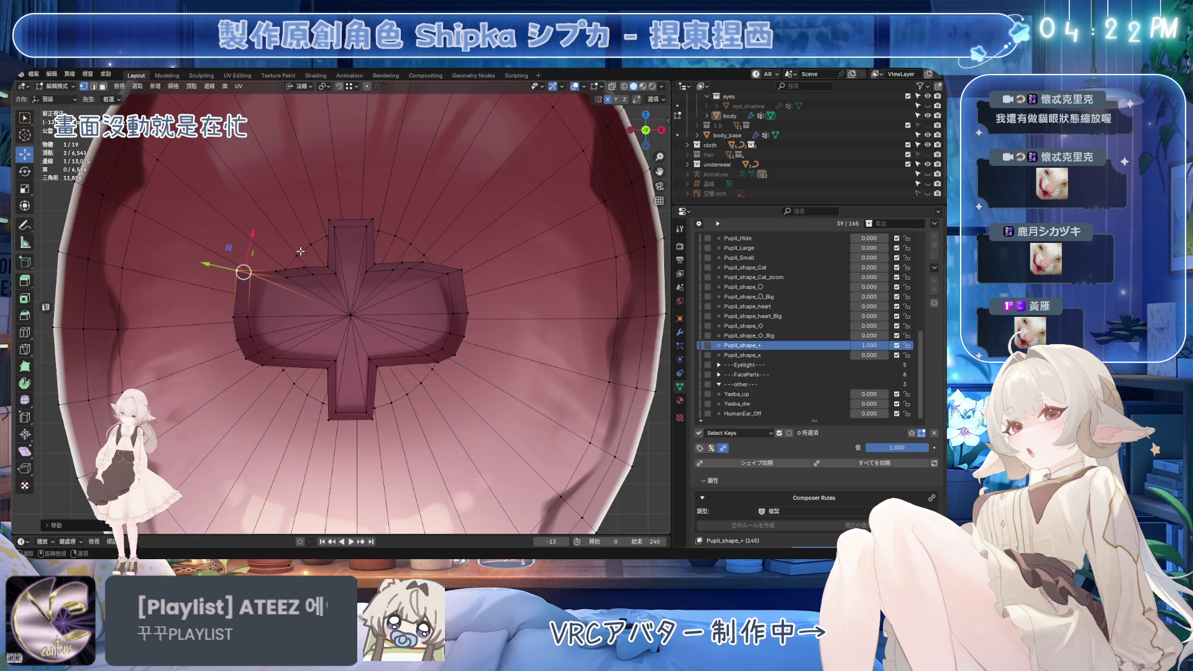
left_click(277, 271)
key("ctrl+s")
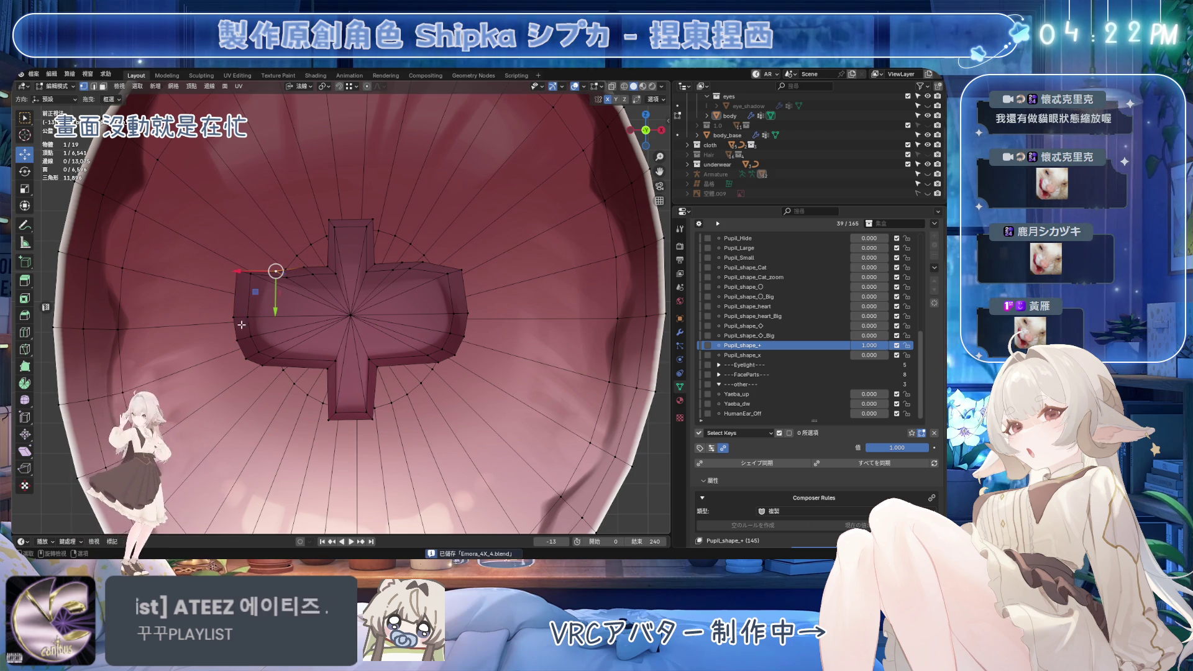
left_click(284, 360)
key("g")
key("g")
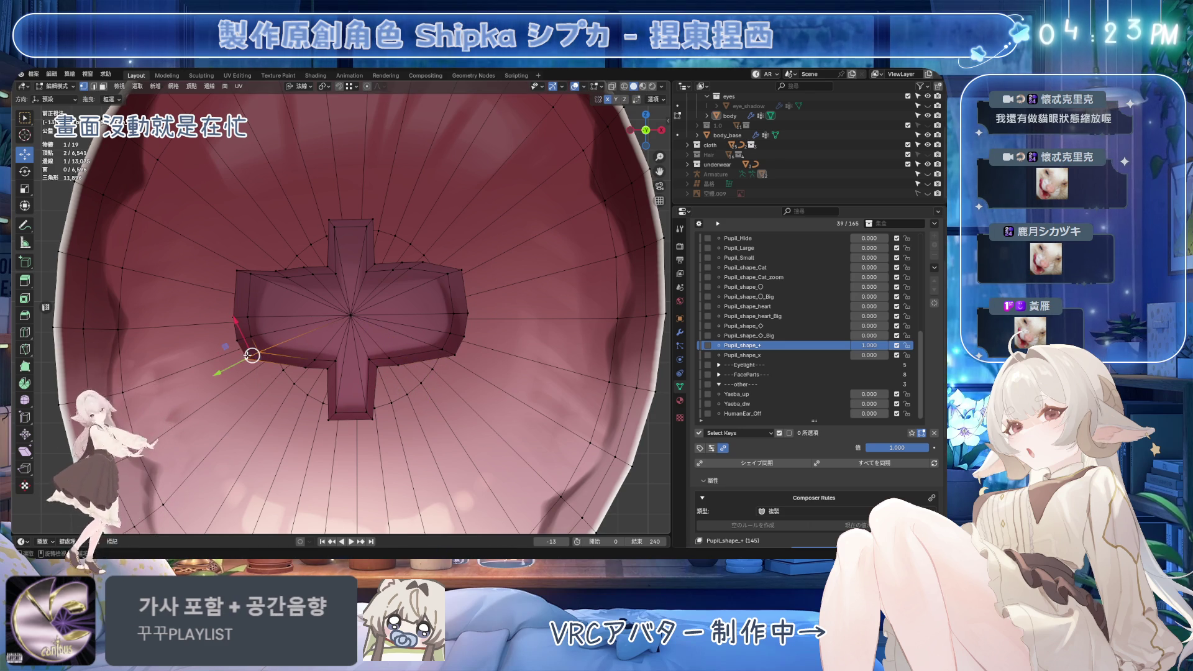
Finish the edge slide, move the selected vertices down, and shift a vertex within its normal plane
left_click(286, 348)
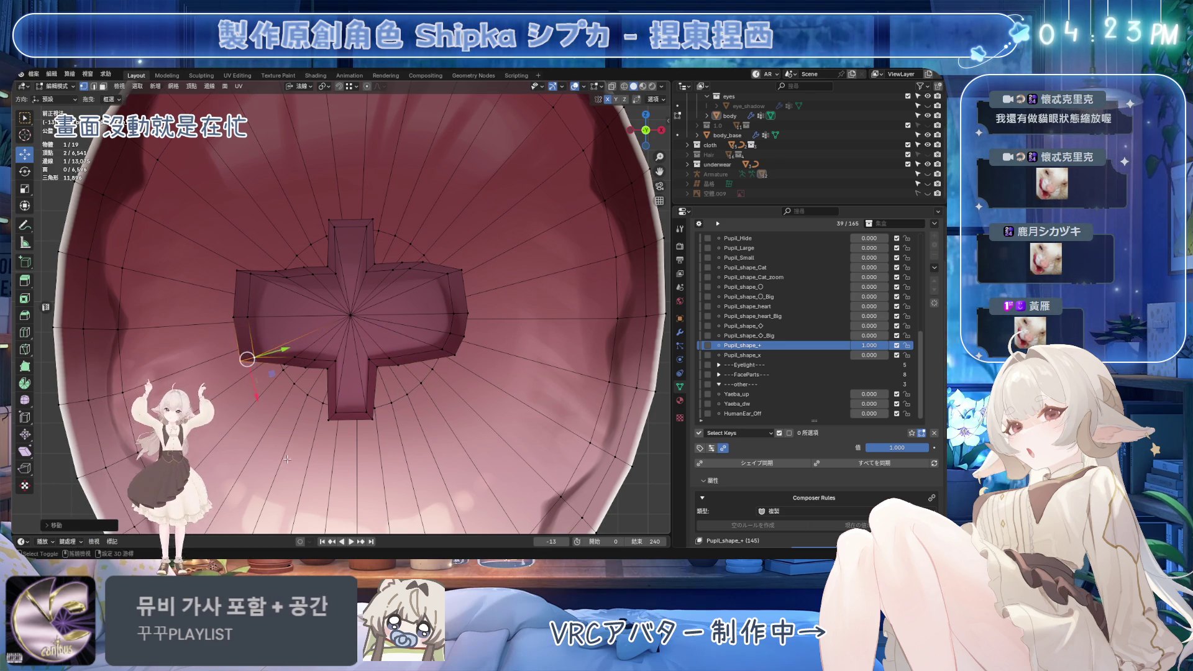
mouse_move(269, 354)
left_mouse_down()
mouse_move(283, 426)
mouse_move(399, 388)
left_mouse_up()
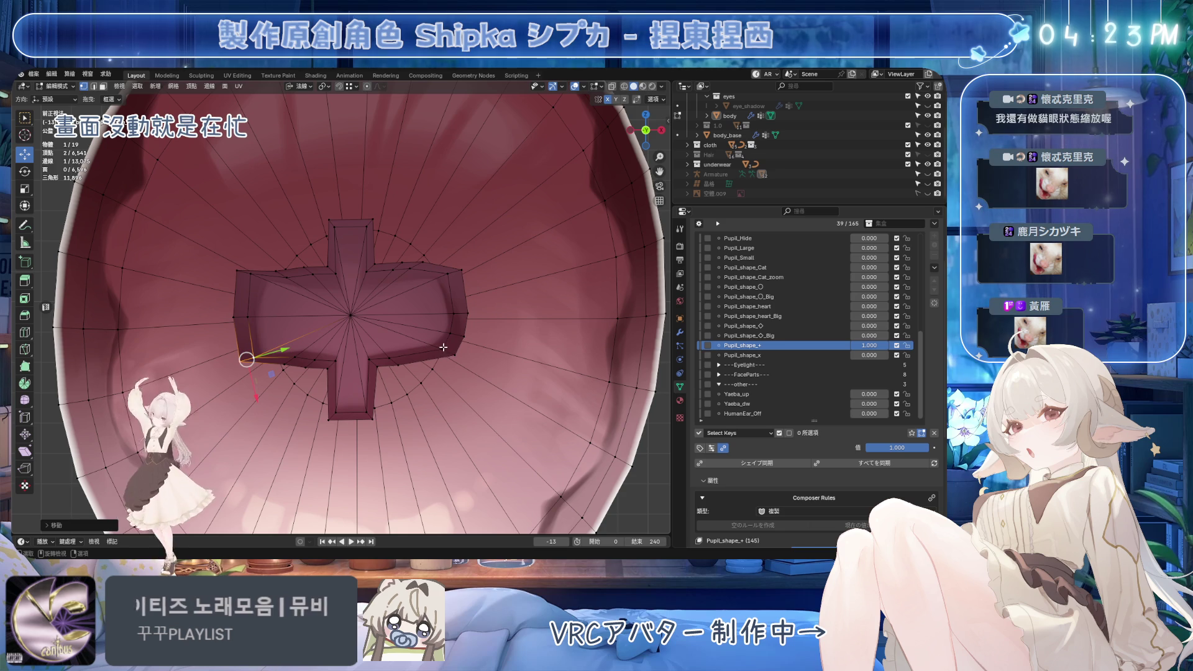
key("g")
key("g")
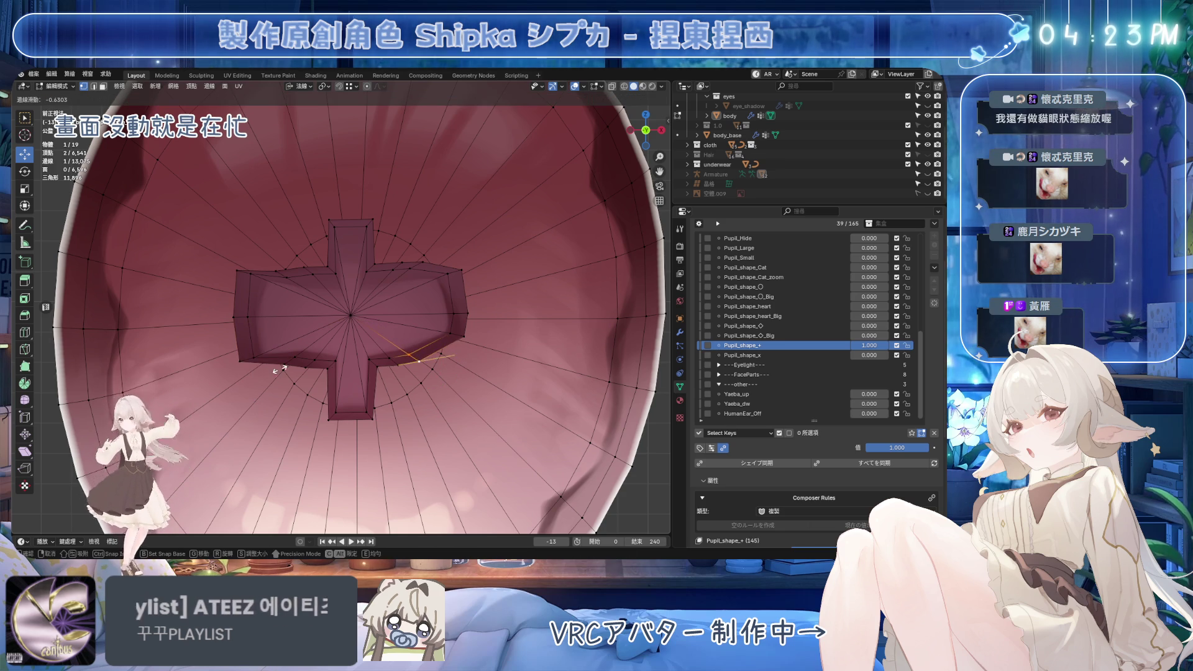
key("Escape")
key("g")
key("shift+z")
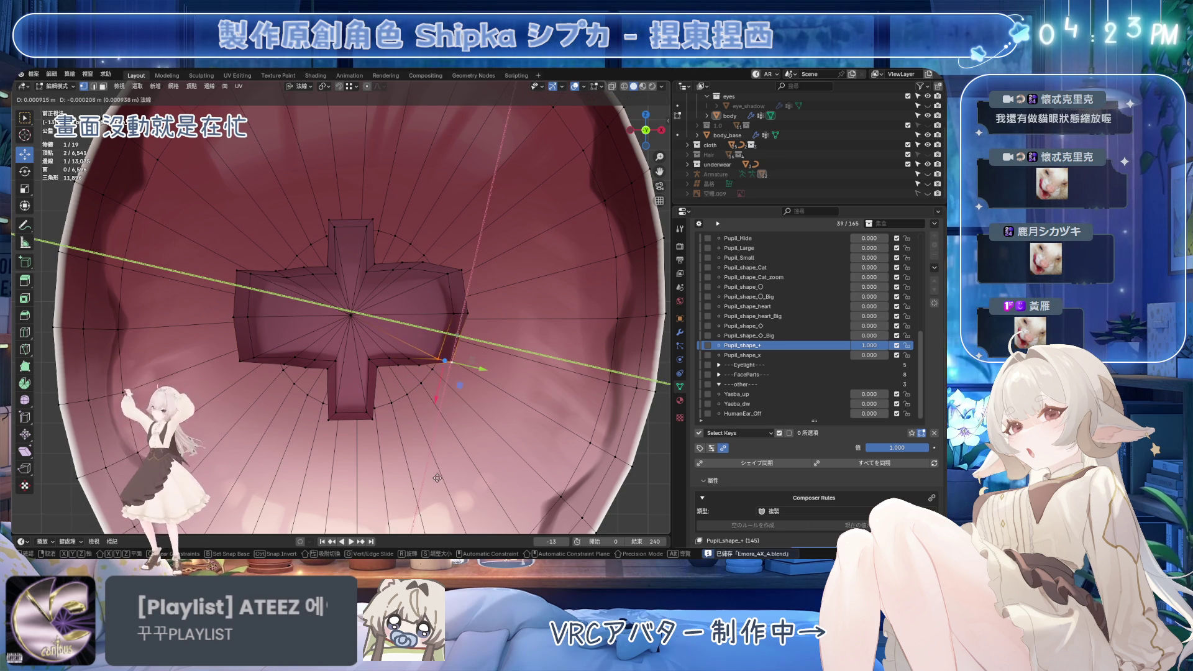
left_click(438, 478)
Move the right-arm vertex inward and the top-right corner vertex up and left
left_click(463, 308)
key("g")
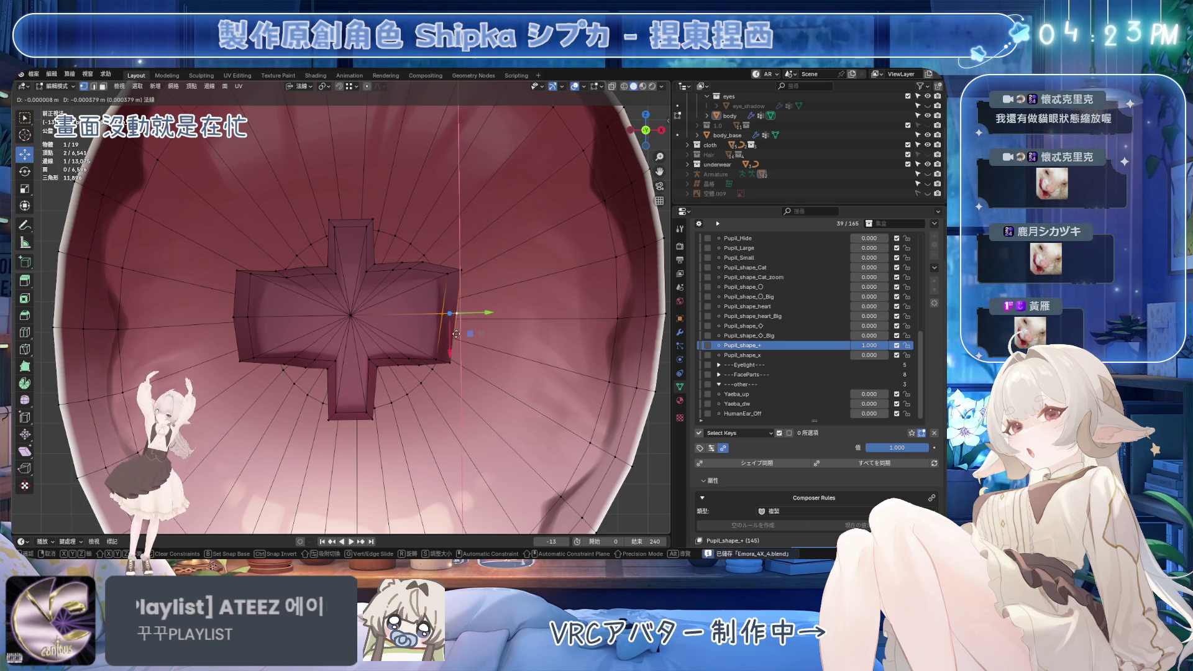
left_click(443, 274)
left_click(456, 271)
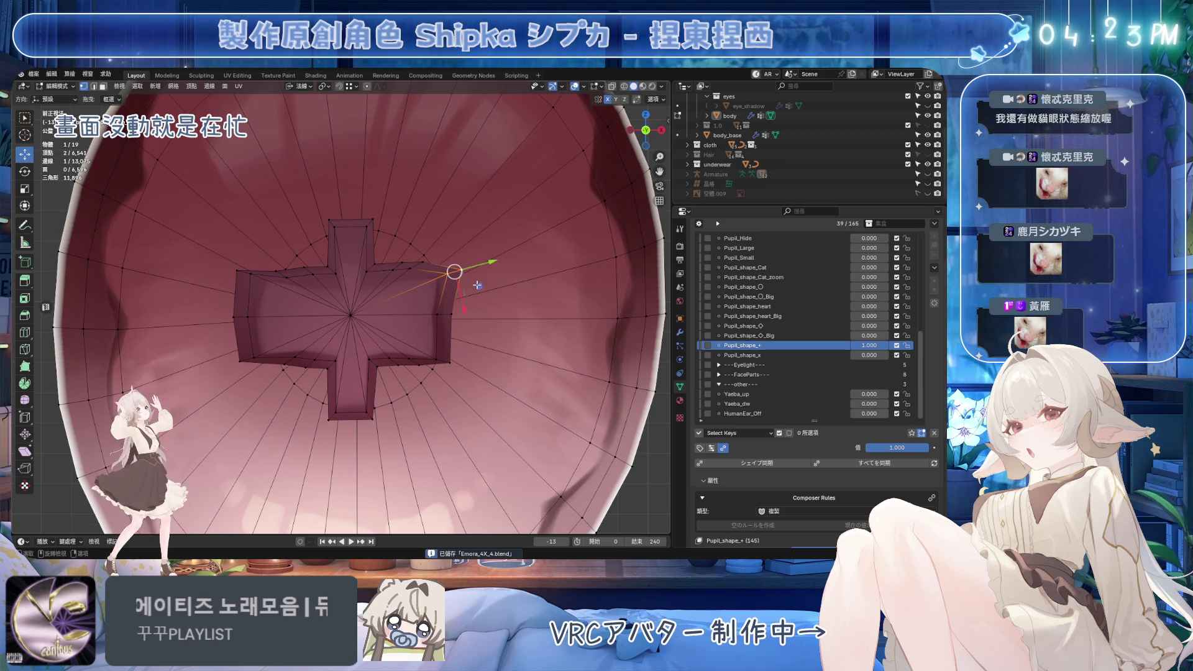
key("g")
left_click(465, 279)
Move a vertex to the left arm's top-left corner, save, and align that corner's edge
left_click(269, 276)
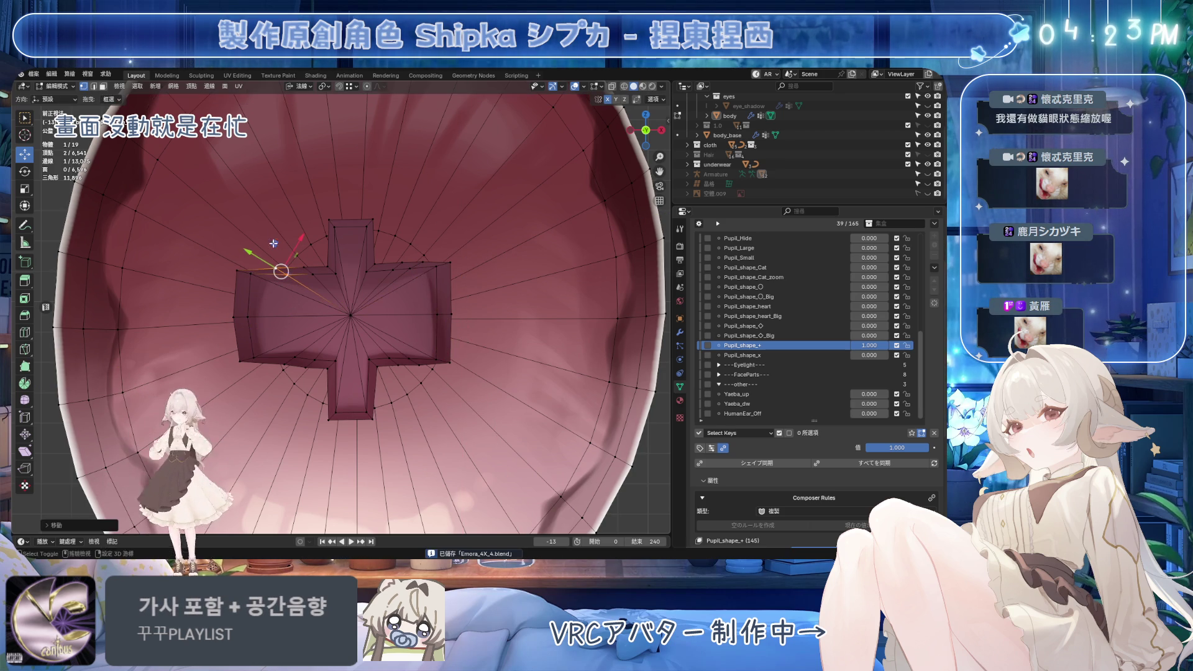
left_click_drag(278, 247, 240, 246)
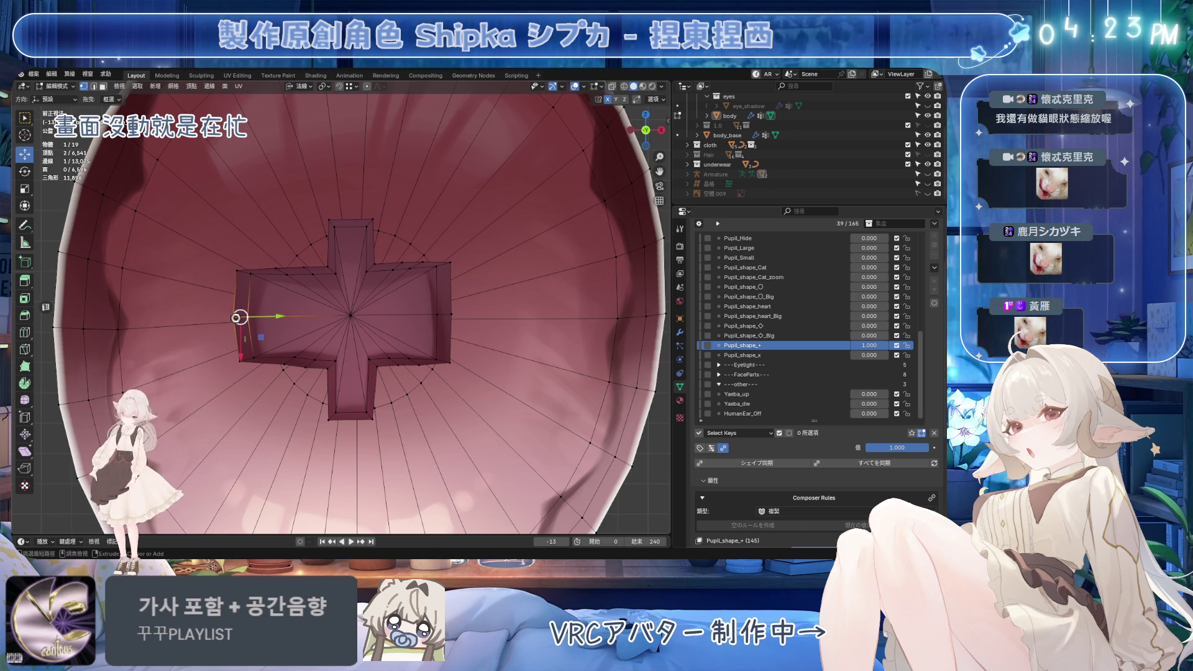
key("ctrl+s")
left_click(235, 271, "shift")
left_click(235, 270, "shift")
left_click_drag(228, 250, 235, 246)
Select the vertex path along the cross's top edge and save the file
left_click(420, 275)
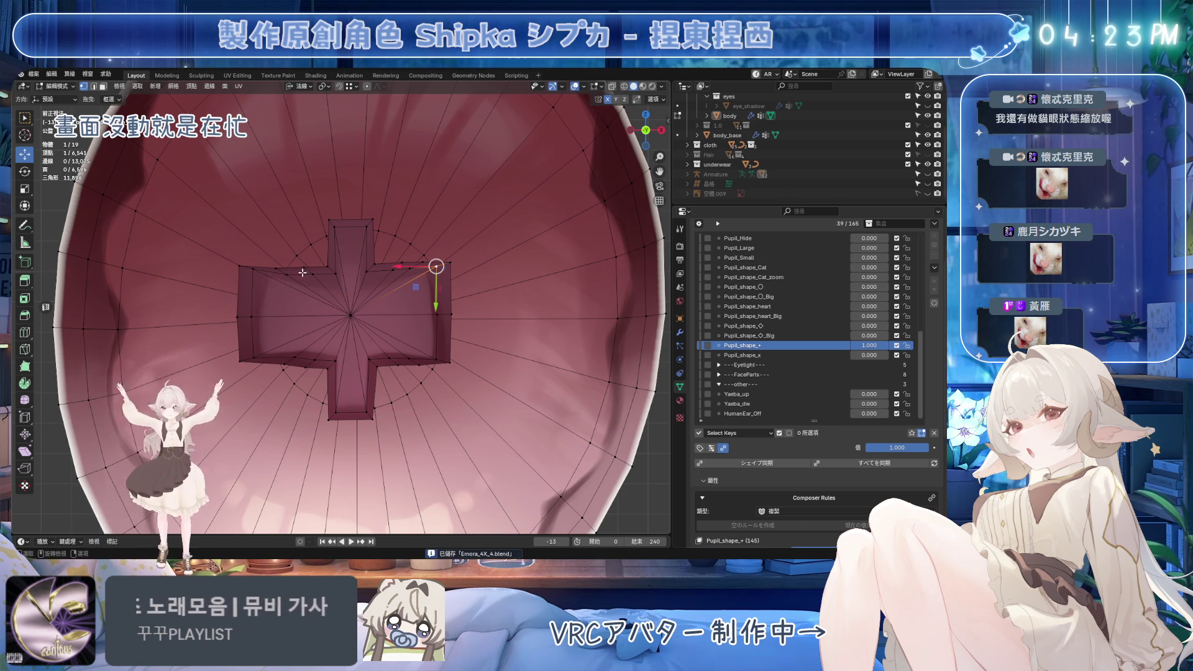
left_click(253, 273, "ctrl")
left_click(253, 267)
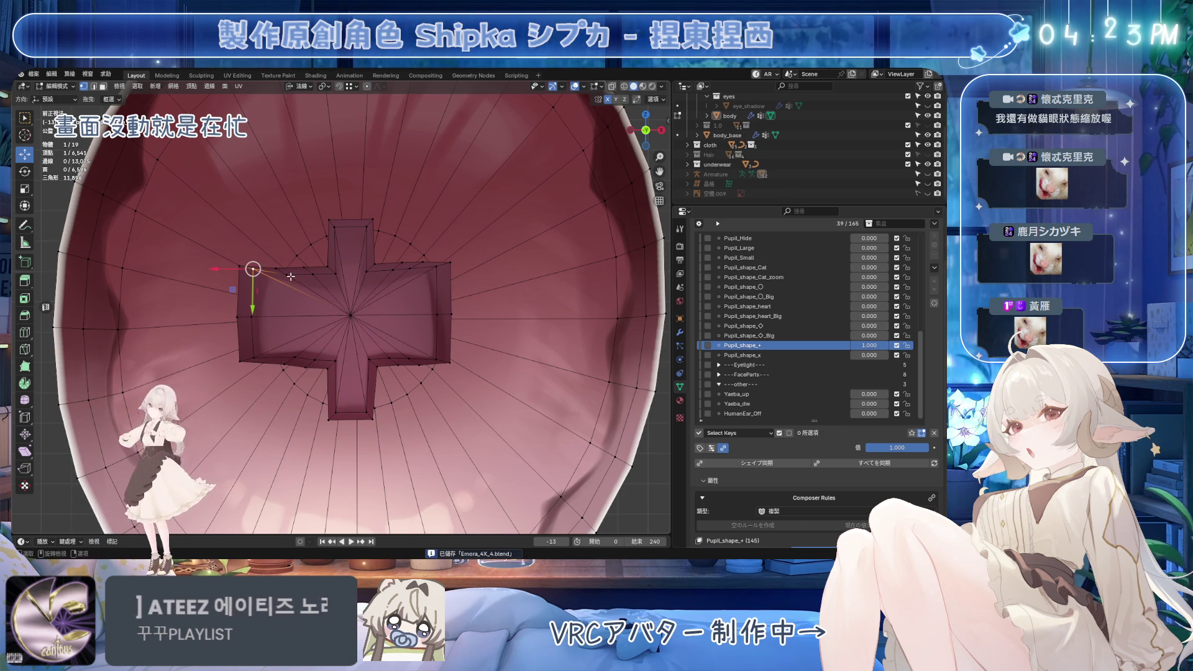
left_click(280, 272, "shift")
left_click(367, 271, "shift")
left_click(401, 268, "shift")
left_click(437, 267, "shift")
key("ctrl+s")
left_click(302, 86)
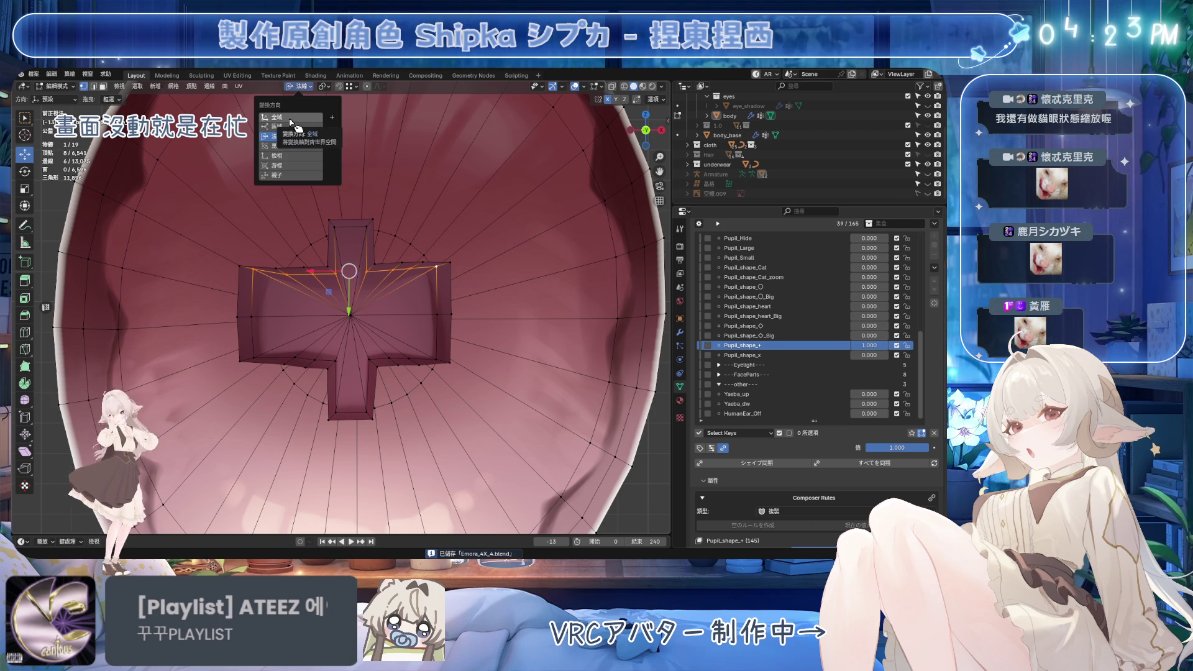
Switch transforms to global axes and try a Z scale and Z move on the selection
left_click(291, 118)
key("s")
key("z")
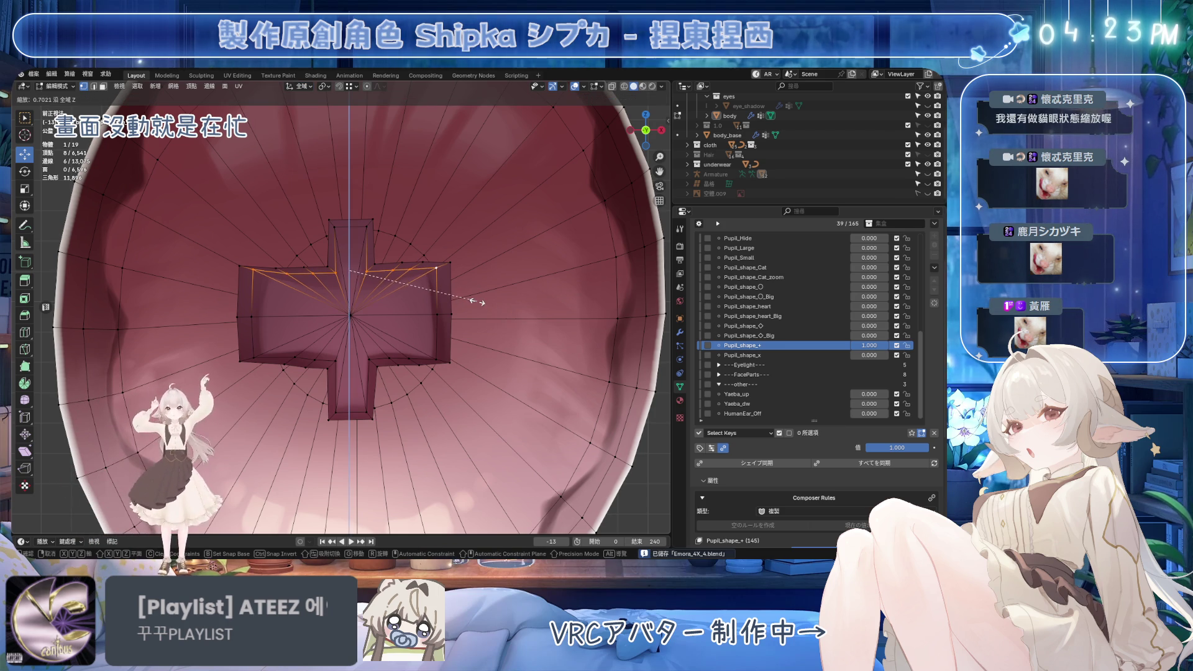
left_click(352, 268)
key("g")
key("z")
key("Escape")
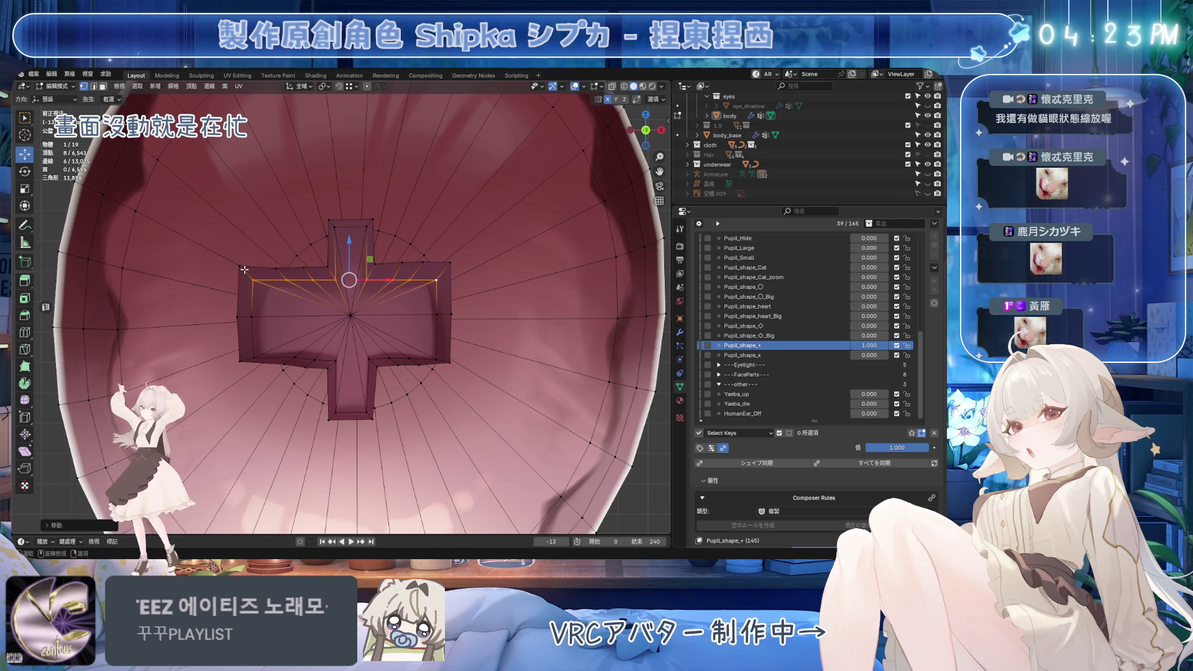
Select the whole top edge, flatten it to zero Z height, and move it down
left_click(266, 271)
left_click(327, 268, "ctrl")
left_click(375, 264, "ctrl")
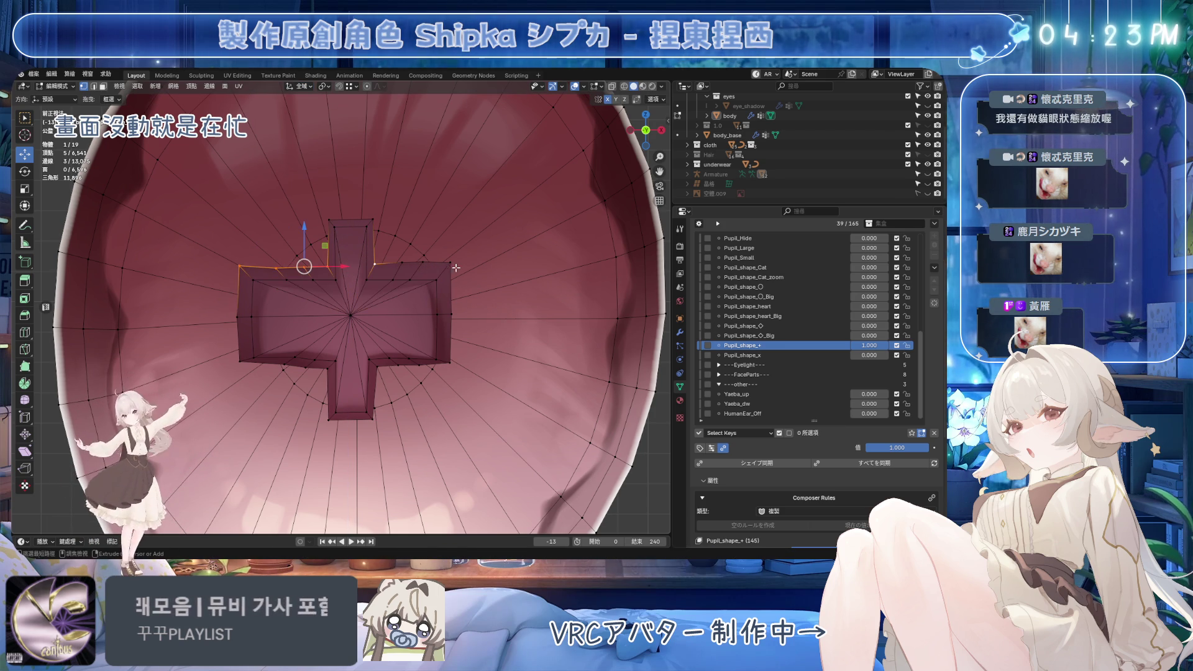
left_click(450, 264, "ctrl")
key("s")
key("z")
key("0")
left_click(355, 245)
key("g")
key("z")
left_click(341, 291)
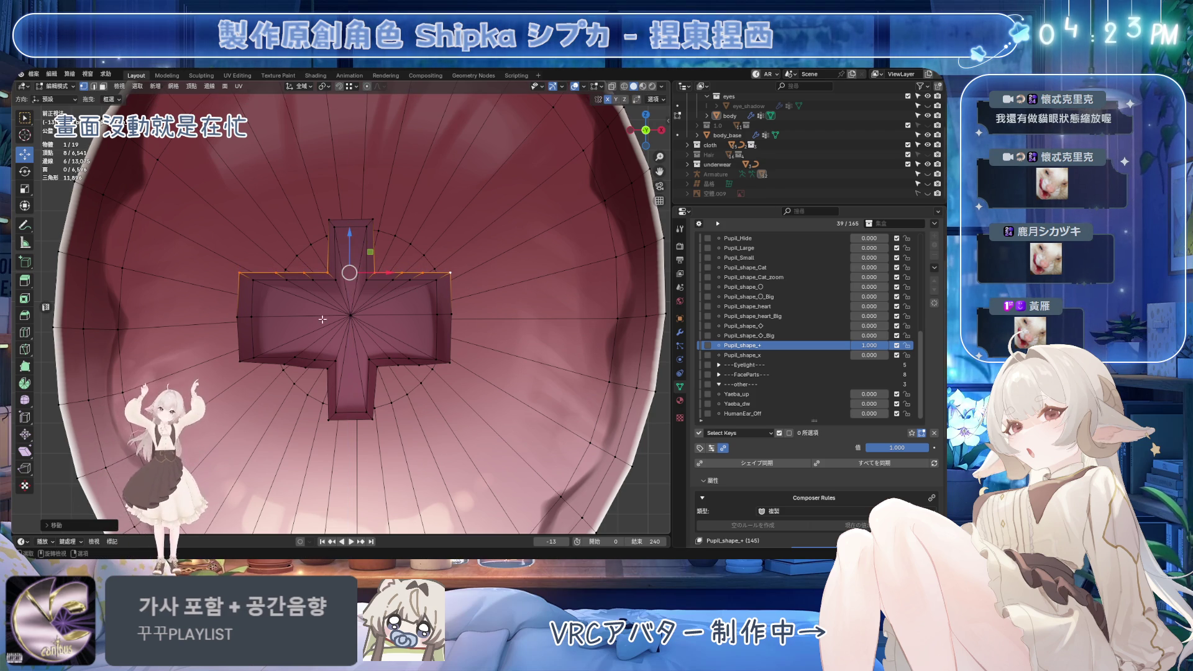
Select the cross's bottom edge path and flatten it to zero Z height
left_click(240, 361)
left_click(449, 362, "ctrl")
key("s")
key("z")
key("0")
left_click(522, 370)
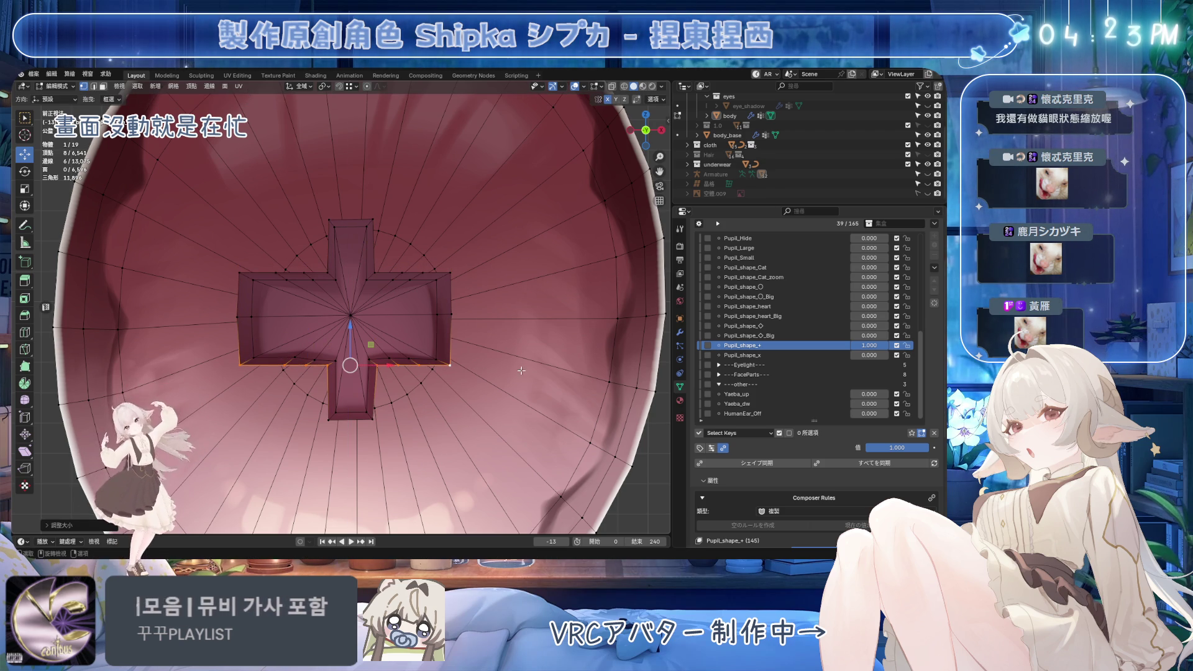
Select vertices along the cross's lower edge and try a Z scale, then cancel it
left_click(336, 359, "ctrl")
left_click(371, 358, "ctrl")
left_click(438, 359, "ctrl")
key("s")
key("z")
key("Escape")
Move the cross's left corner vertex inward to the right
left_click(237, 317)
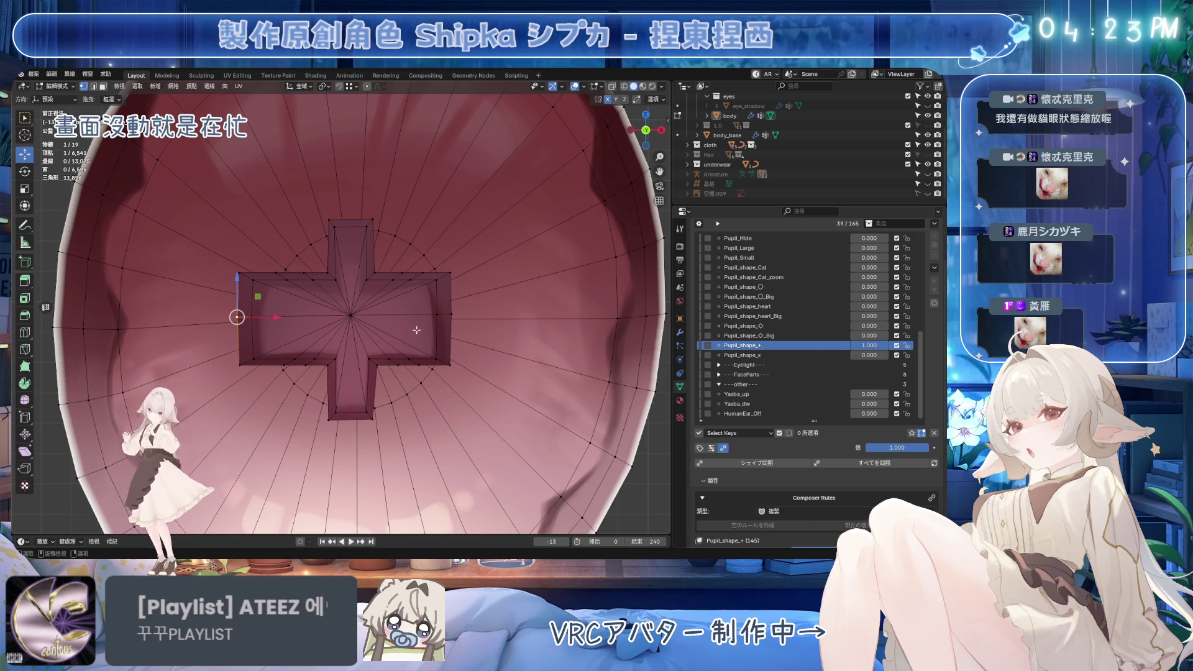
left_click(451, 316, "ctrl")
key("s")
key("z")
key("Escape")
left_click(237, 316)
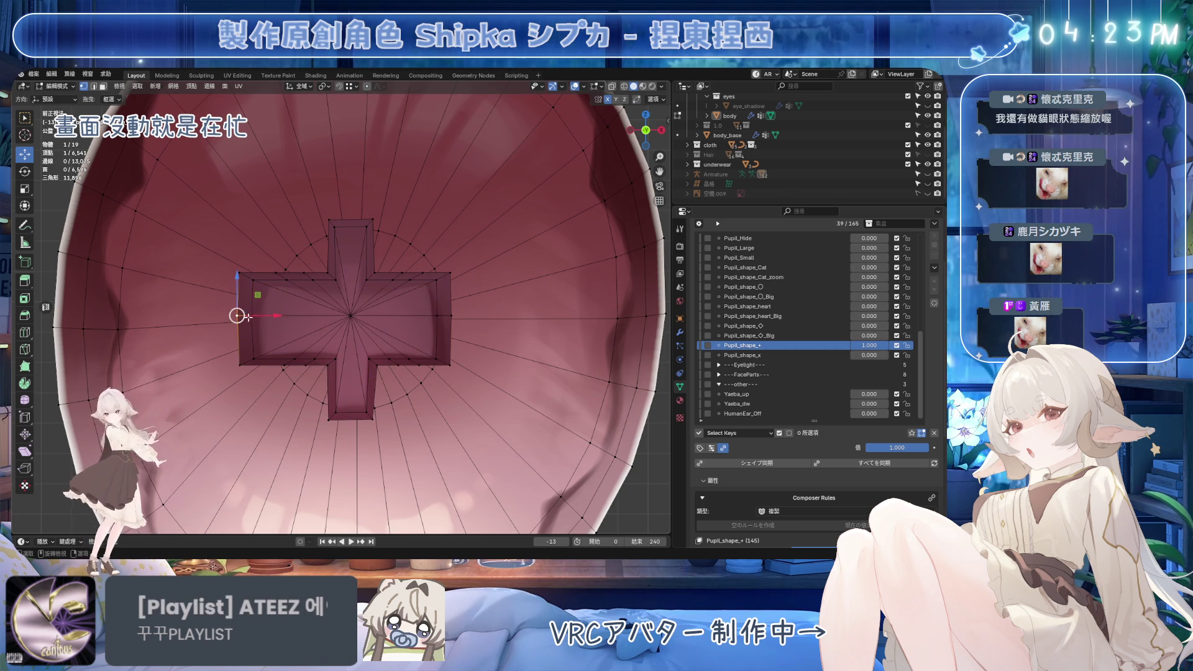
left_click_drag(240, 313, 256, 315)
Select the bottom rim and lower arm faces, then raise the lower arm along Y
left_click(342, 319)
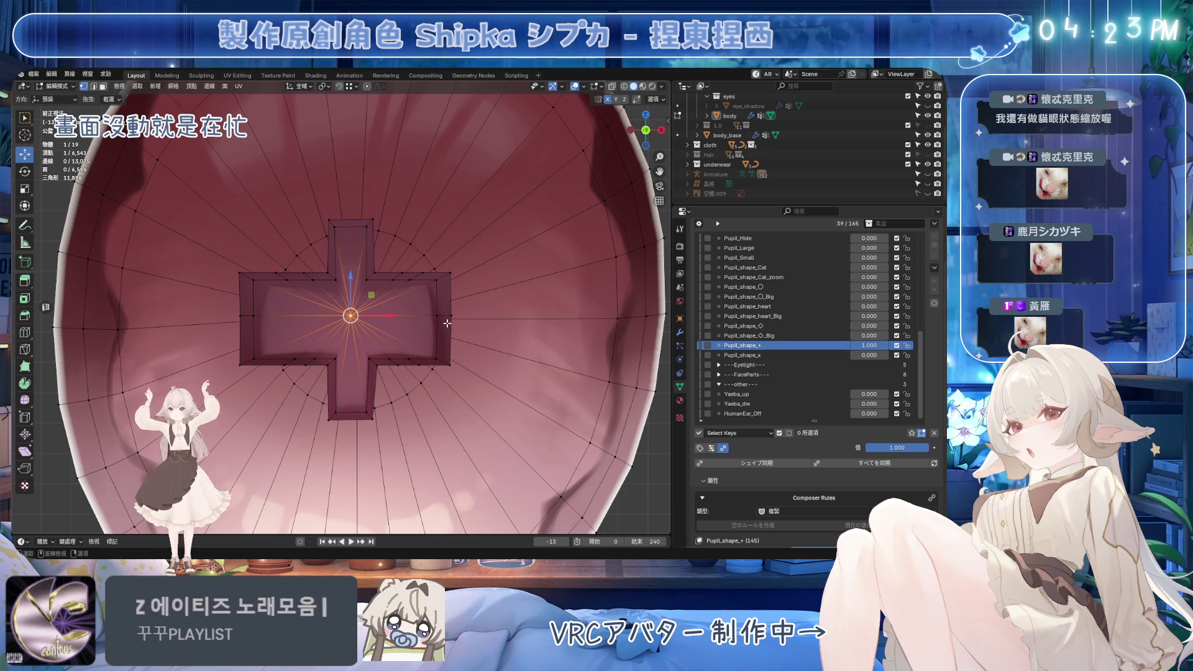
left_click(240, 366)
left_click(327, 365, "ctrl")
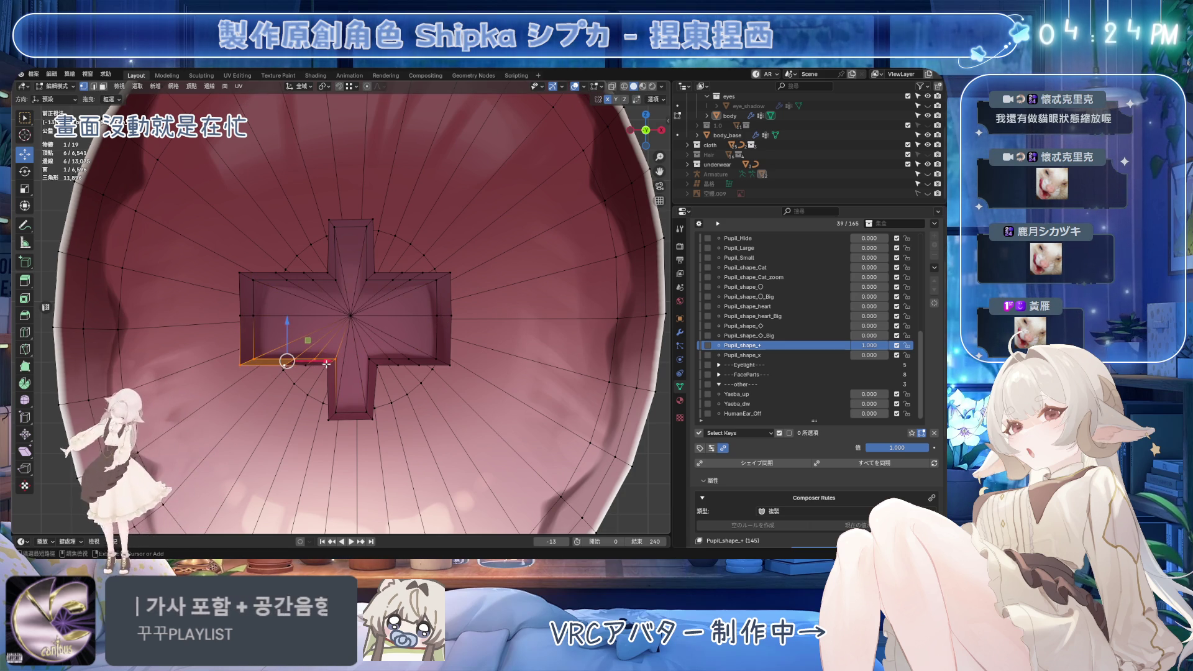
left_click(450, 365, "ctrl")
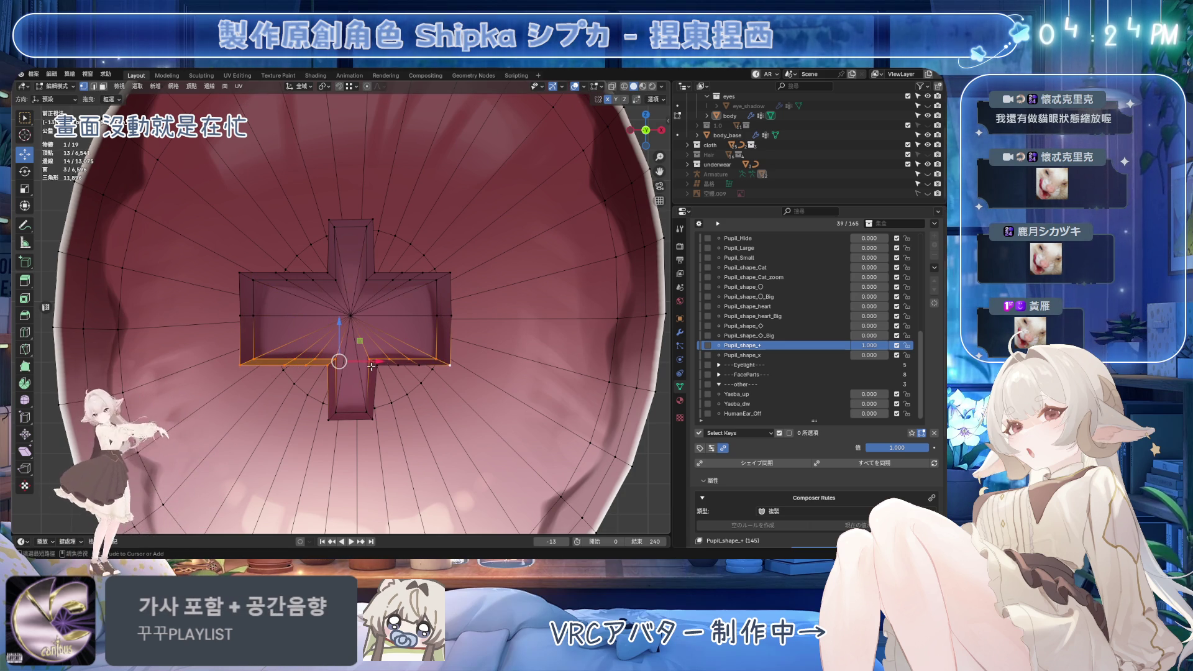
left_click(328, 420, "ctrl")
left_click(375, 420, "shift")
left_click(375, 420, "ctrl")
key("ctrl+s")
key("g")
key("y")
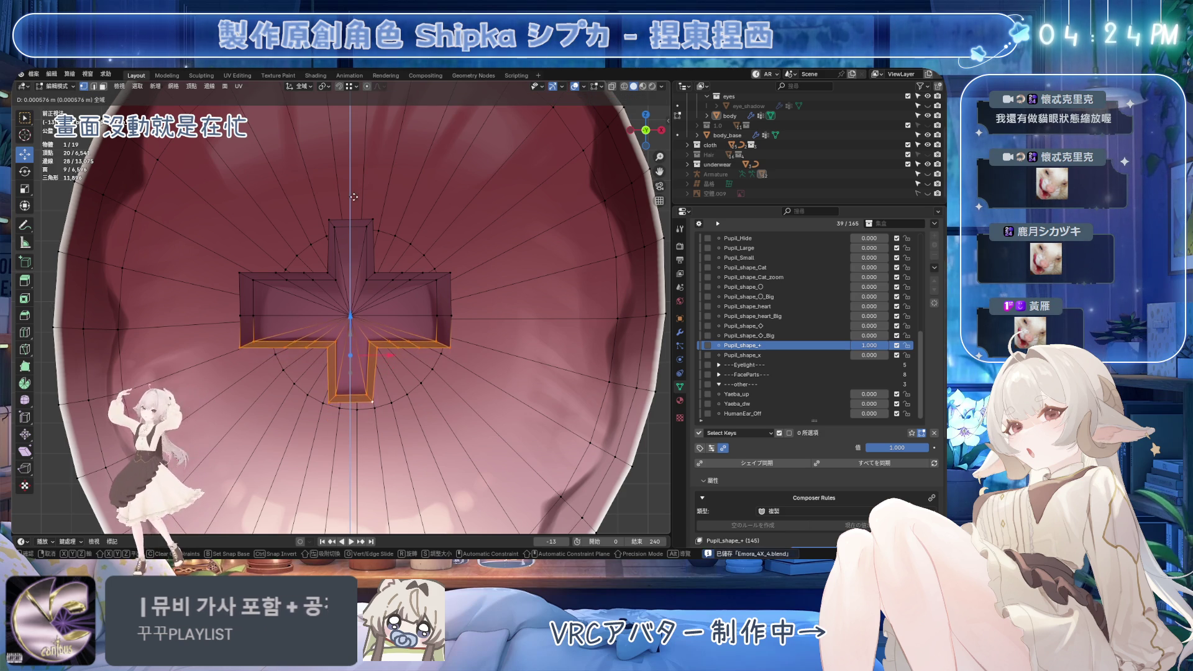
left_click(354, 199)
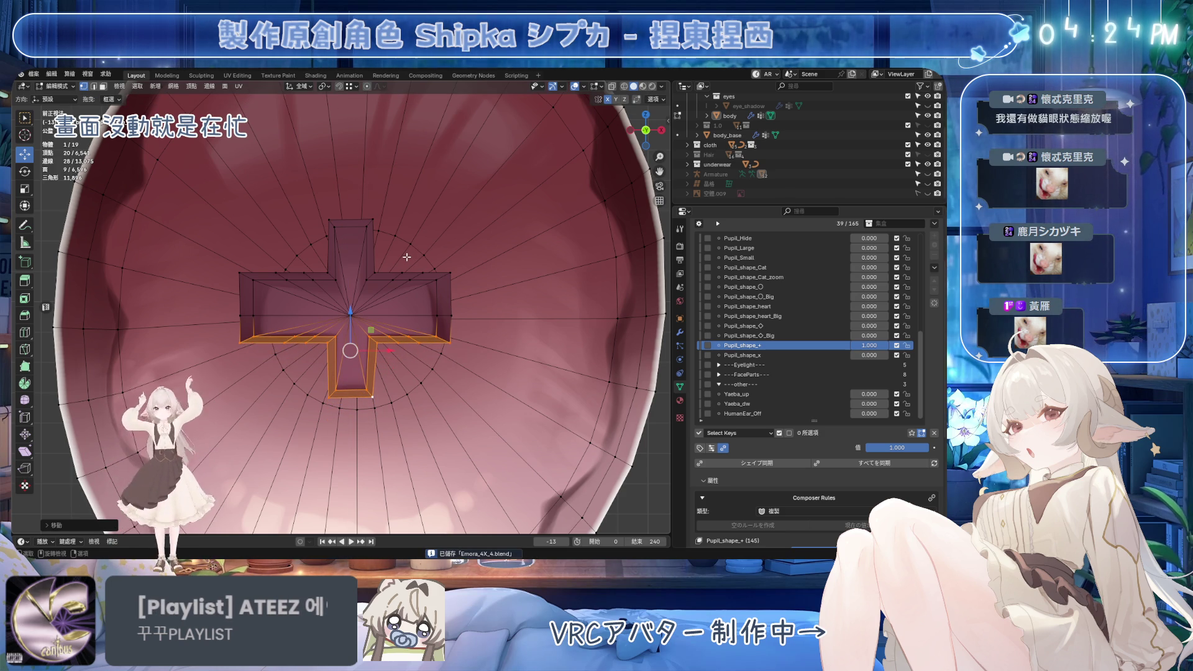
scroll(285, 322, "up", 2)
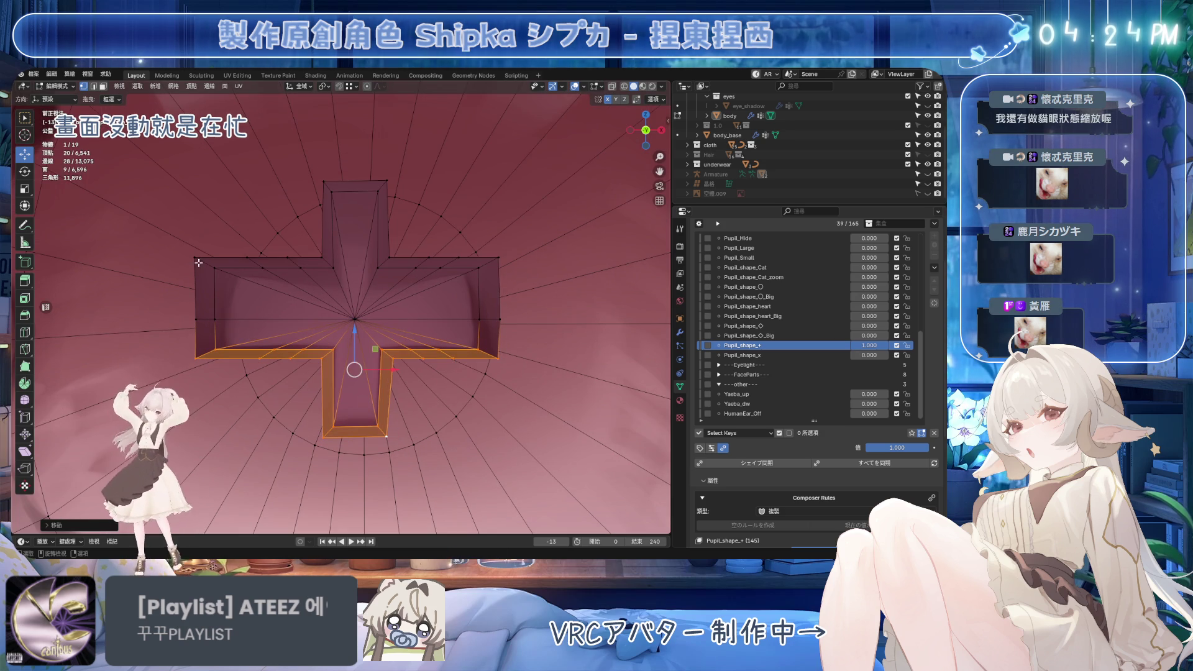
Select the bar's top rim across both arms and move it down along Z
left_click(199, 263)
left_click(281, 264, "ctrl")
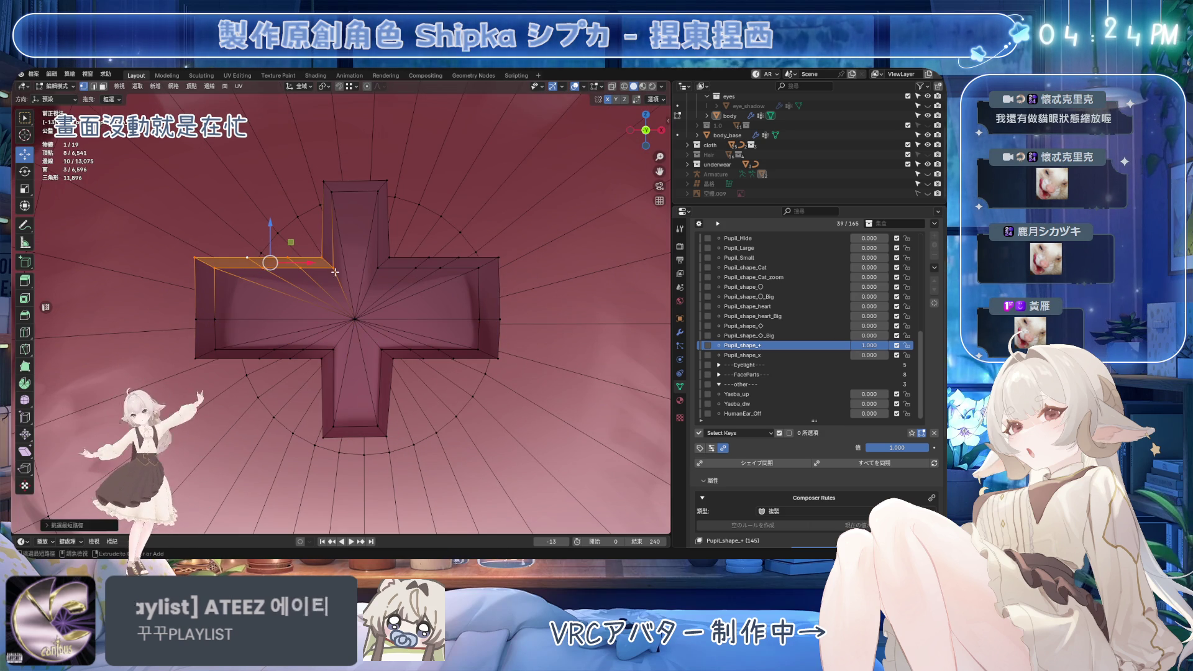
left_click(383, 263, "ctrl")
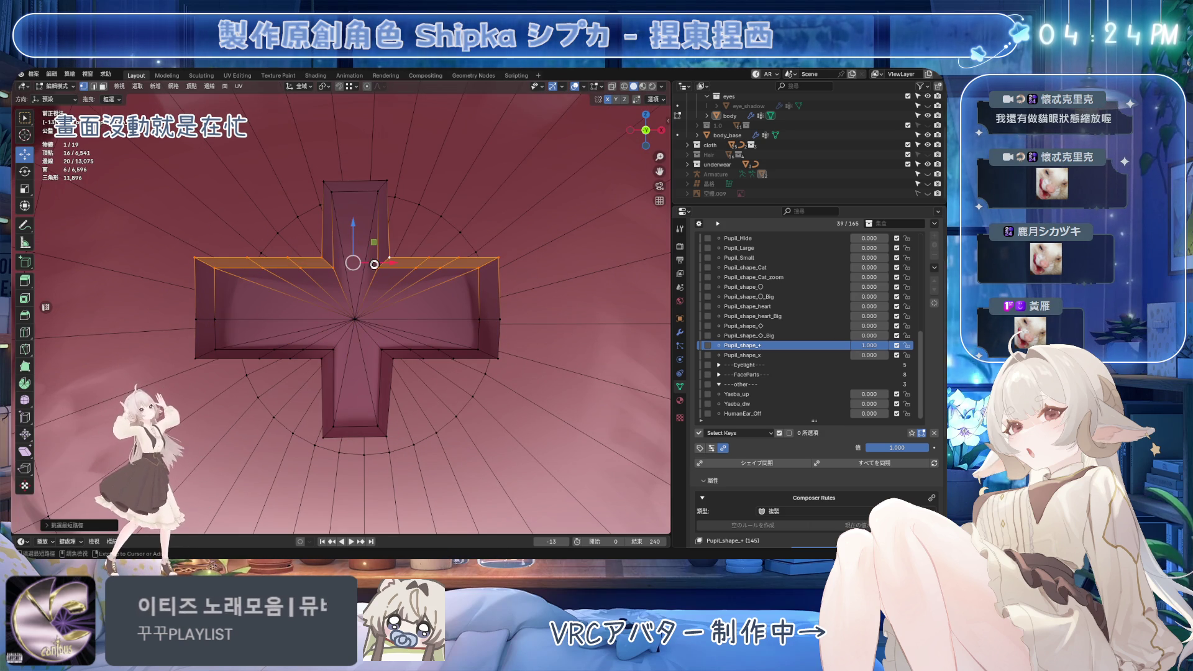
key("ctrl+s")
key("g")
key("z")
left_click(193, 276)
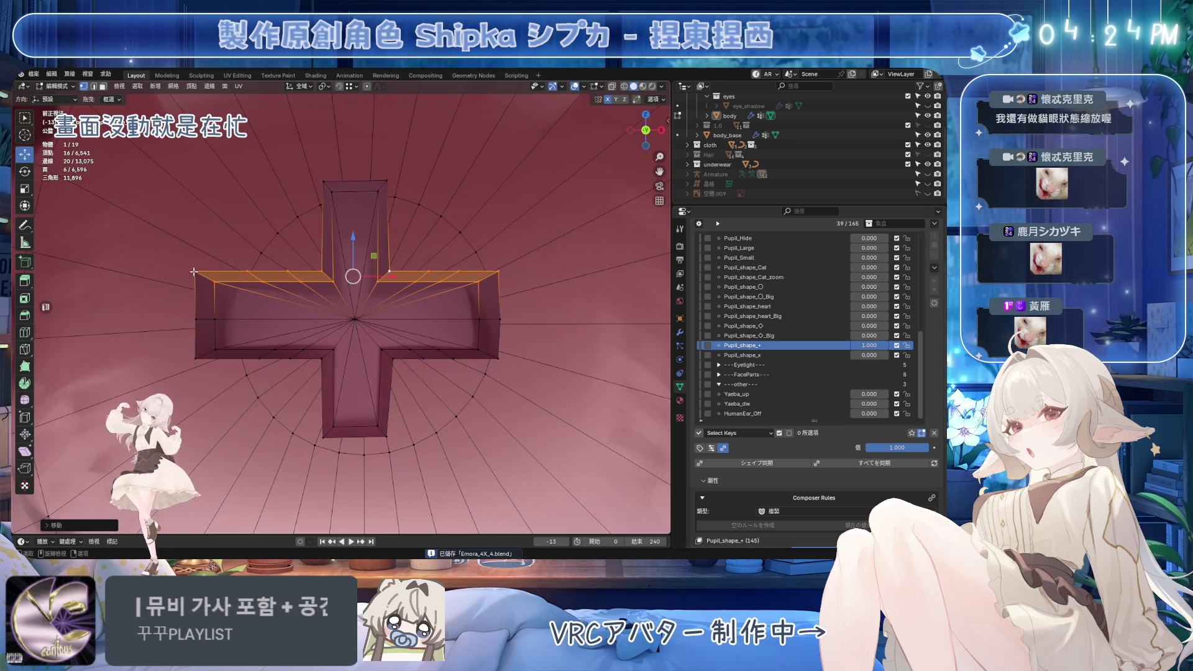
Move the left arm's end faces inward along X to shorten that arm
left_click(192, 268)
left_click(209, 341, "shift")
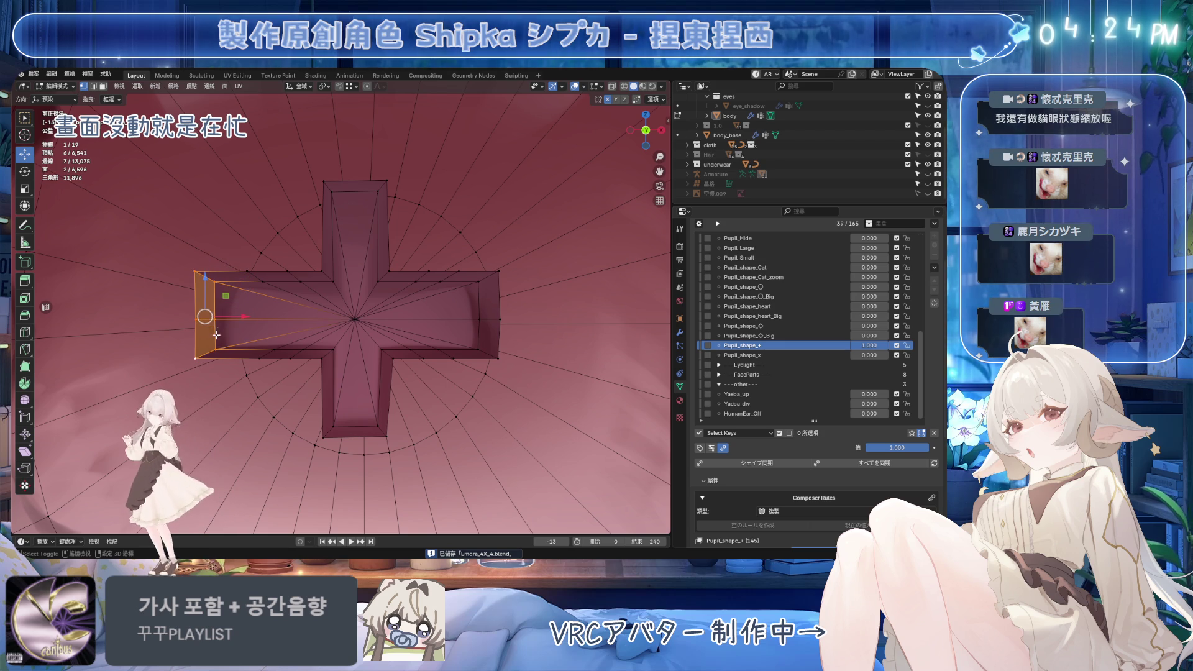
key("g")
key("x")
left_click(296, 297)
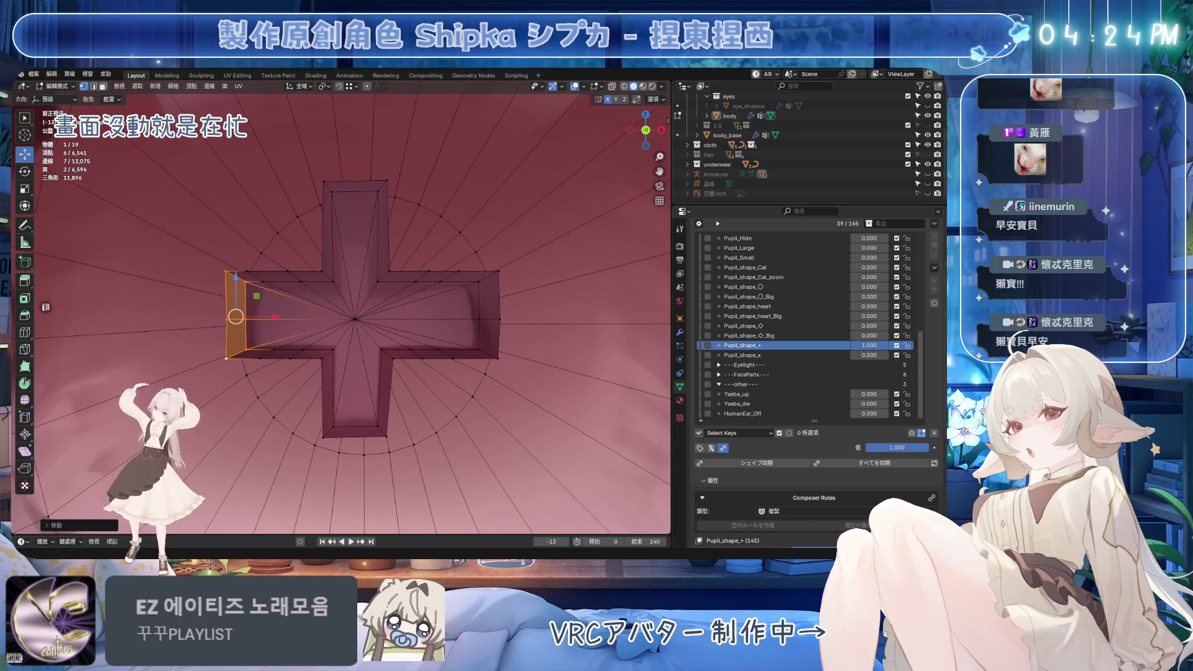
left_click(479, 286)
Flatten the right arm's end edge into a straight vertical line with a zero X scale
left_click(481, 351, "shift")
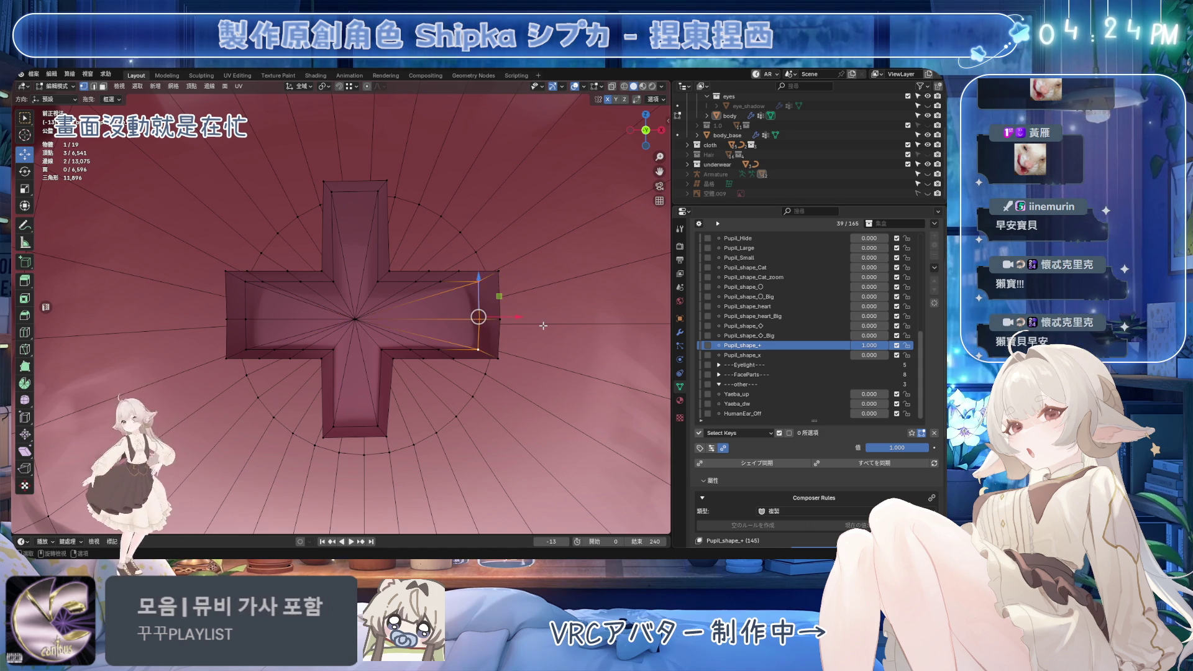
key("s")
key("x")
left_click(543, 325)
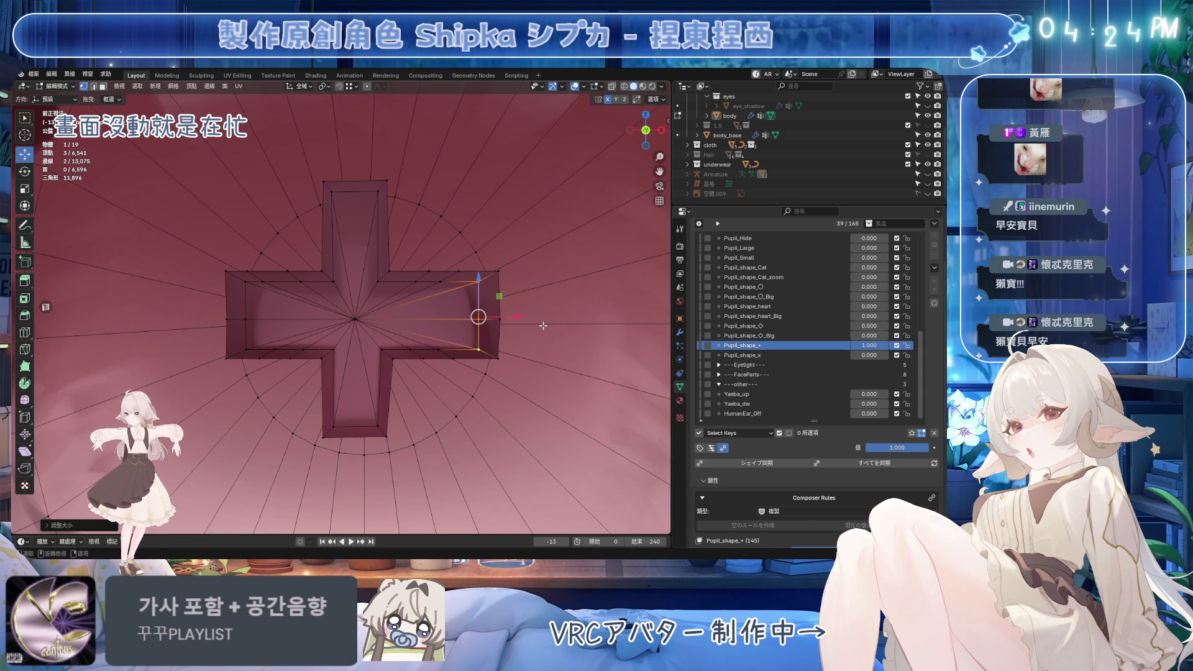
left_click(494, 281, "ctrl")
key("s")
key("x")
key("0")
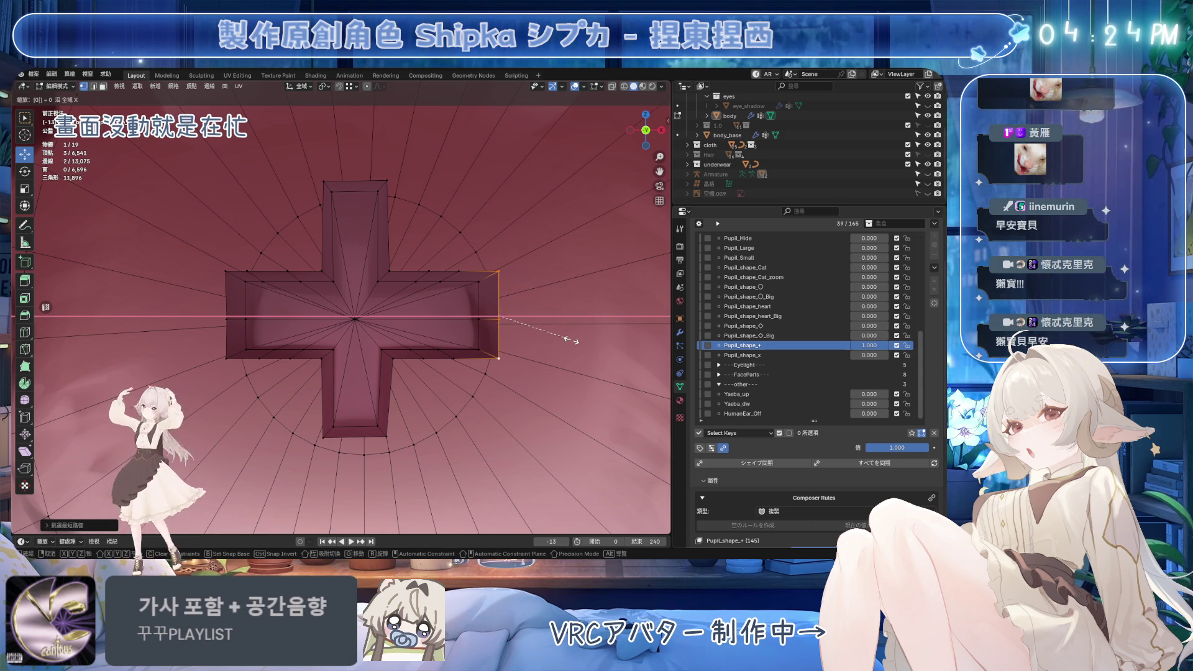
left_click(570, 340)
Flatten the left arm's end edge to zero X scale
left_click(229, 280)
left_click(229, 355, "ctrl")
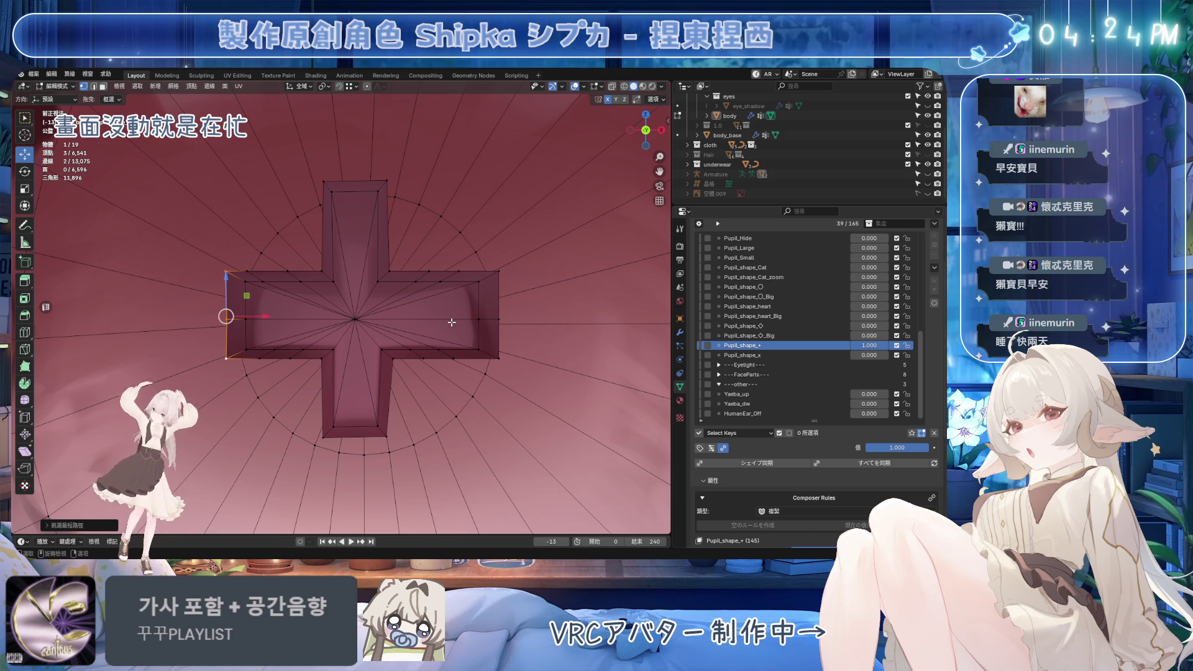
key("s")
key("x")
key("0")
left_click(453, 322)
Scale the inner left edge horizontally and save Emora_AX_4.blend
left_click(246, 282)
left_click(246, 349, "ctrl")
key("s")
key("x")
left_click(514, 323)
key("ctrl+s")
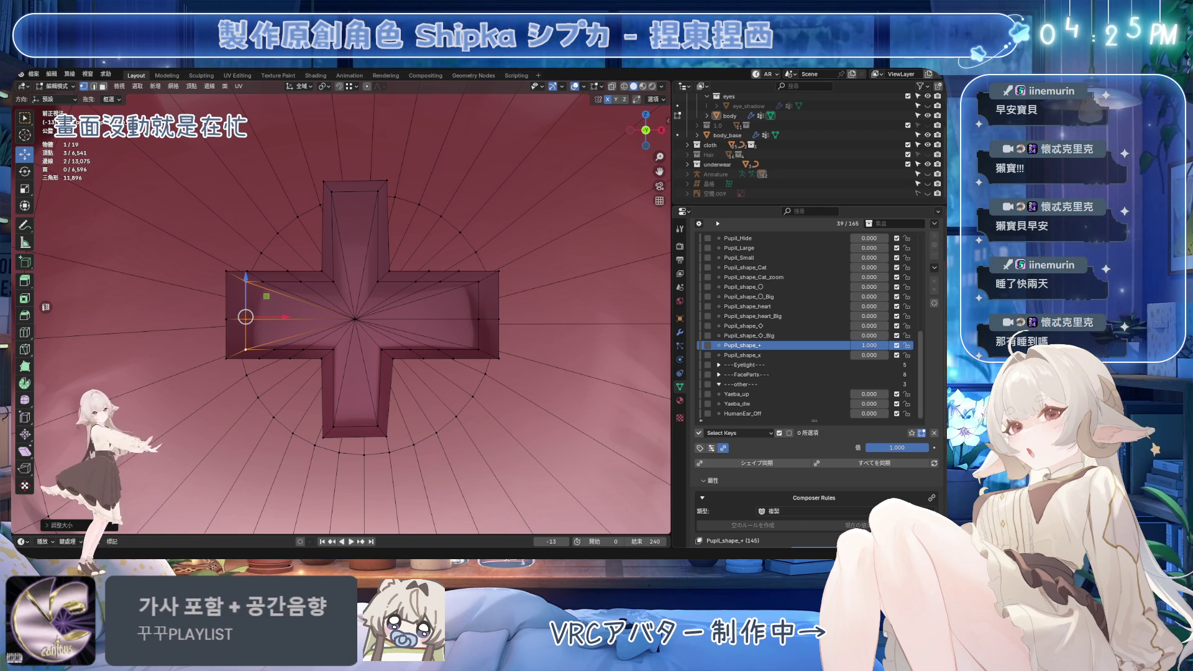
Select the vertical arms' left-side vertices and align them along X, redoing after an undo
left_click(332, 192)
left_click(333, 352, "shift")
left_click(334, 358, "shift")
left_click(333, 427, "shift")
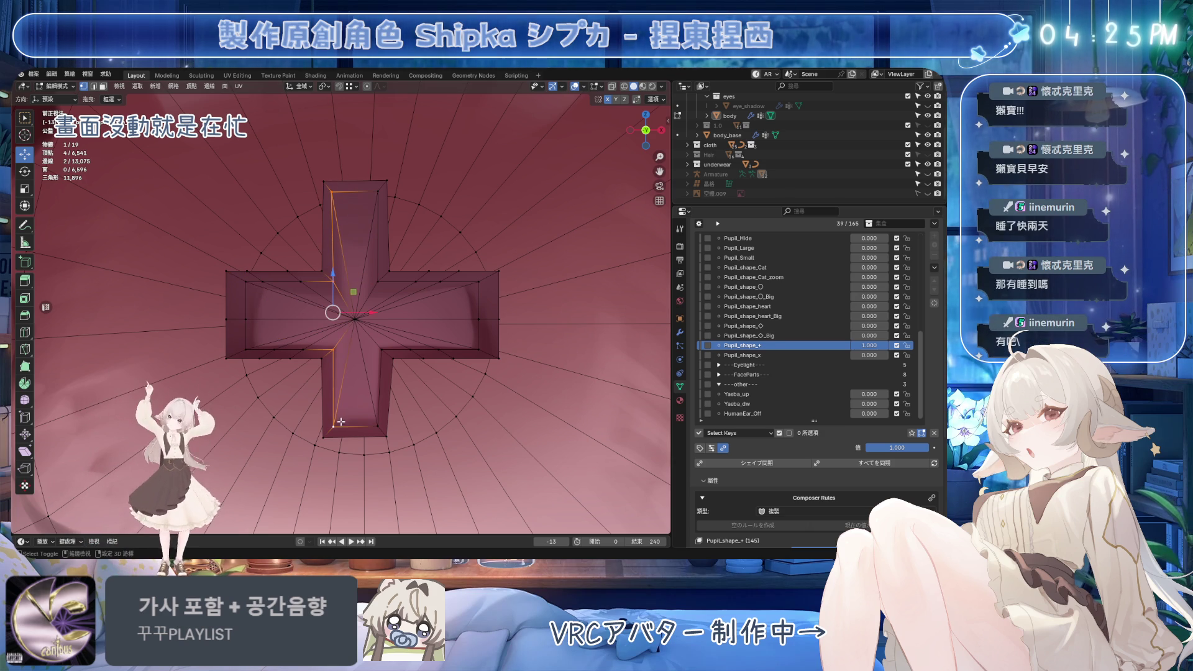
key("ctrl+s")
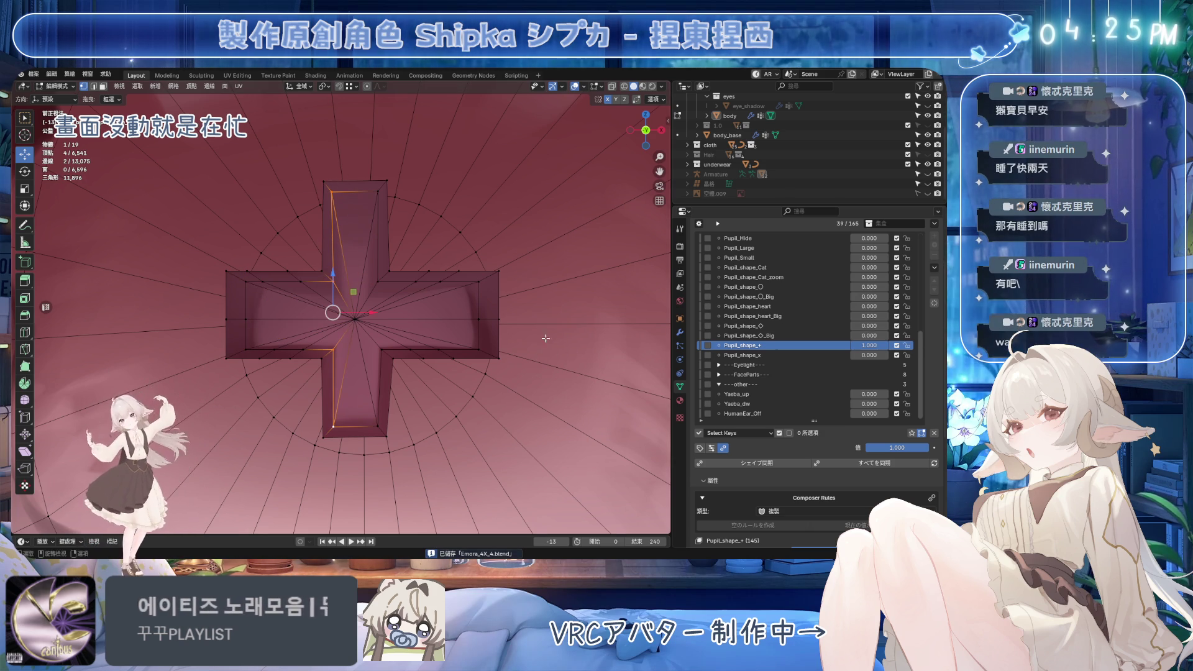
middle_click_drag(534, 330, 536, 323, "shift")
key("s")
key("x")
key("Return")
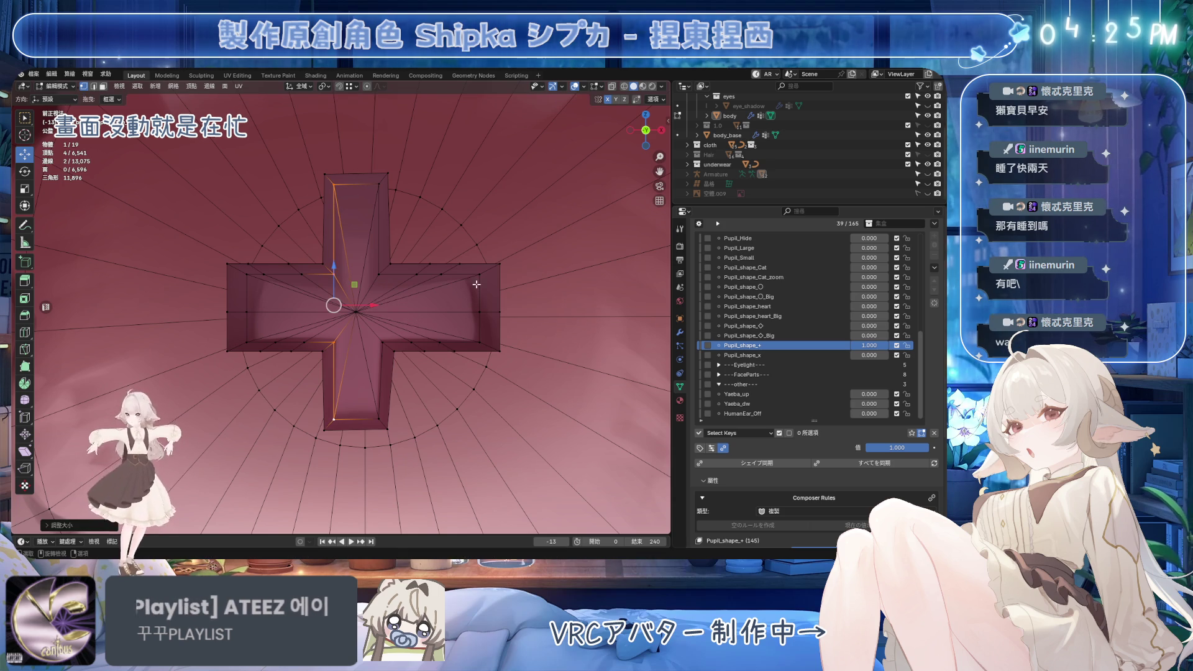
key("ctrl+z")
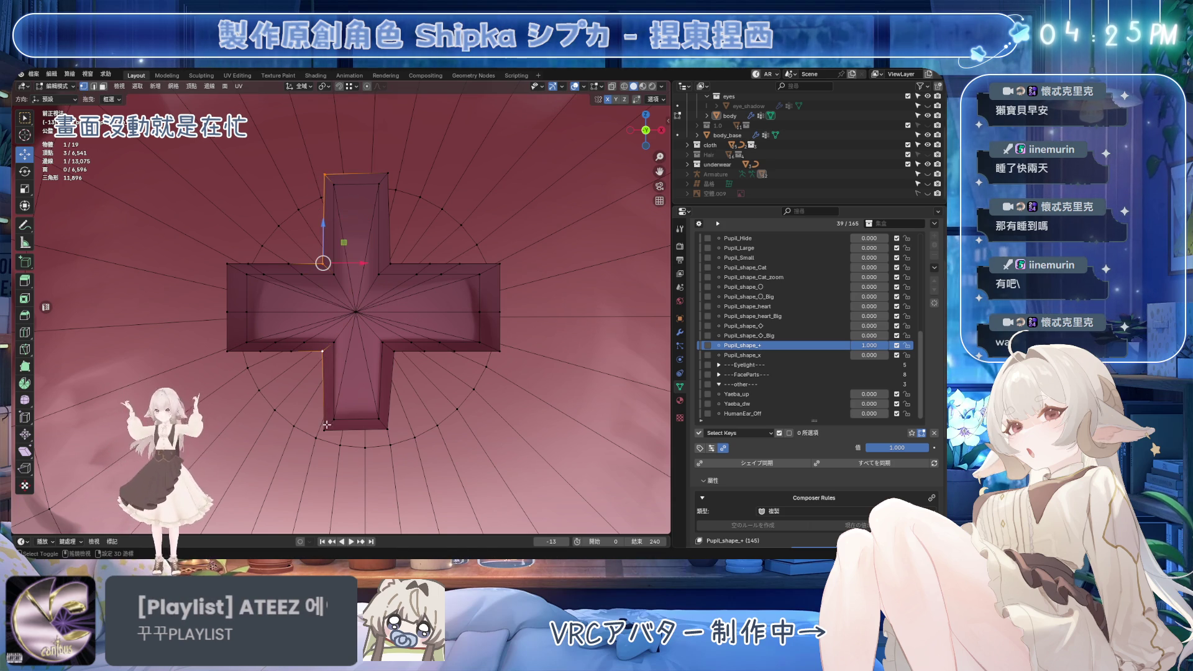
key("s")
key("x")
key("Return")
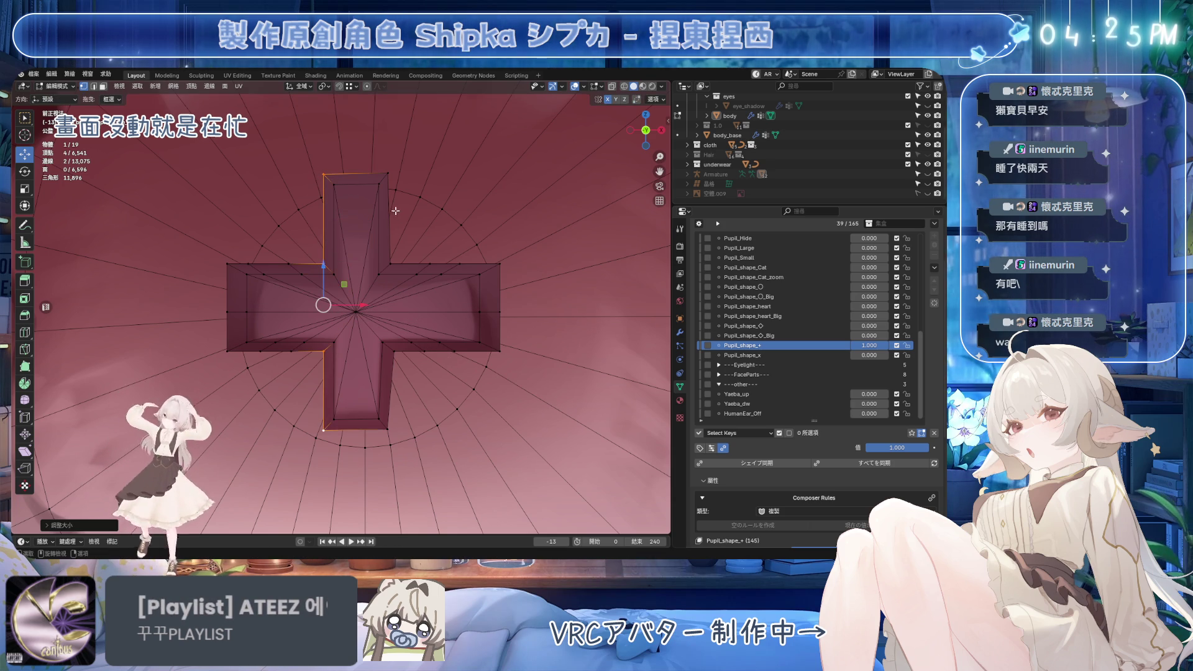
Line up the top and bottom arms' right edges along X and save the file
left_click(378, 224, "alt")
left_click(380, 373, "alt+shift")
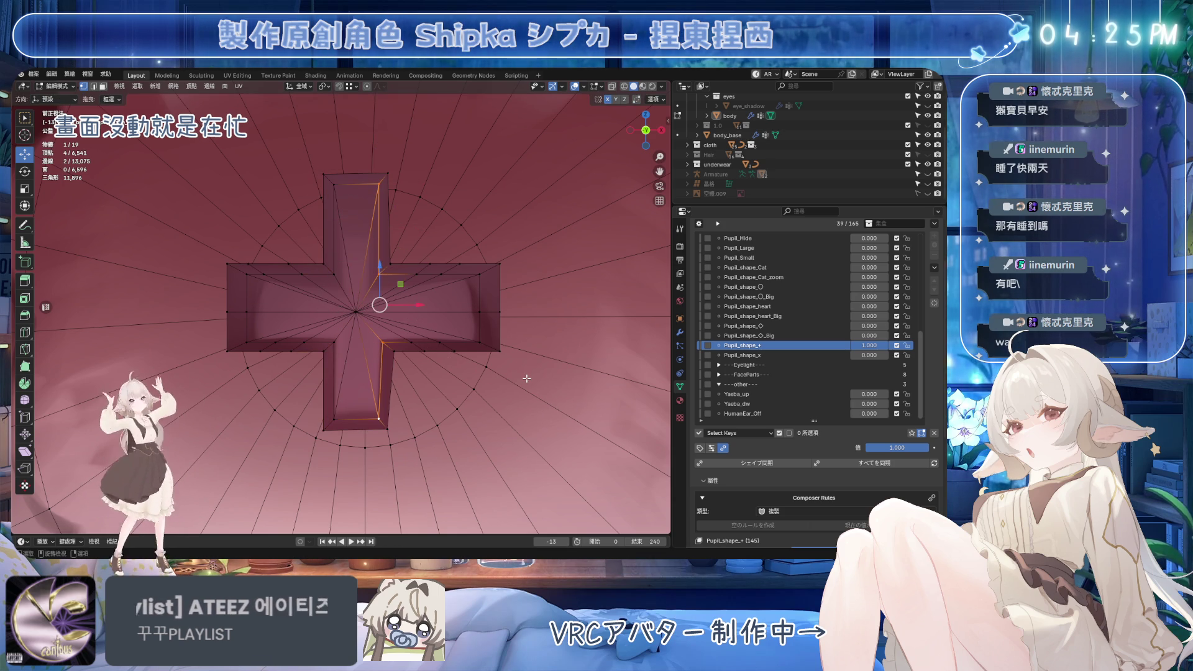
key("s")
key("x")
key("Escape")
left_click(390, 211)
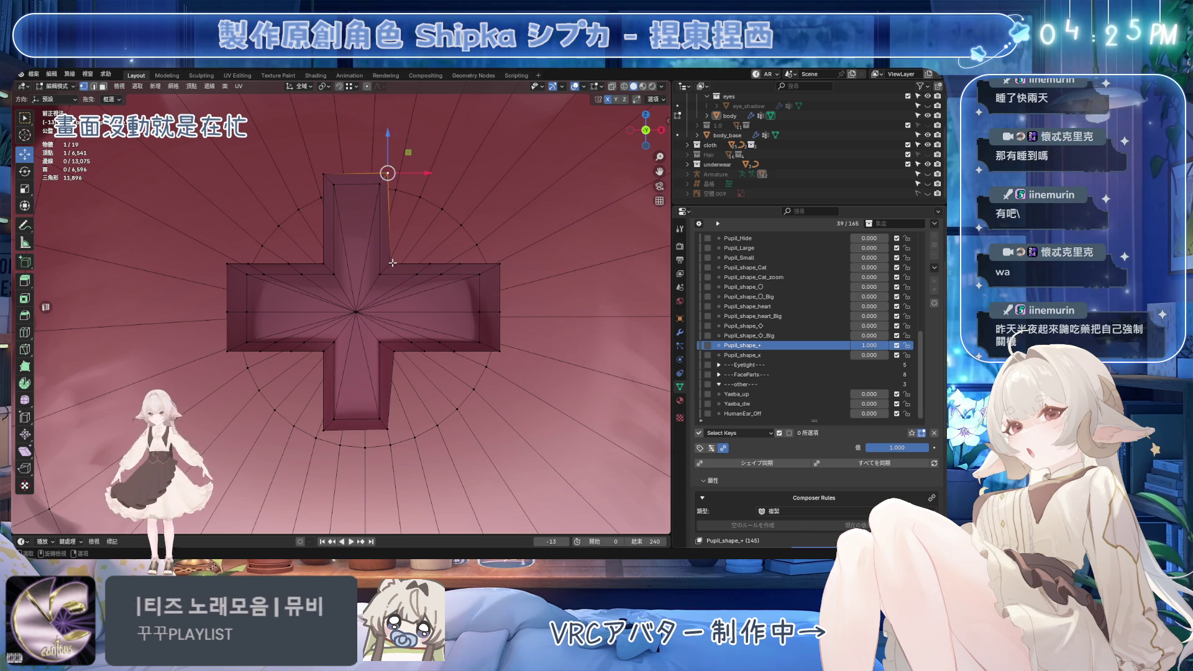
left_click(388, 389, "alt+shift")
key("s")
key("x")
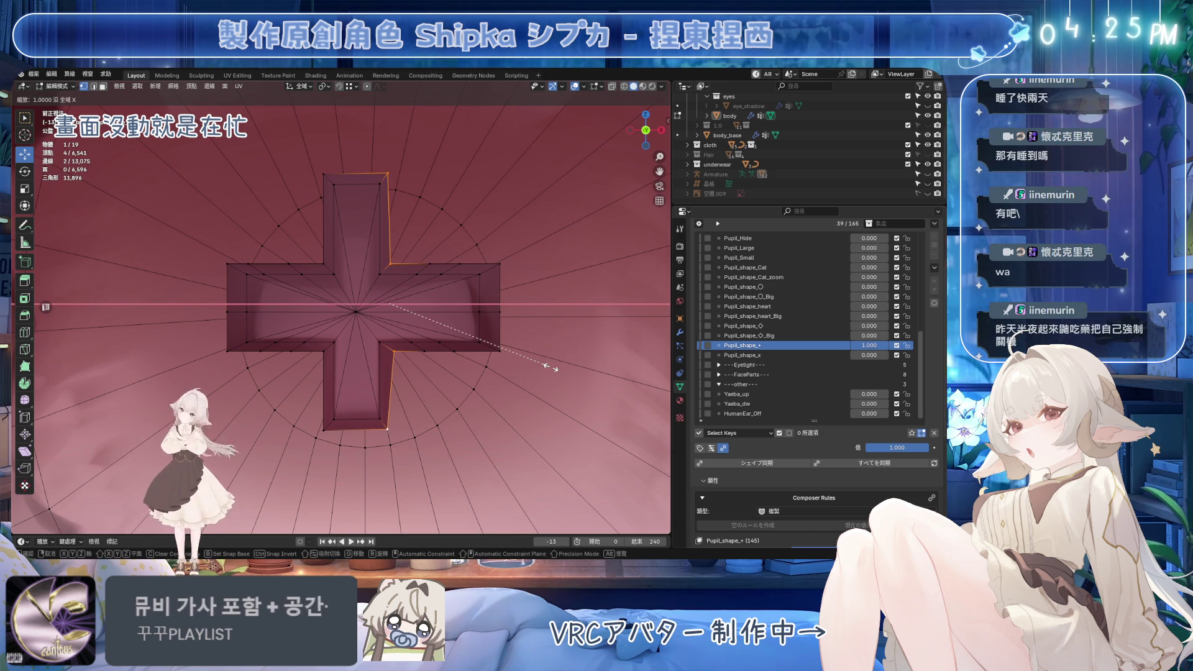
left_click(551, 368)
key("ctrl+s")
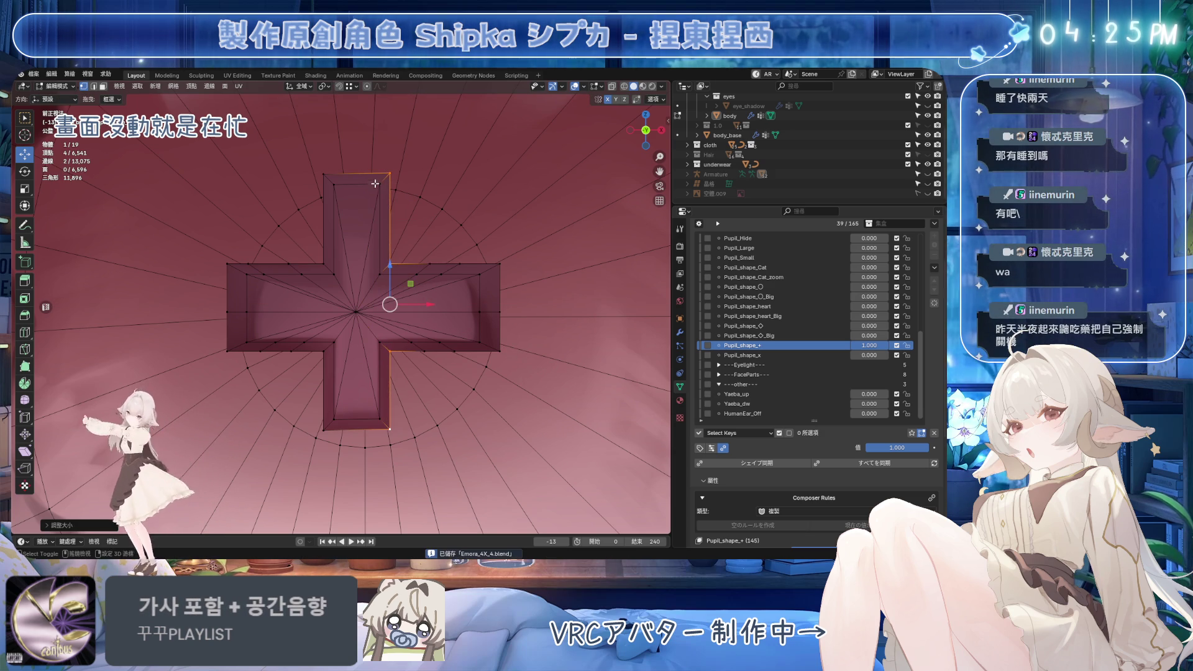
Nudge the cross's right side outward along X
left_click(386, 266, "shift")
key("g")
key("x")
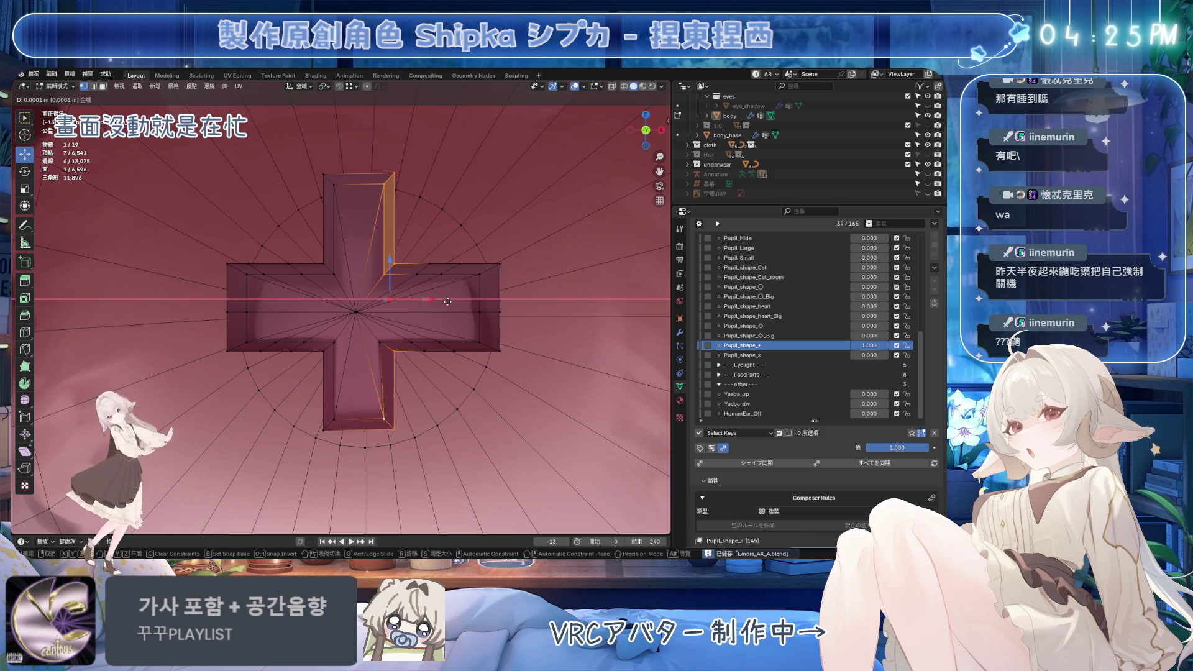
left_click(448, 301)
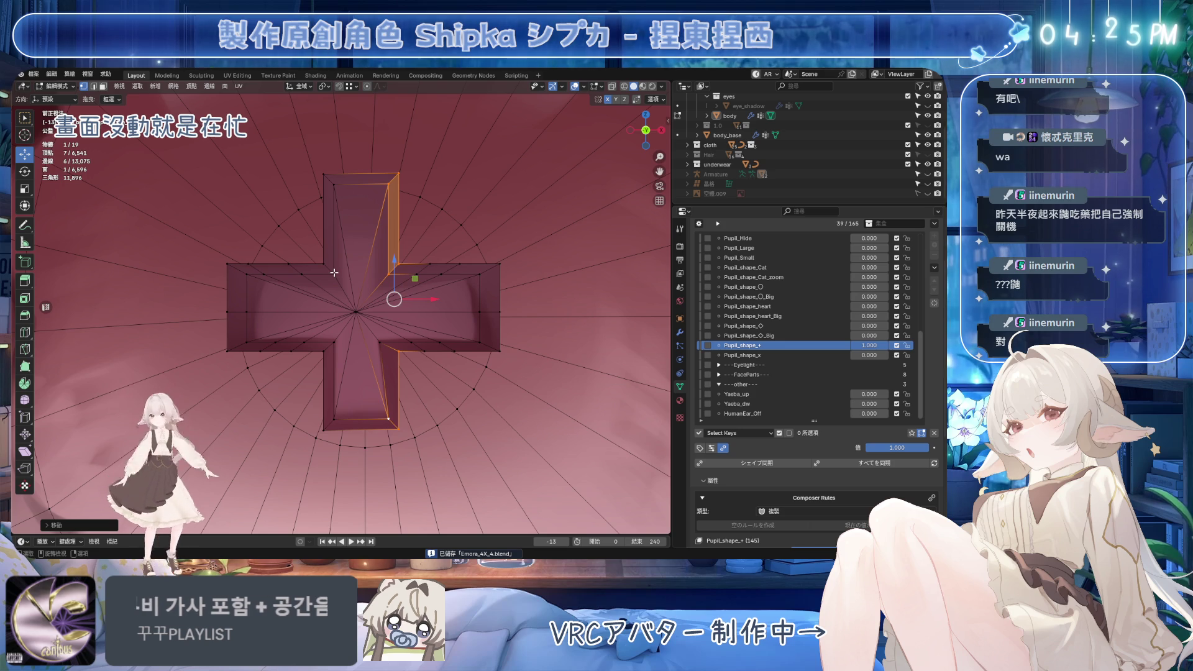
scroll(333, 274, "down", 5)
left_click(575, 87)
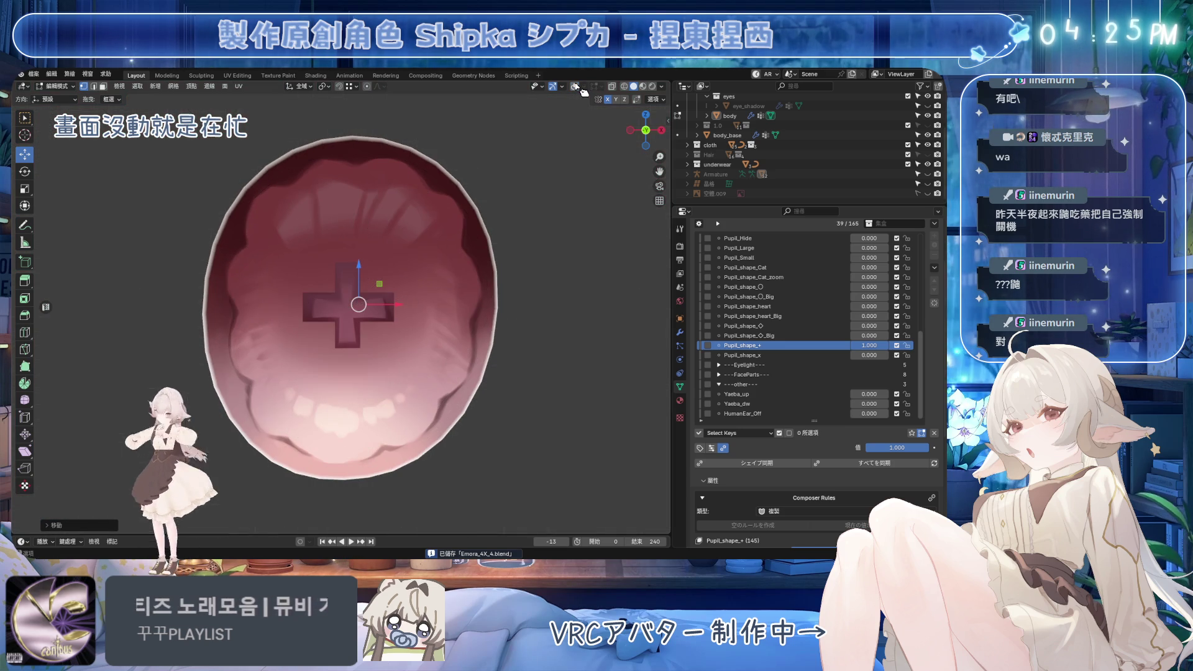
left_click(575, 86)
scroll(385, 299, "up", 5)
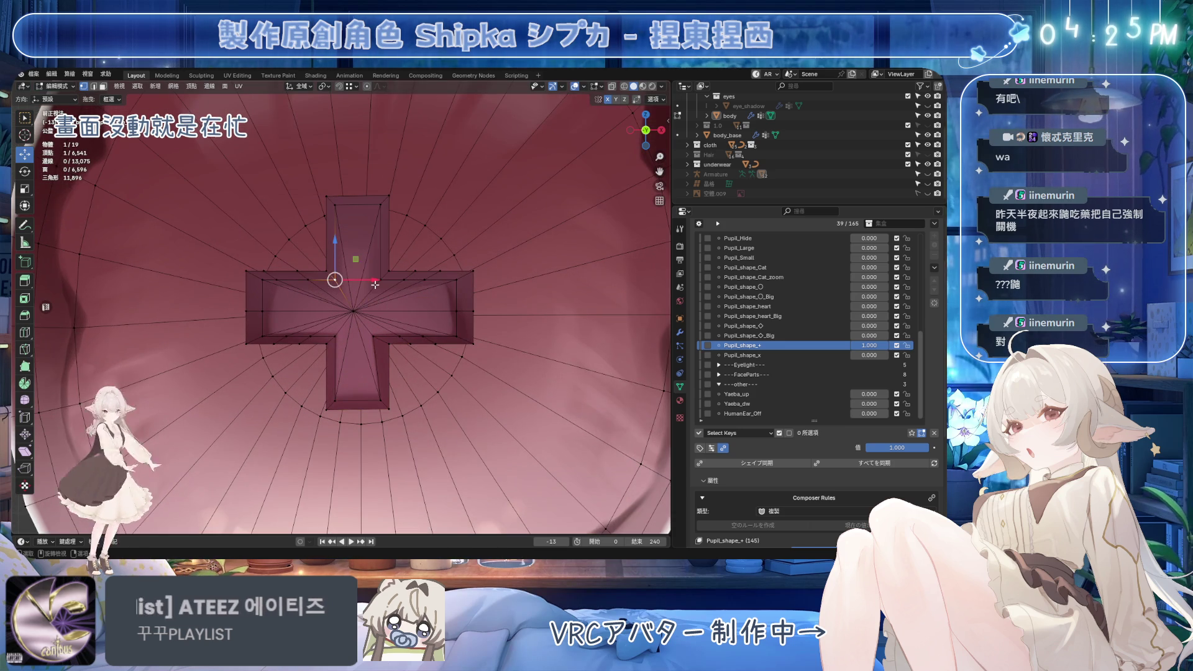
key("g")
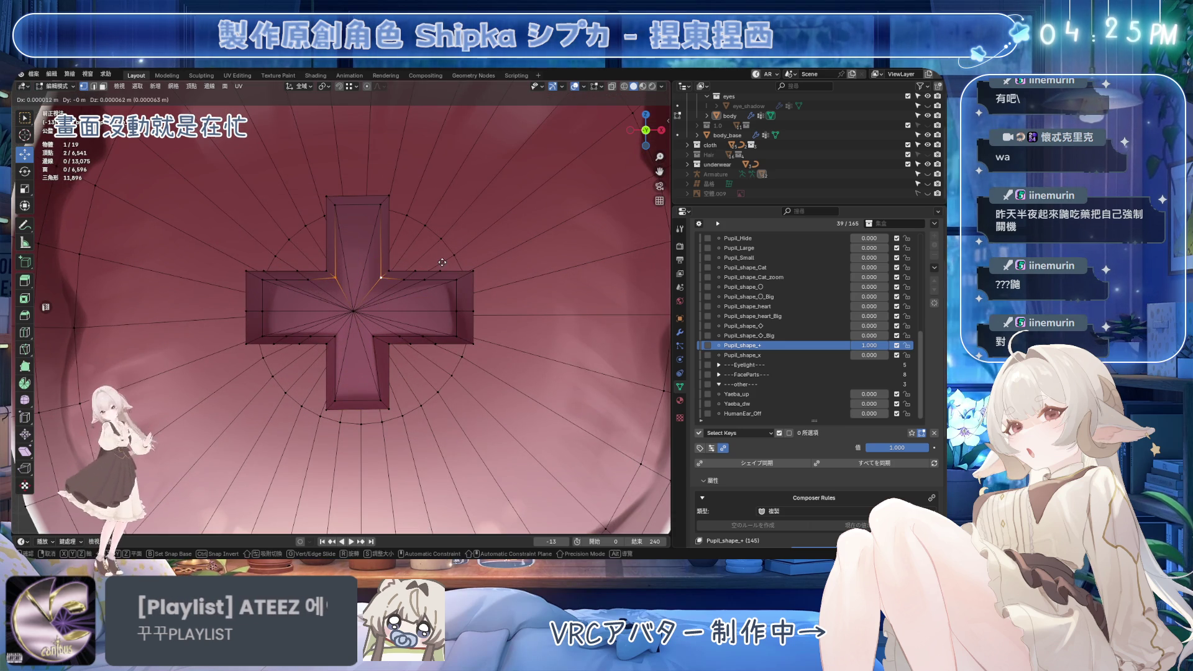
key("g")
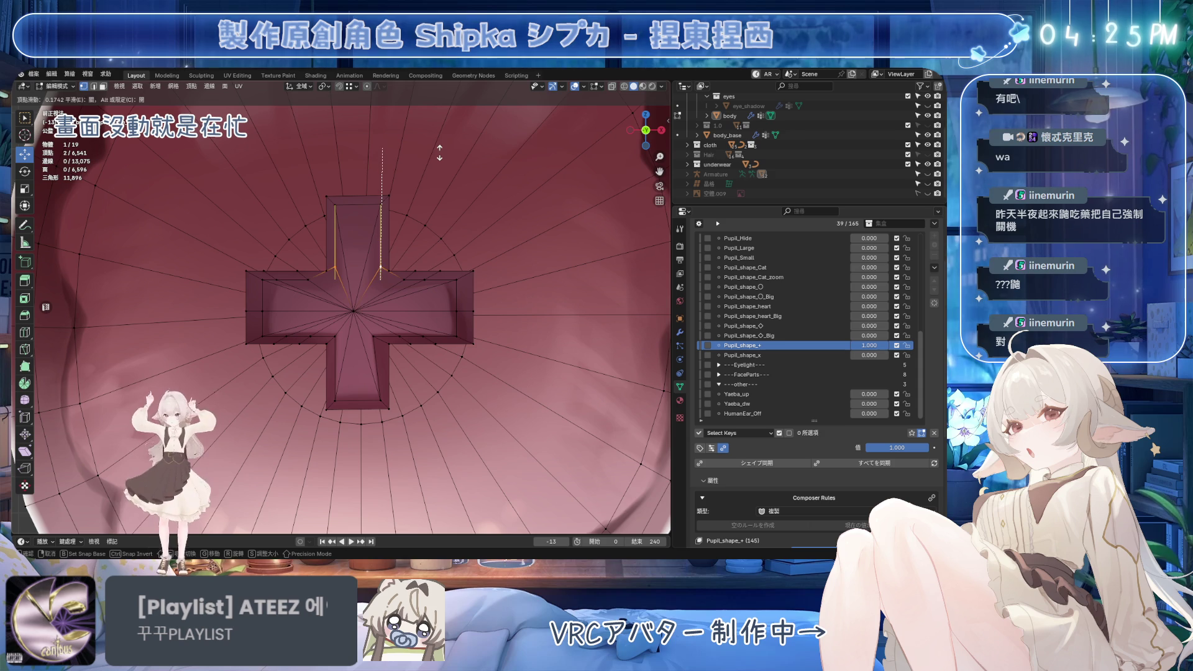
key("Escape")
key("ctrl+s")
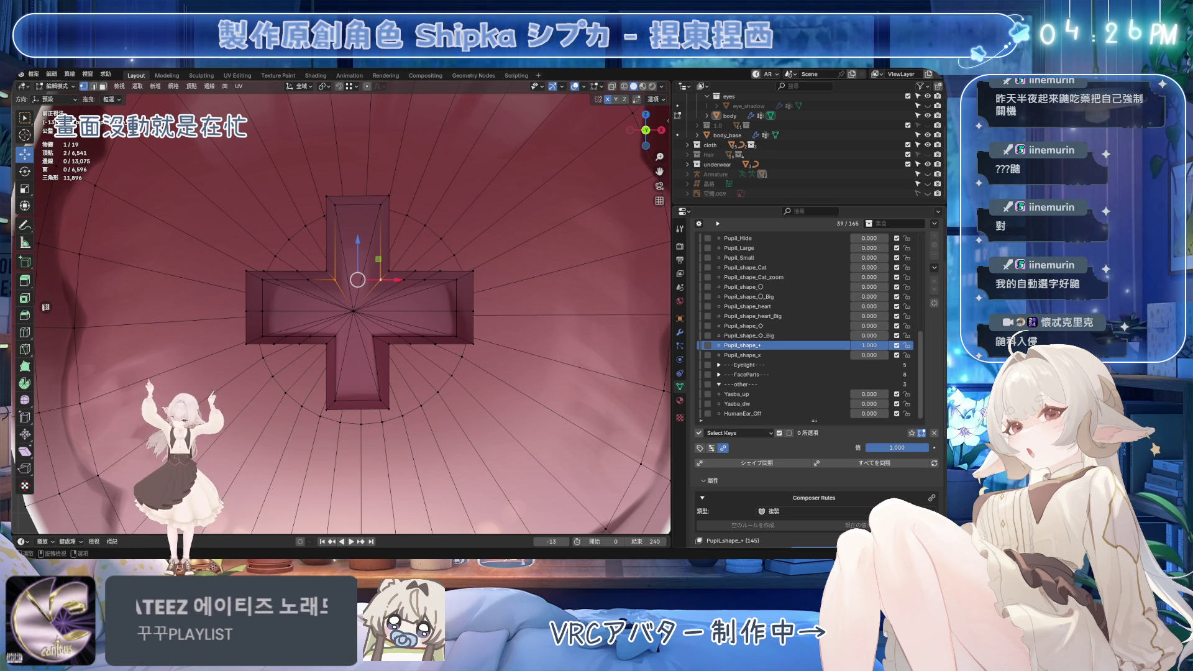
Save Emora_AX_4.blend, then move the upper arm's corner vertex sideways along X
left_click(456, 281)
left_click(326, 272, "shift")
key("ctrl+s")
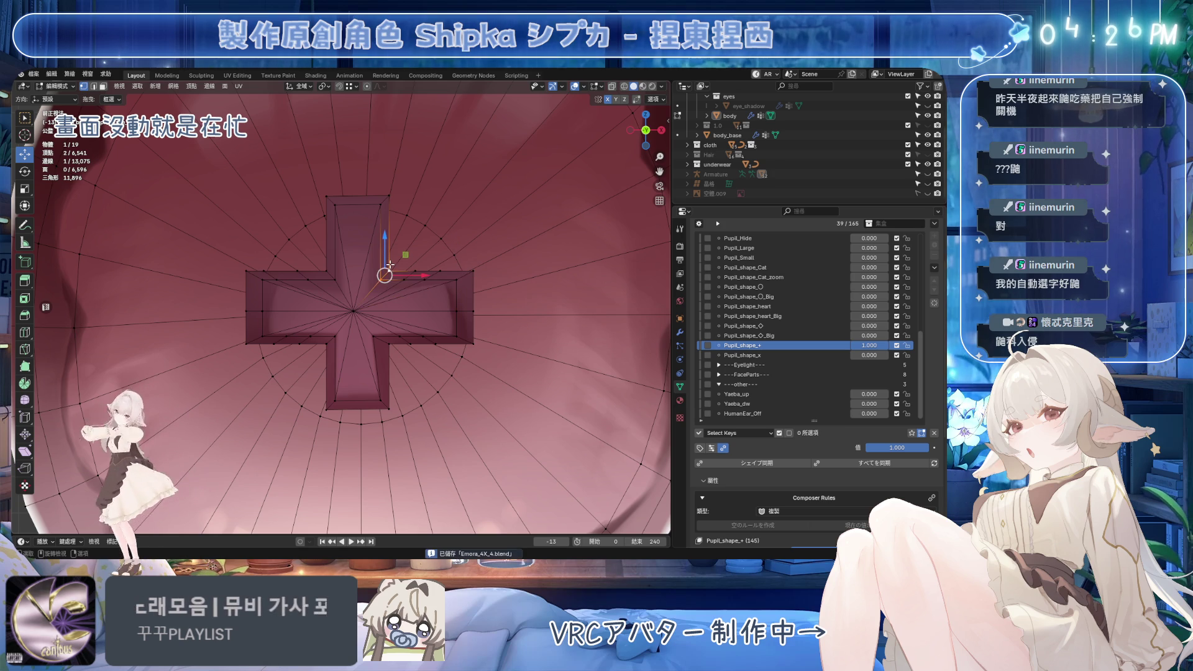
left_click(348, 278)
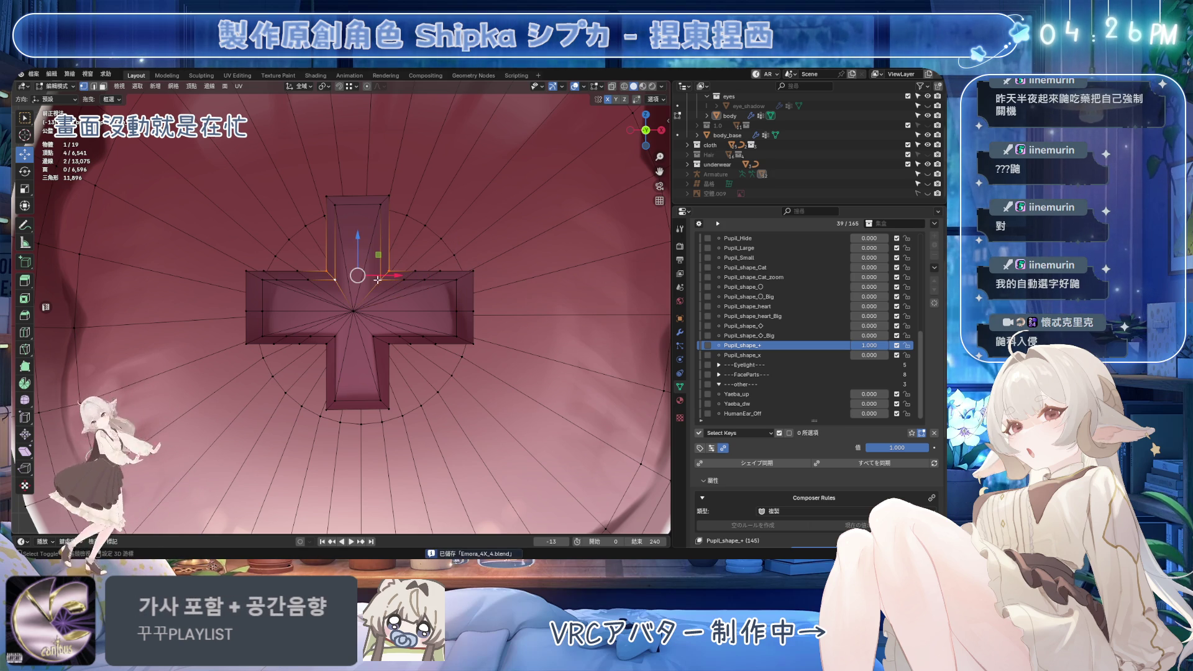
left_click(404, 281)
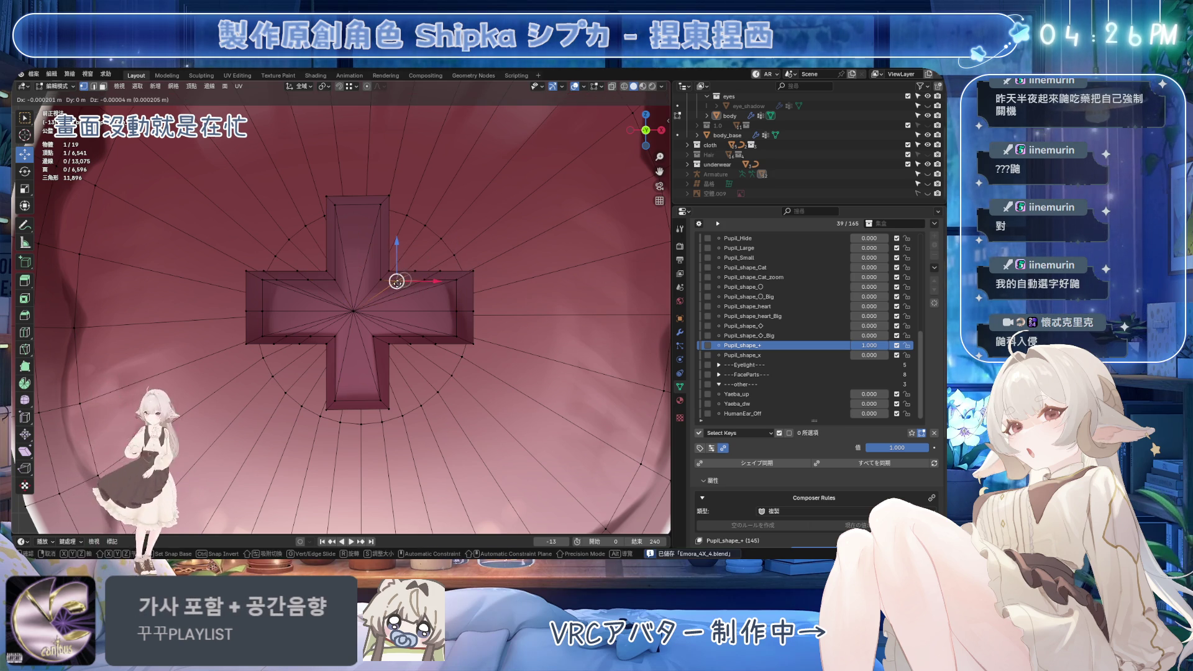
key("g")
key("x")
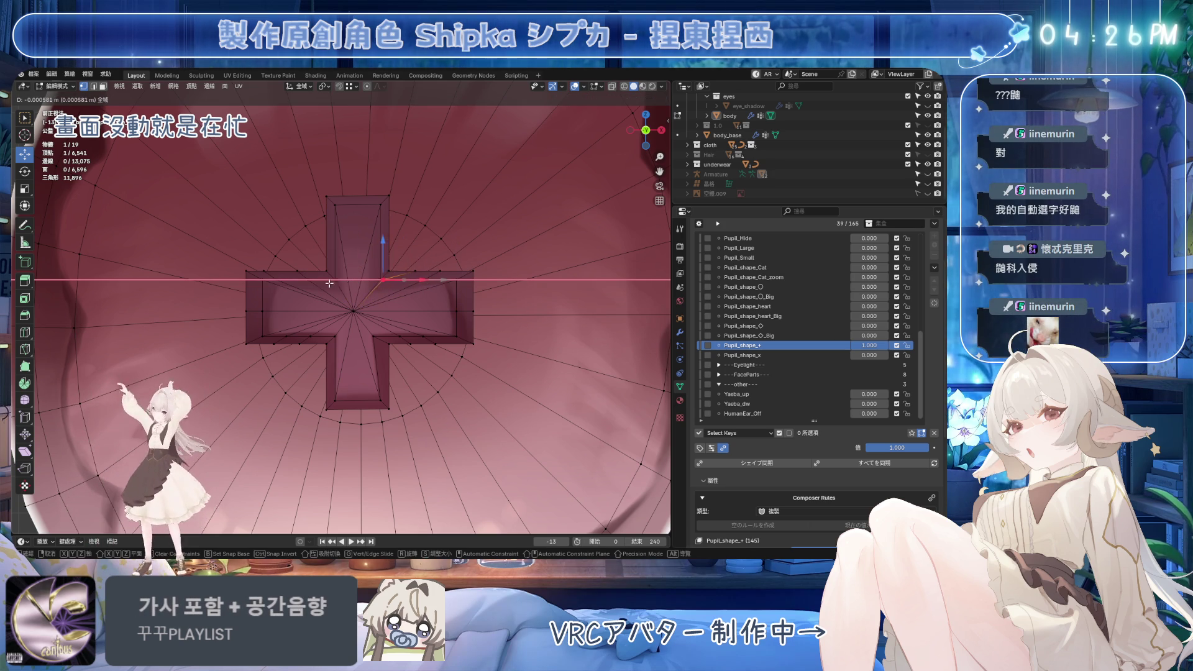
scroll(353, 284, "up", 3)
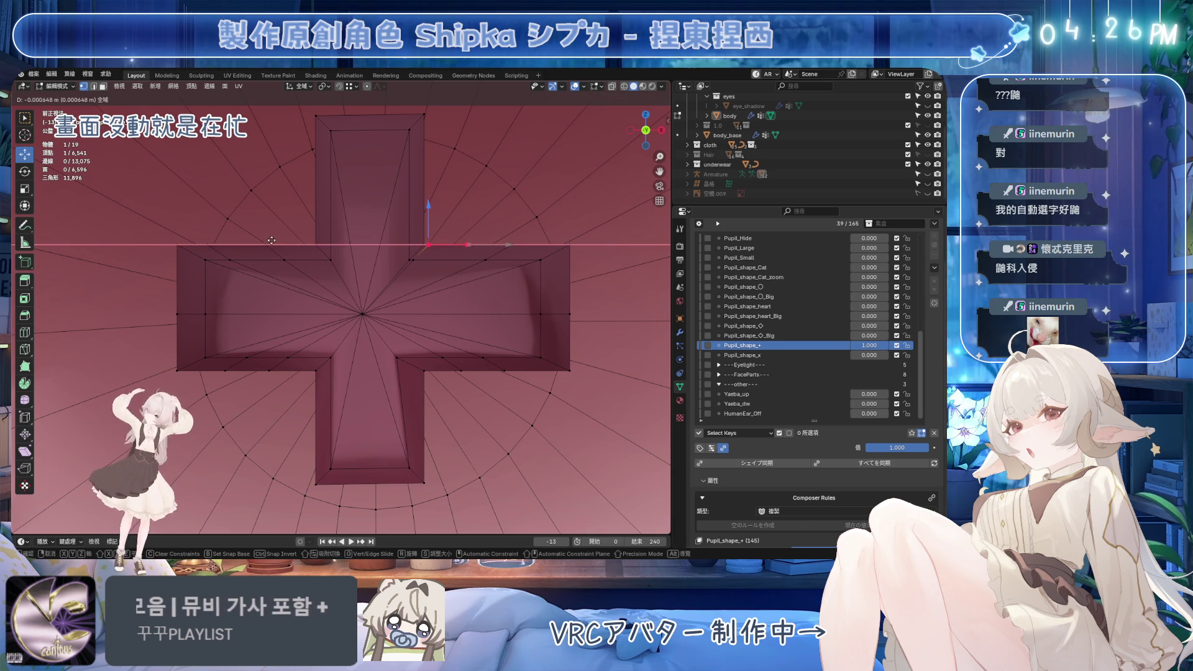
Shift the cross's top-left inner corner vertices along X
left_click(433, 245)
left_click(316, 244)
left_click(330, 260, "shift")
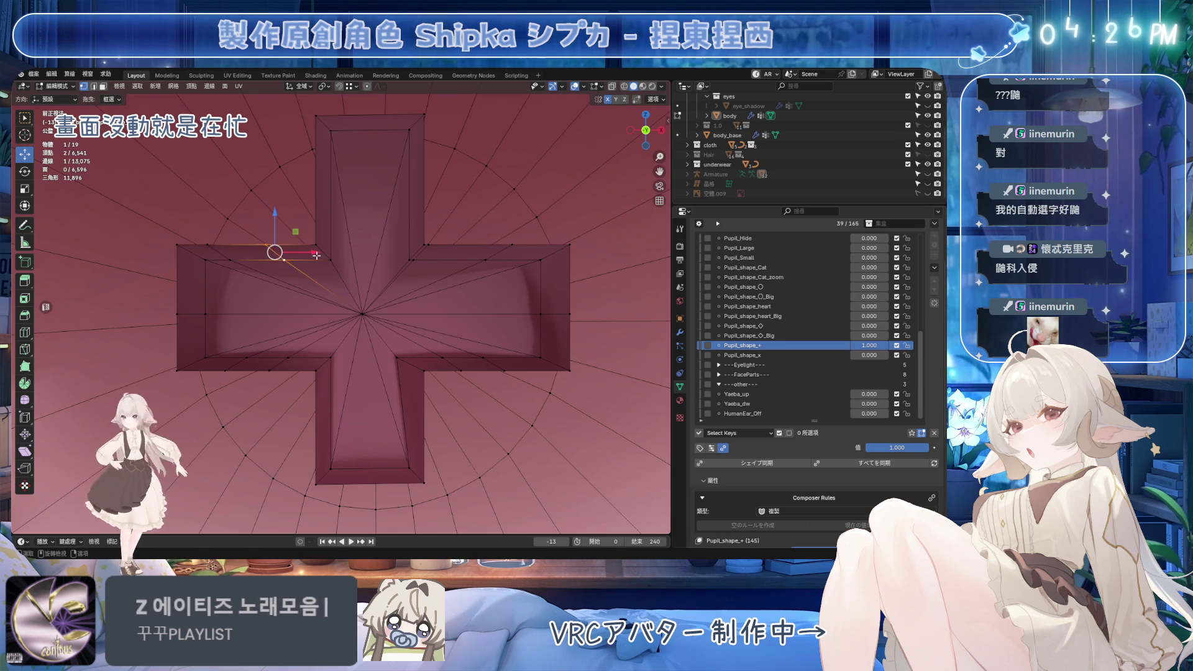
key("g")
key("x")
left_click(352, 264)
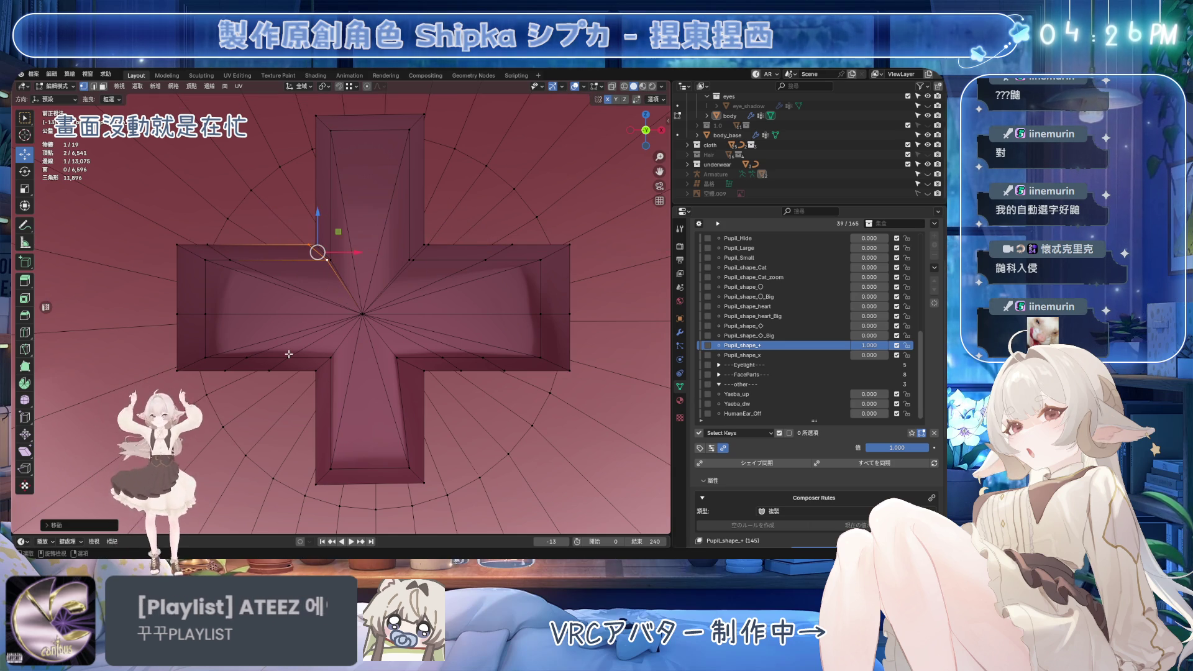
Move the bottom-left and right inner corner vertex pairs along X
left_click(316, 371)
left_click(330, 356, "shift")
key("g")
key("x")
left_click(325, 357)
left_click(424, 371)
left_click(409, 357, "shift")
key("g")
key("x")
left_click(396, 359)
Nudge a right-side vertex along X, then adjust two right inner corner vertices along Z
left_click(396, 358)
key("g")
key("x")
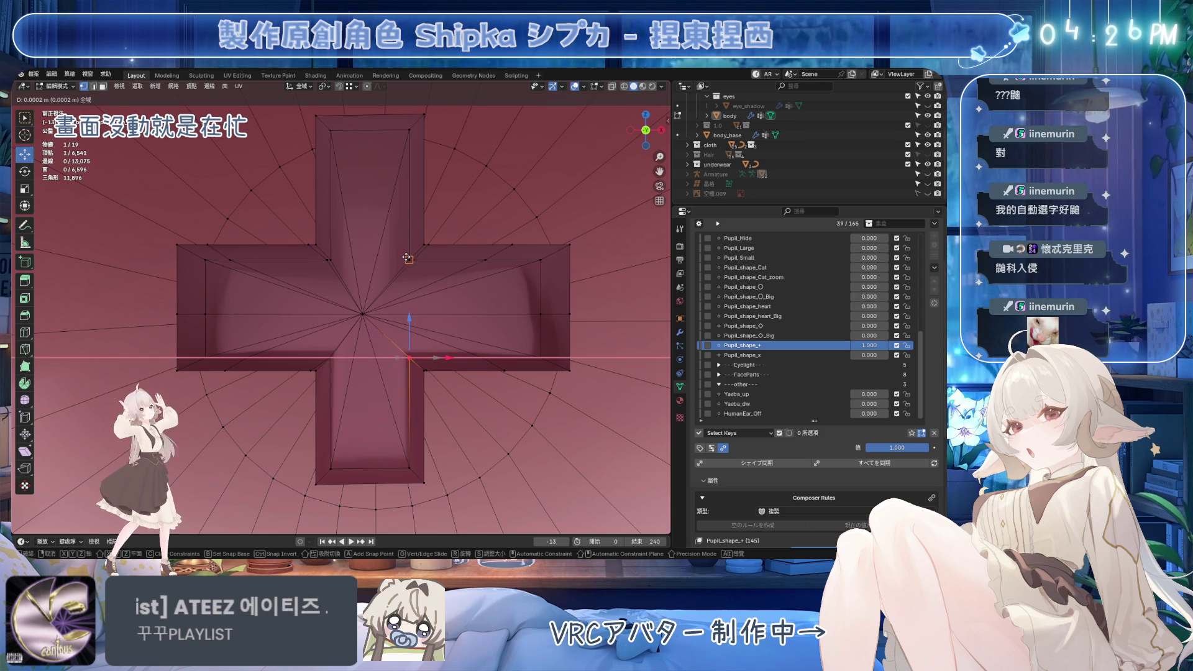
left_click(410, 339)
left_click(420, 375, "shift")
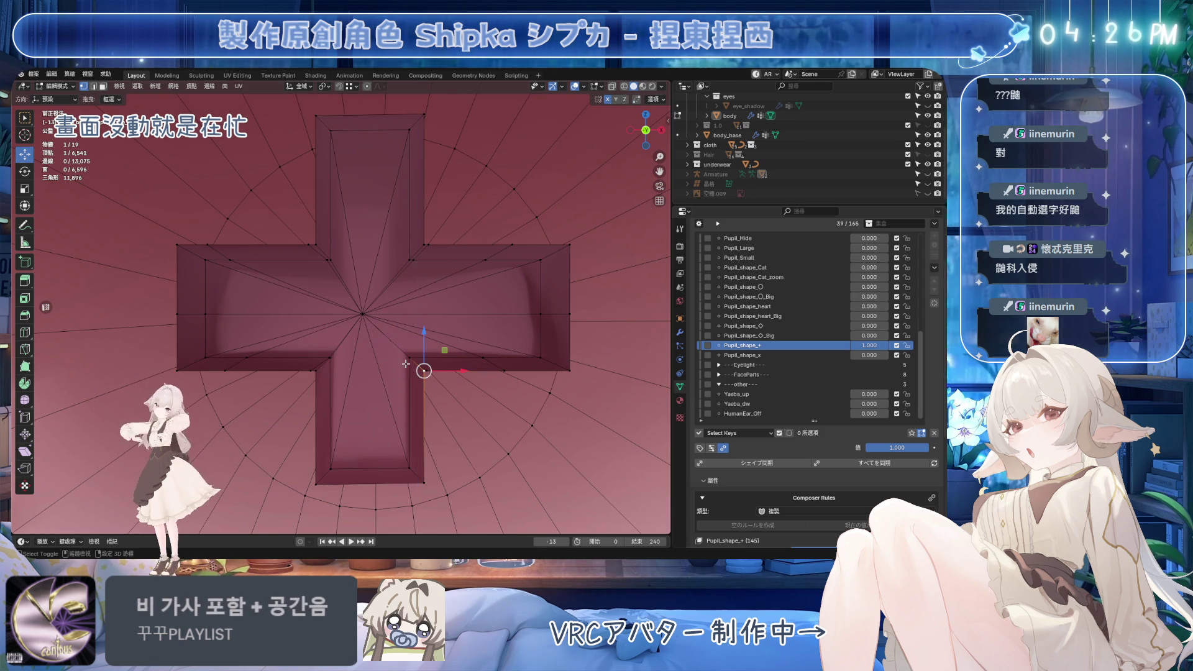
key("g")
key("z")
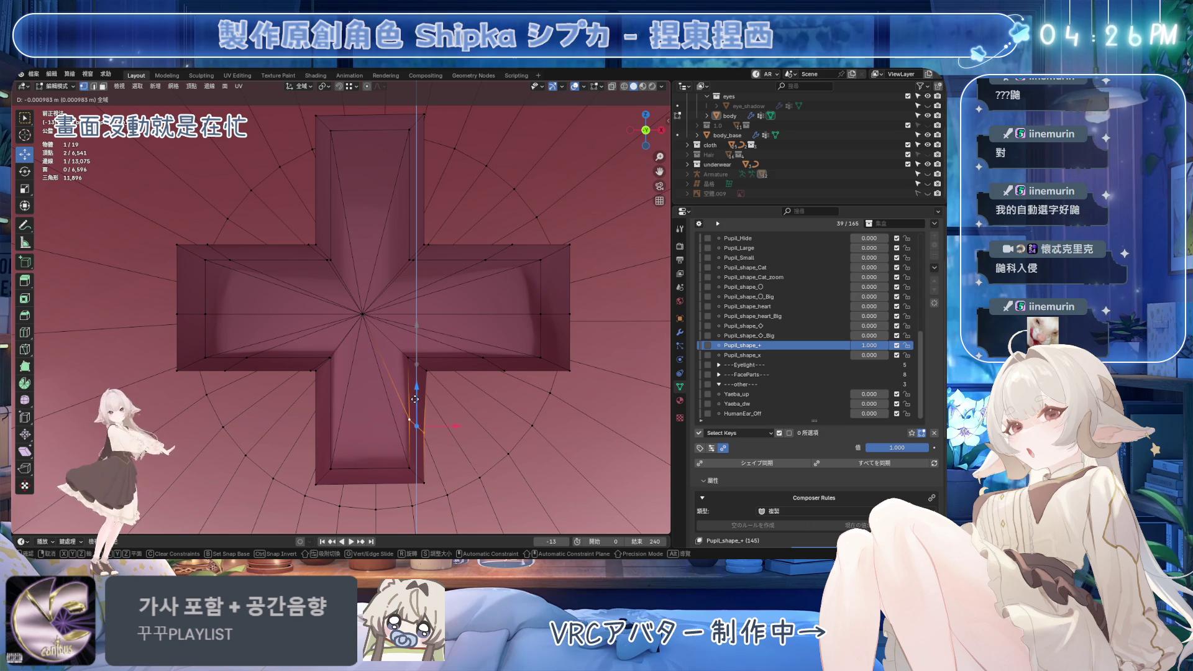
left_click(415, 407)
Adjust the lower-left inner corner vertices along Z and raise the upper arm vertices
left_click(331, 358)
left_click(323, 359, "shift")
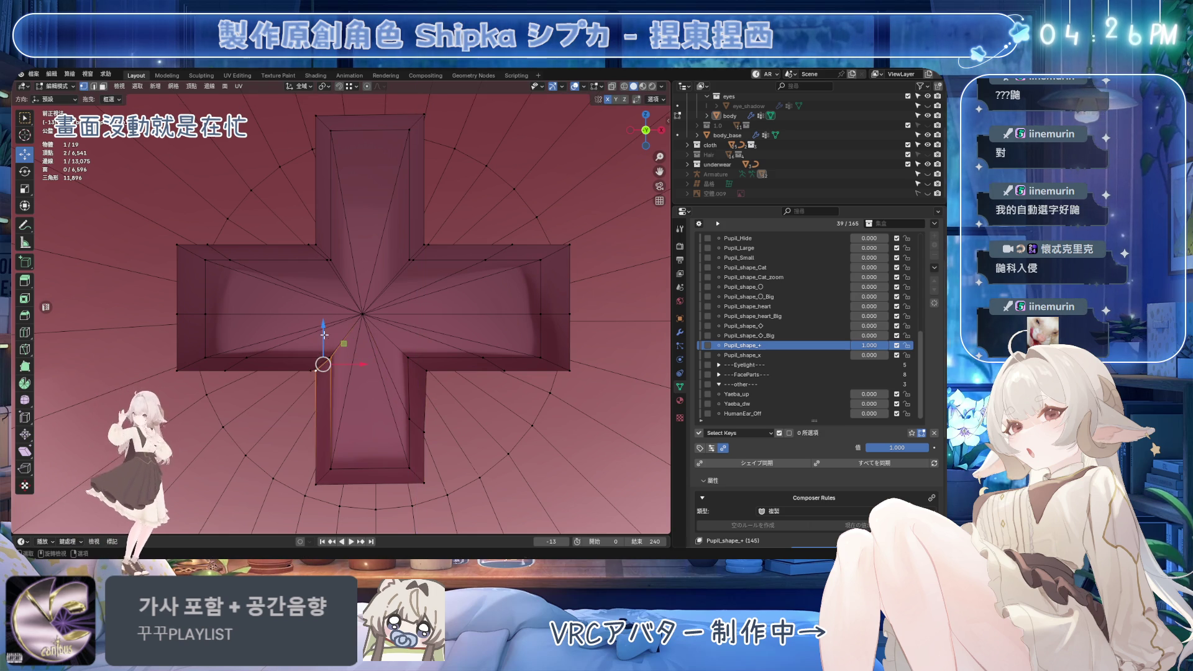
key("g")
key("z")
left_click(324, 397)
left_click(323, 353)
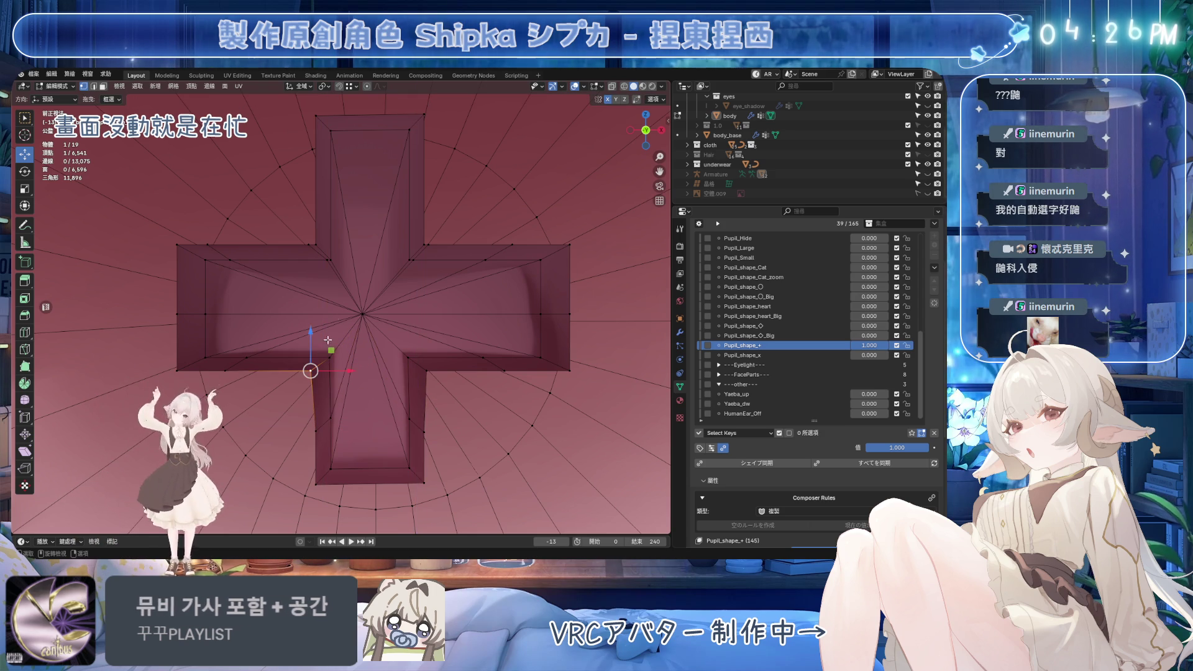
left_click(330, 259)
left_click(324, 257, "shift")
key("g")
key("z")
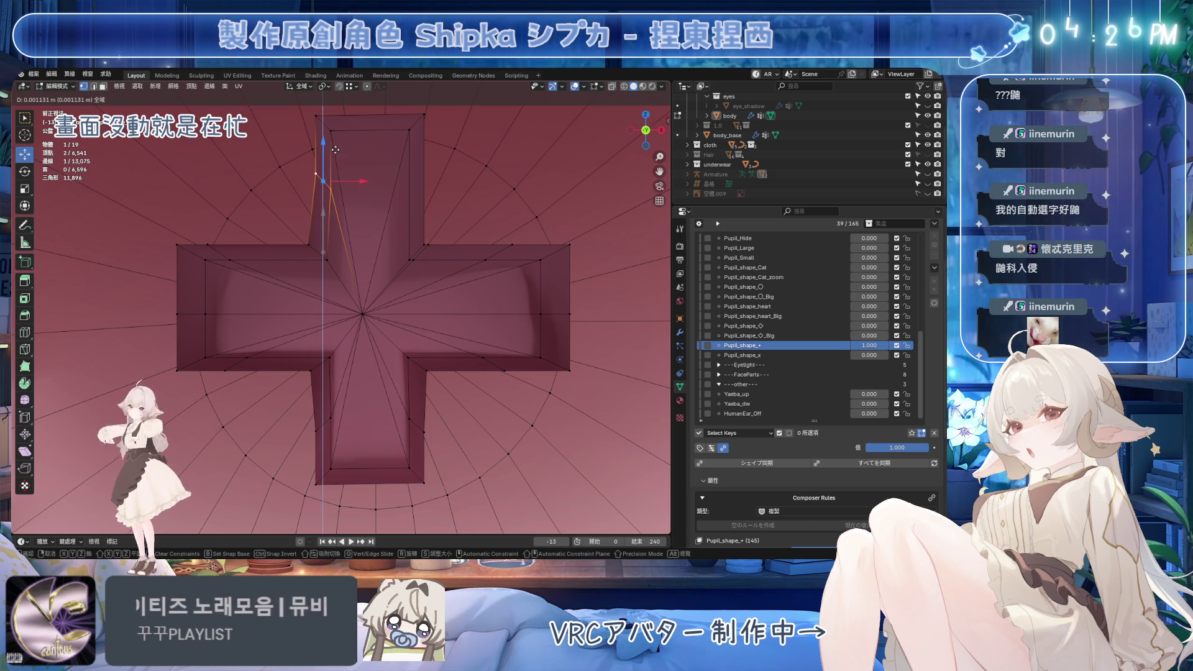
left_click(410, 246)
Raise the upper arm's right-side edge slightly along Z and save the file
left_click(410, 249)
left_click(416, 230, "shift")
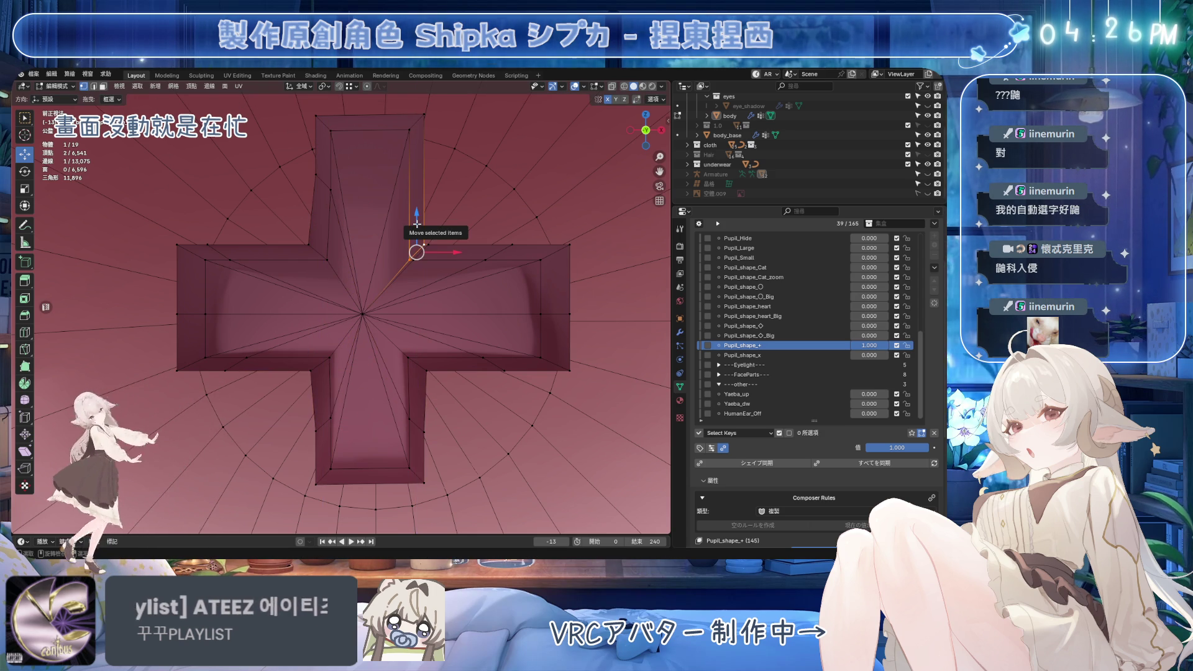
key("g")
key("z")
left_click(412, 155)
key("ctrl+s")
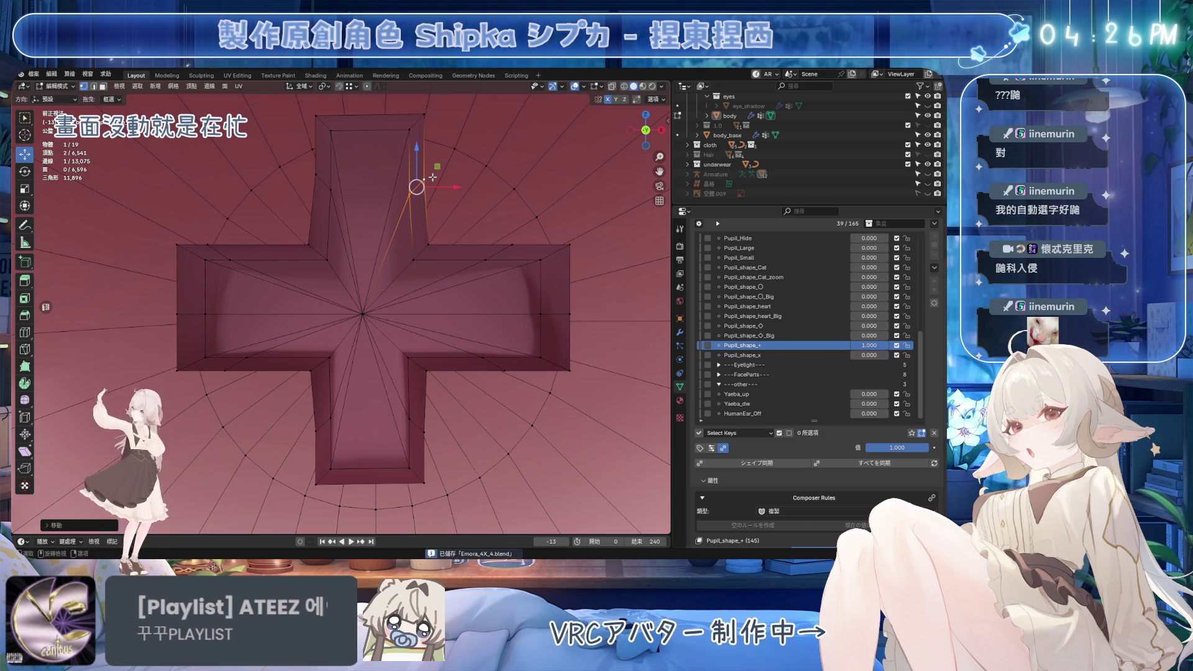
Flatten the cross's left-side arm edges into vertical lines with S X 0
left_click(332, 130)
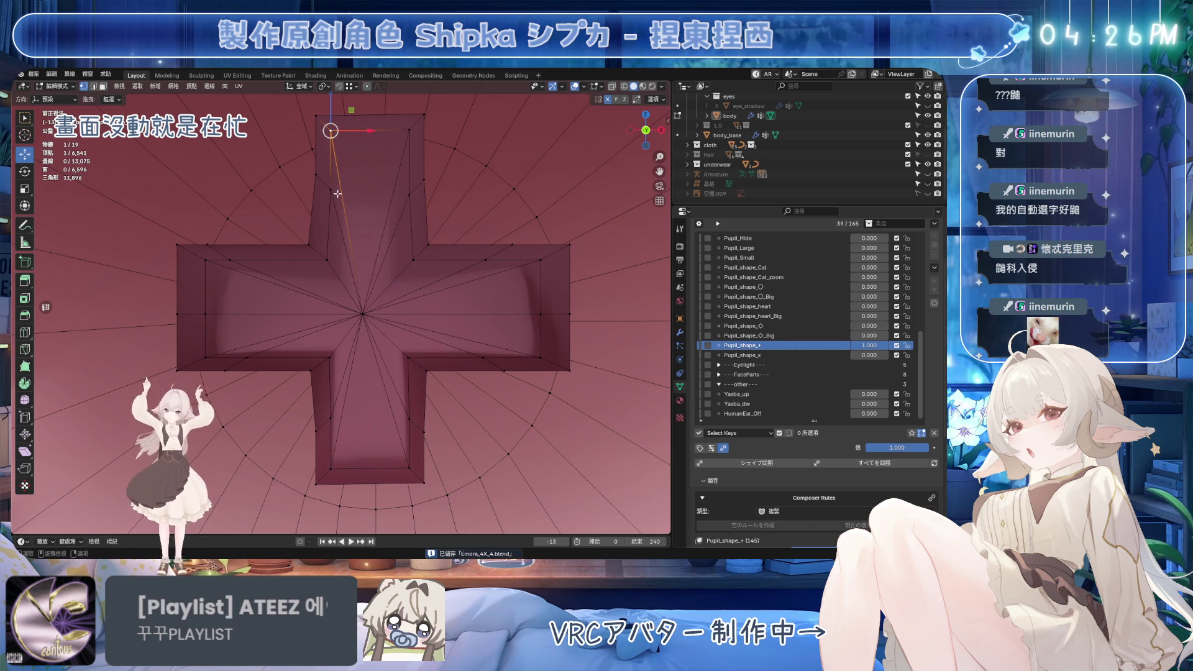
left_click(327, 260, "shift")
left_click(331, 358, "shift")
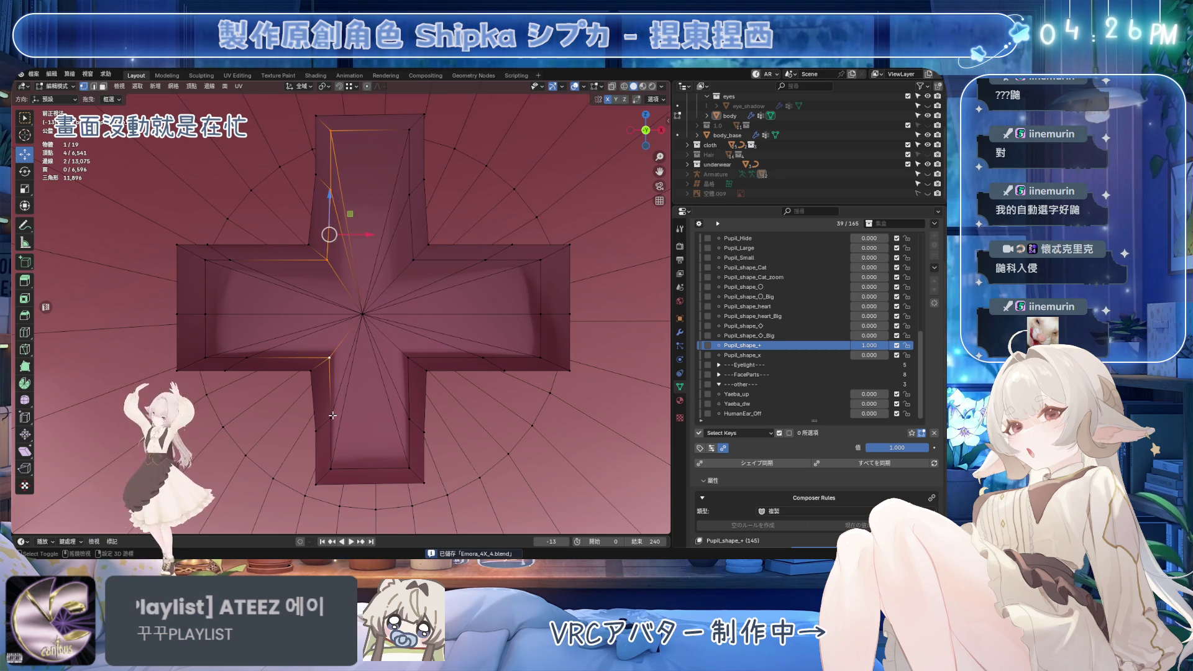
left_click(330, 468, "shift")
left_click(409, 469, "shift")
type("sx")
type("0| = 0 沿 全域 X")
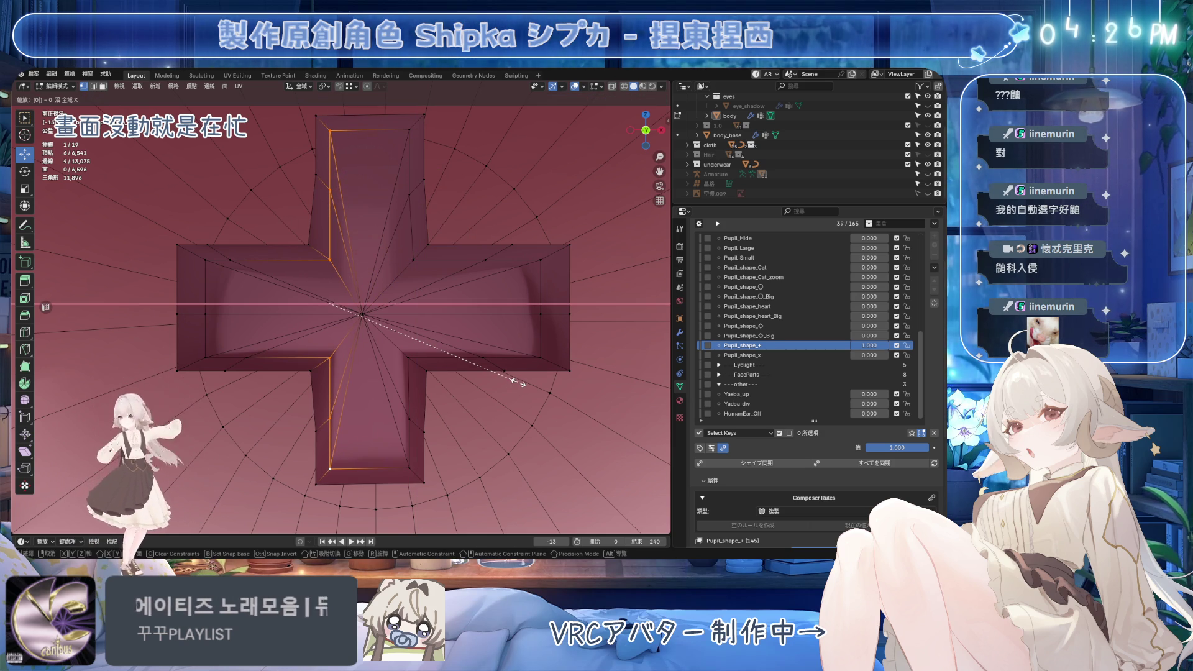
key("Return")
left_click(316, 118)
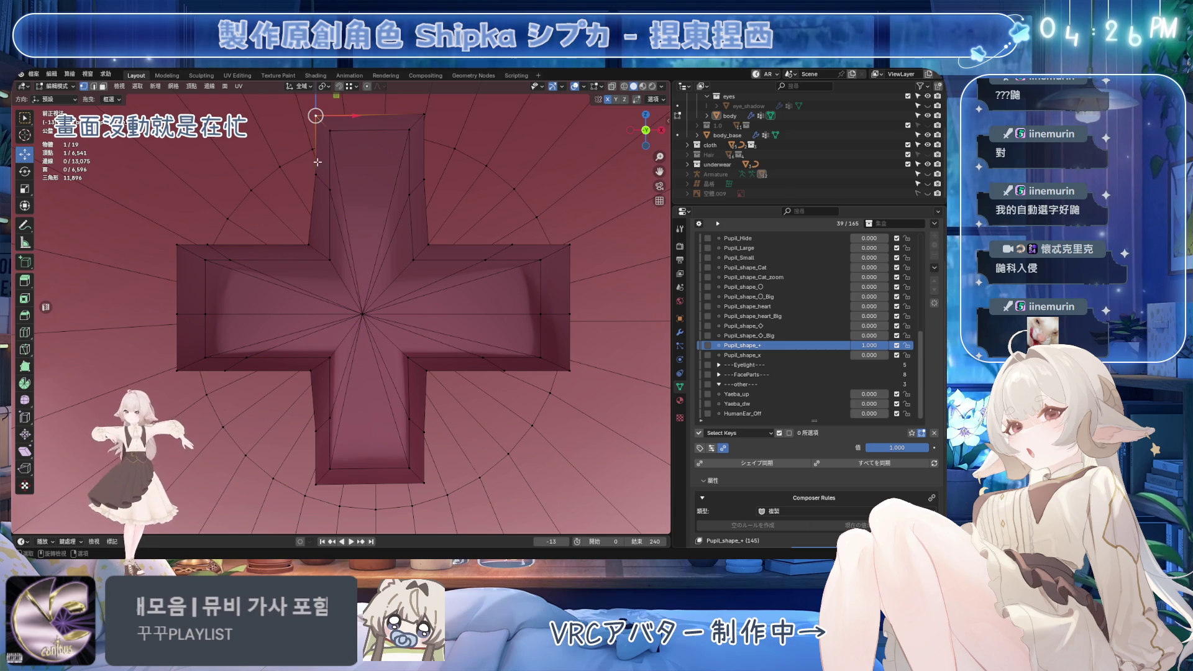
left_click(310, 244, "shift")
left_click(311, 180, "shift")
left_click(310, 373, "shift")
left_click(316, 483, "shift")
type("sx")
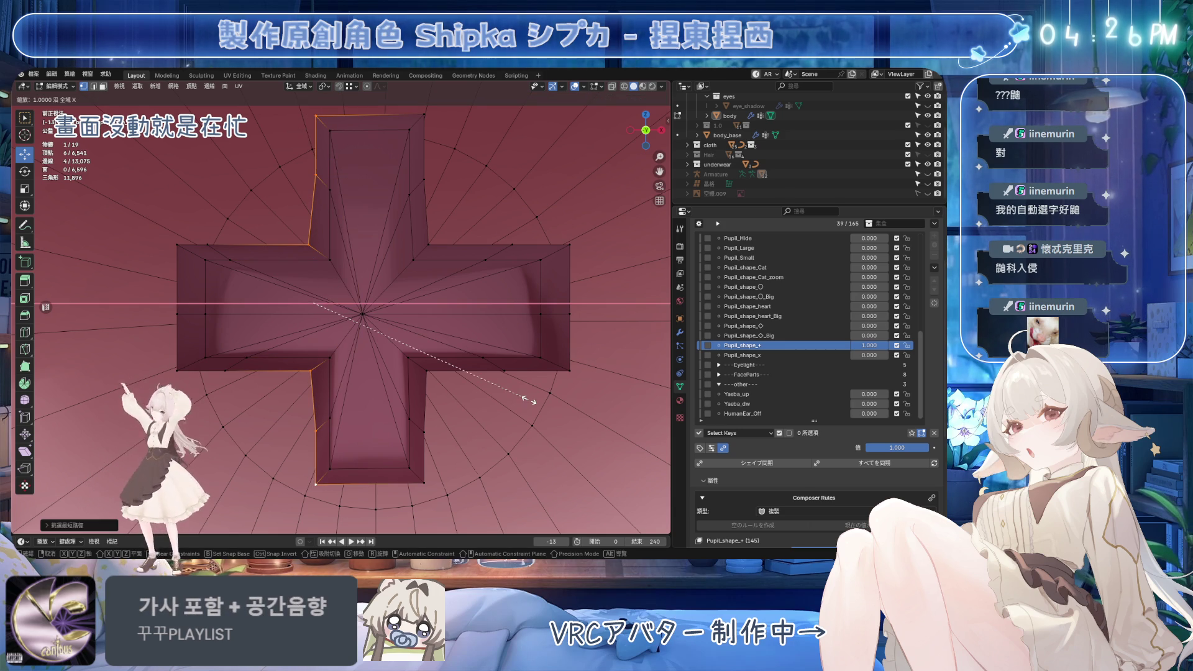
type("0|| =")
key("Return")
Flatten the inner and outer right-side edges into vertical lines with S X 0
left_click(409, 130)
left_click(414, 260, "shift")
left_click(409, 359, "shift")
left_click(409, 468, "shift")
type("sx0")
key("Return")
left_click(423, 114)
left_click(427, 245, "ctrl")
left_click(426, 371, "shift")
left_click(424, 482, "ctrl")
type("sx")
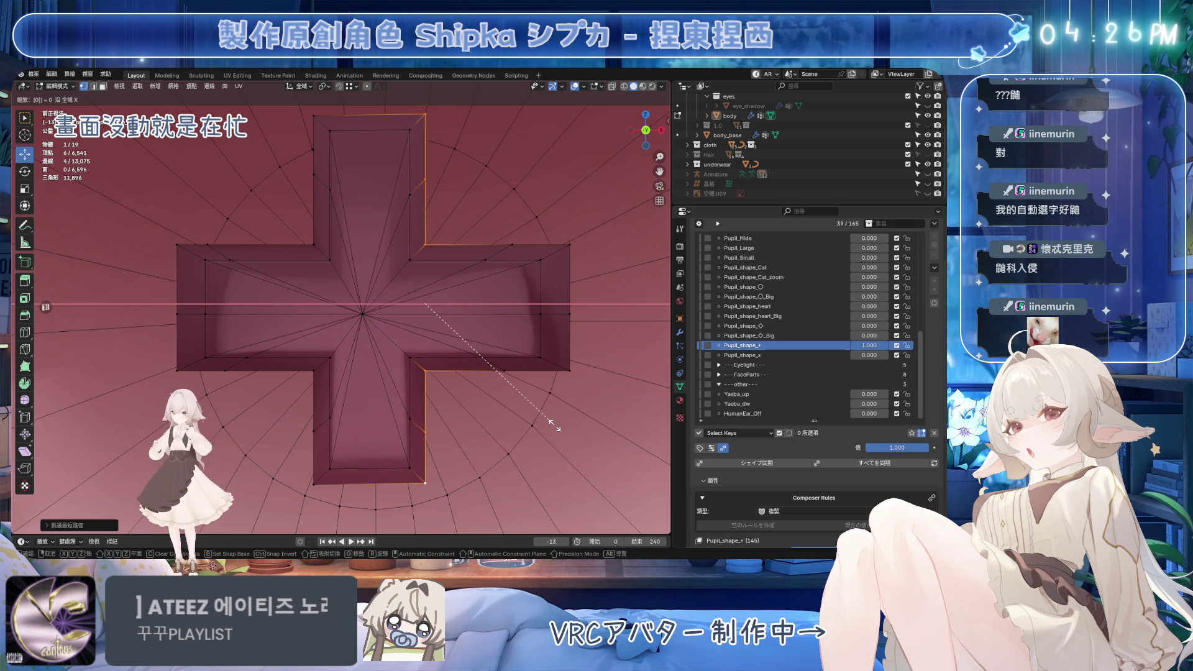
type("0")
key("Return")
left_click(487, 241)
scroll(323, 298, "down", 4)
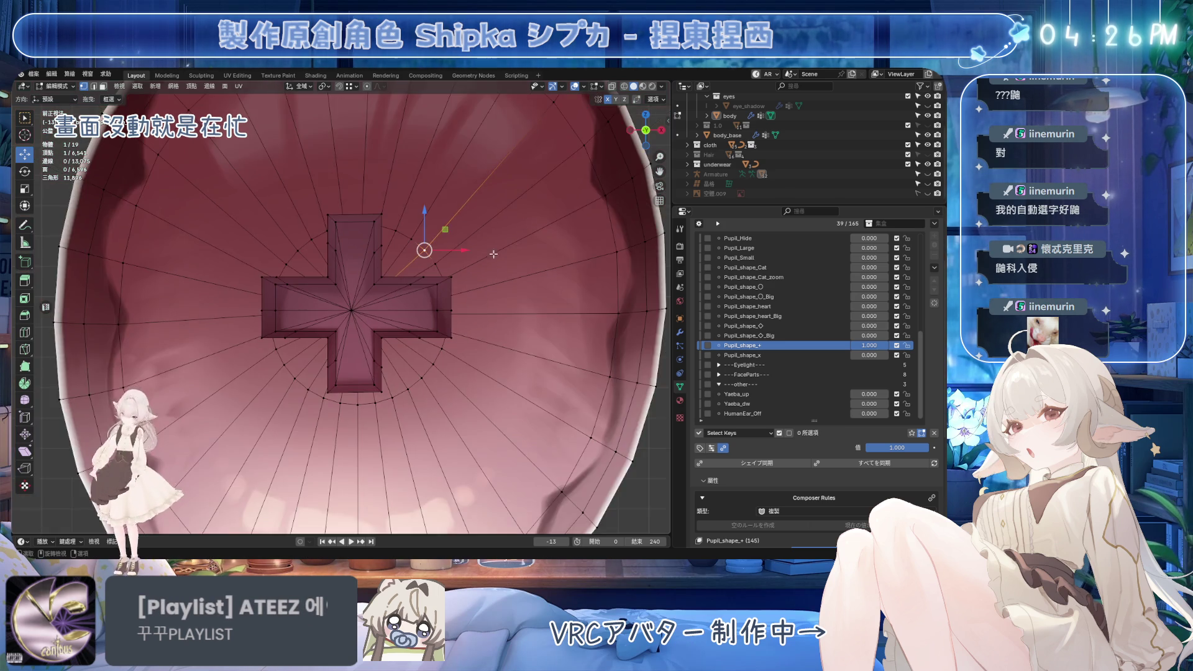
Slide the cross's upper-left, upper-right, lower-left and lower-right diagonal edges along the mesh
scroll(323, 298, "up", 3)
left_click(244, 263)
key("g")
key("g")
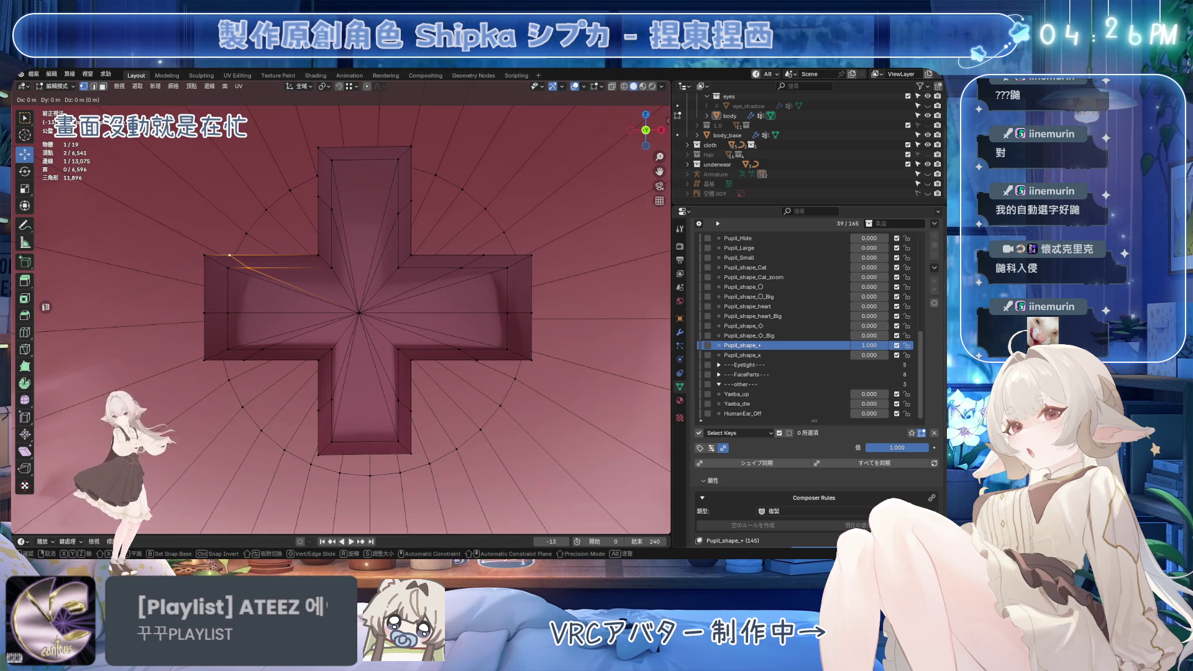
left_click(558, 294)
left_click(480, 255)
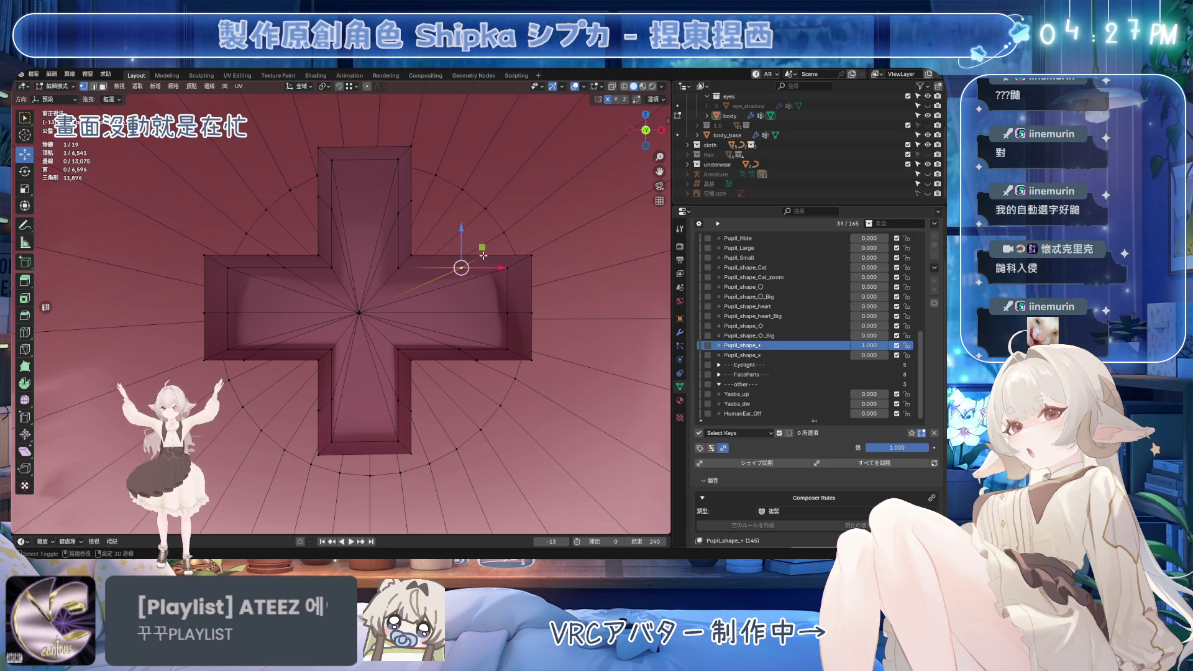
key("g")
key("g")
left_click(347, 250)
left_click(267, 351)
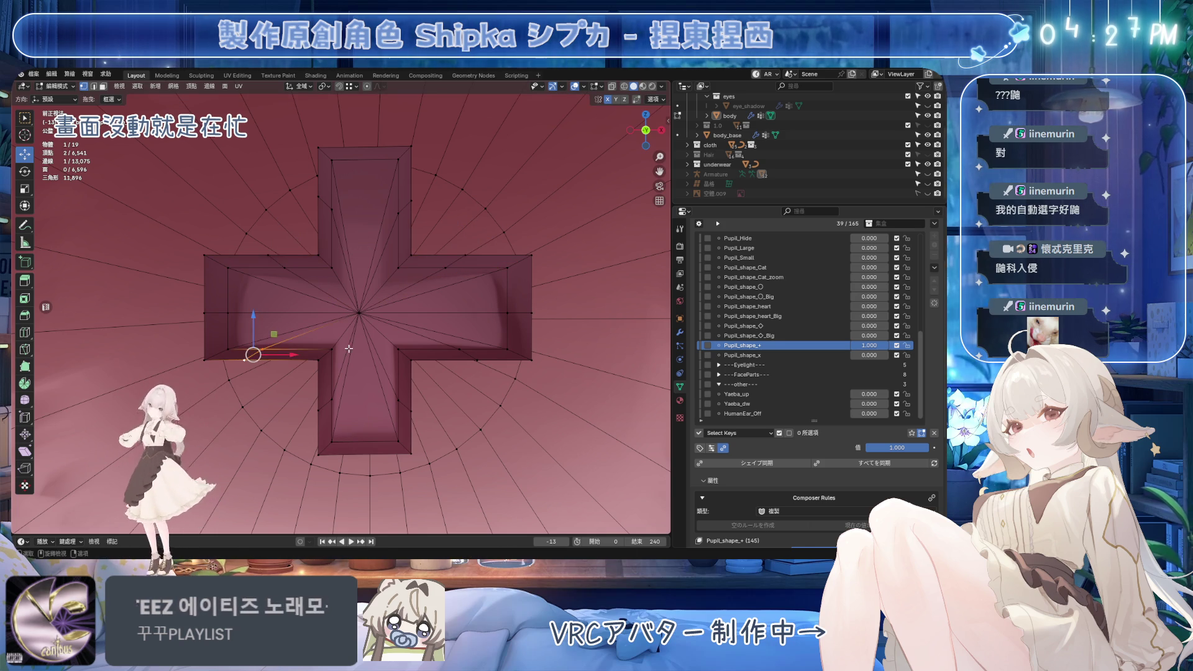
key("g")
key("g")
left_click(285, 349)
left_click(460, 355)
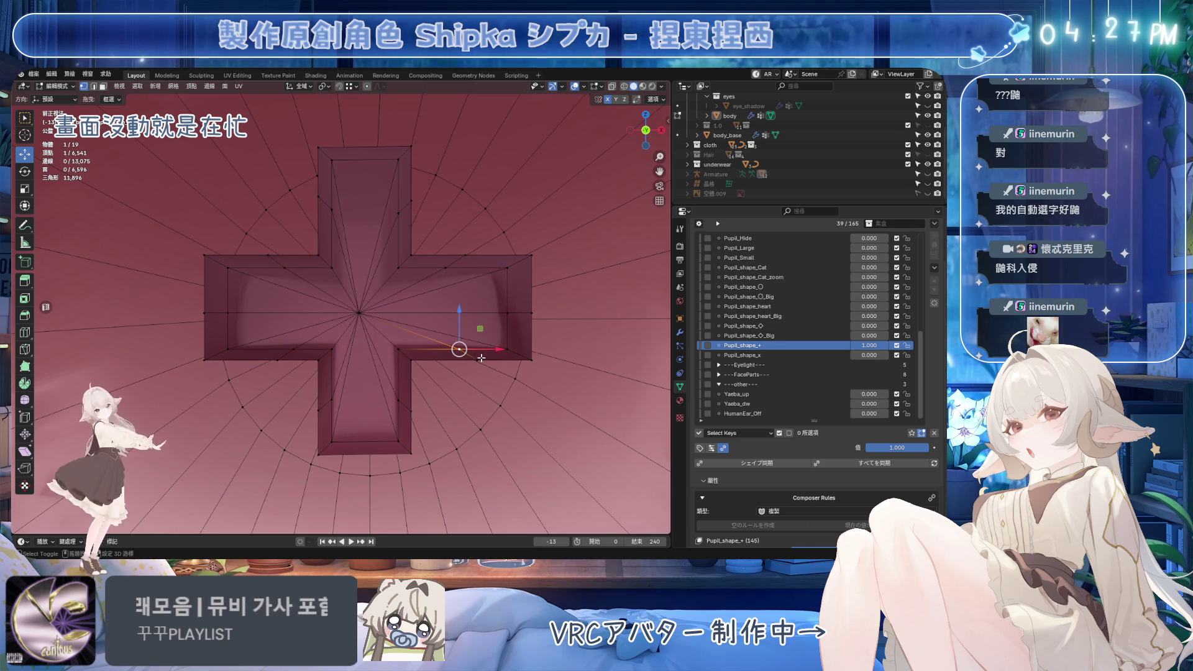
key("g")
key("g")
Nudge the right and left vertical edges sideways, save, and return to Object Mode
left_click(392, 350)
left_click(529, 335)
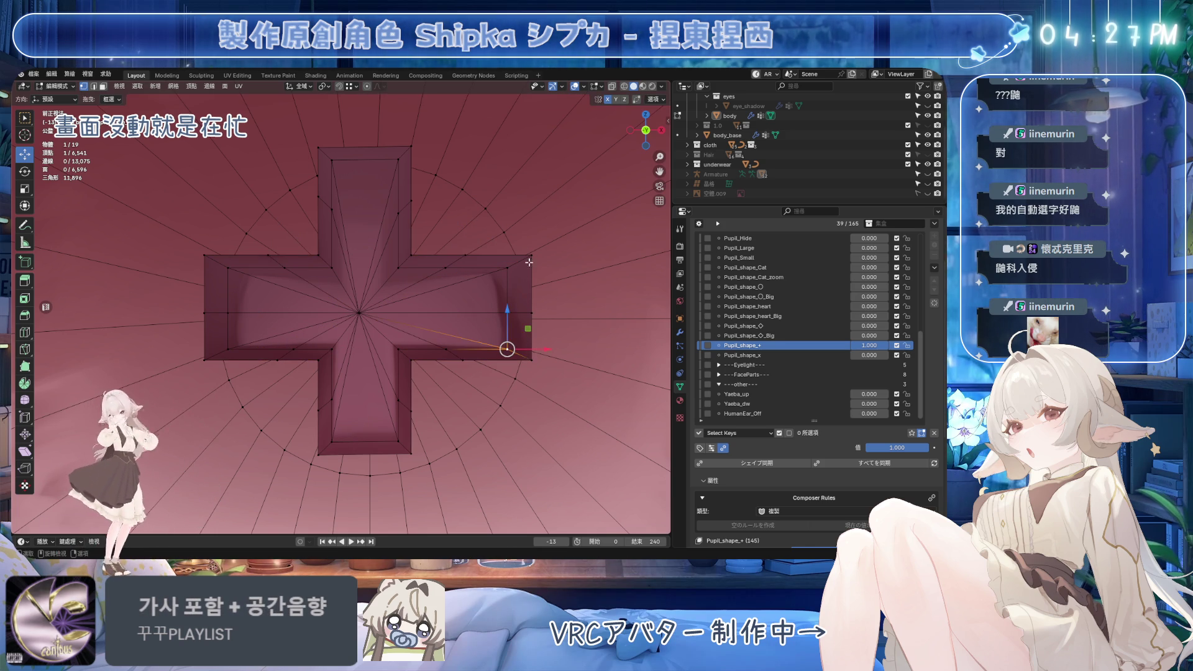
left_click(532, 256, "ctrl")
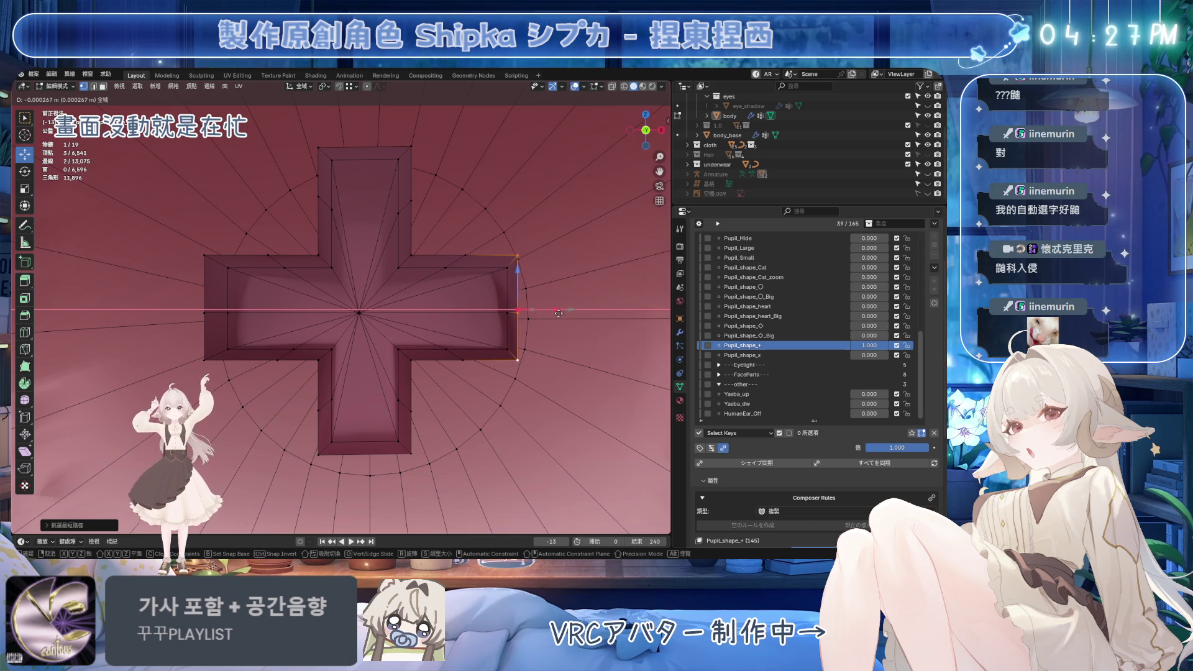
left_click_drag(554, 313, 563, 314)
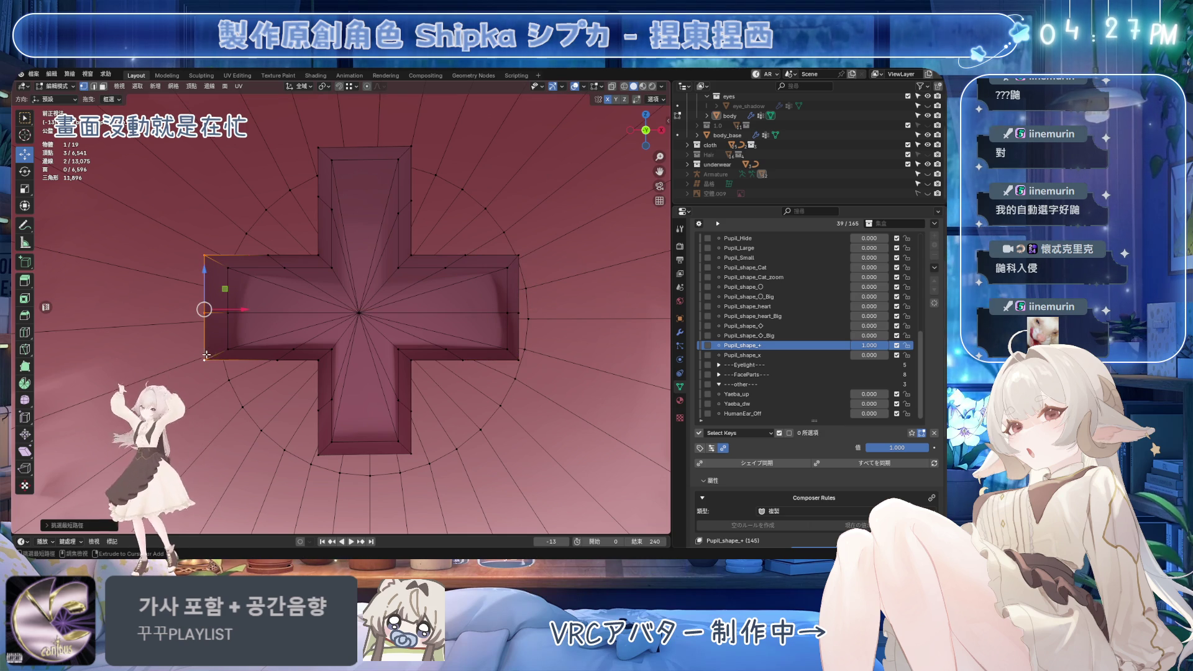
left_click_drag(243, 311, 274, 311)
scroll(443, 310, "down", 5)
key("ctrl+s")
scroll(355, 310, "up", 3)
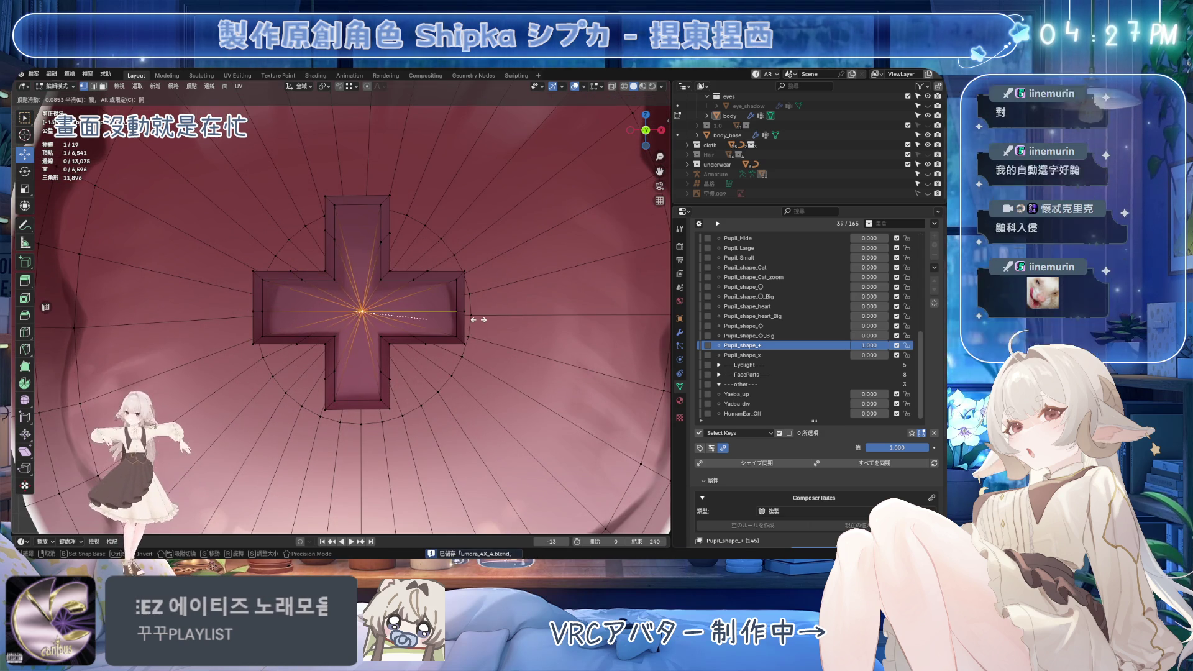
left_click(461, 307)
key("Tab")
scroll(398, 328, "down", 10)
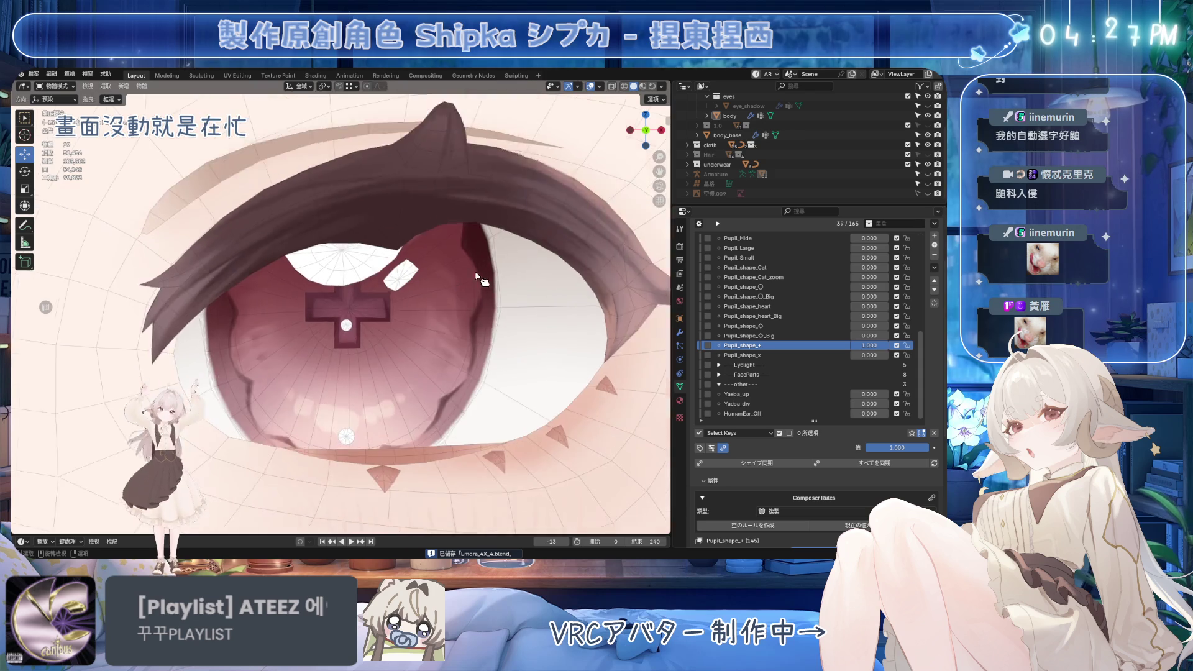
Enter Edit Mode, select the whole cross pupil with Ctrl+L, and save
scroll(397, 328, "up", 8)
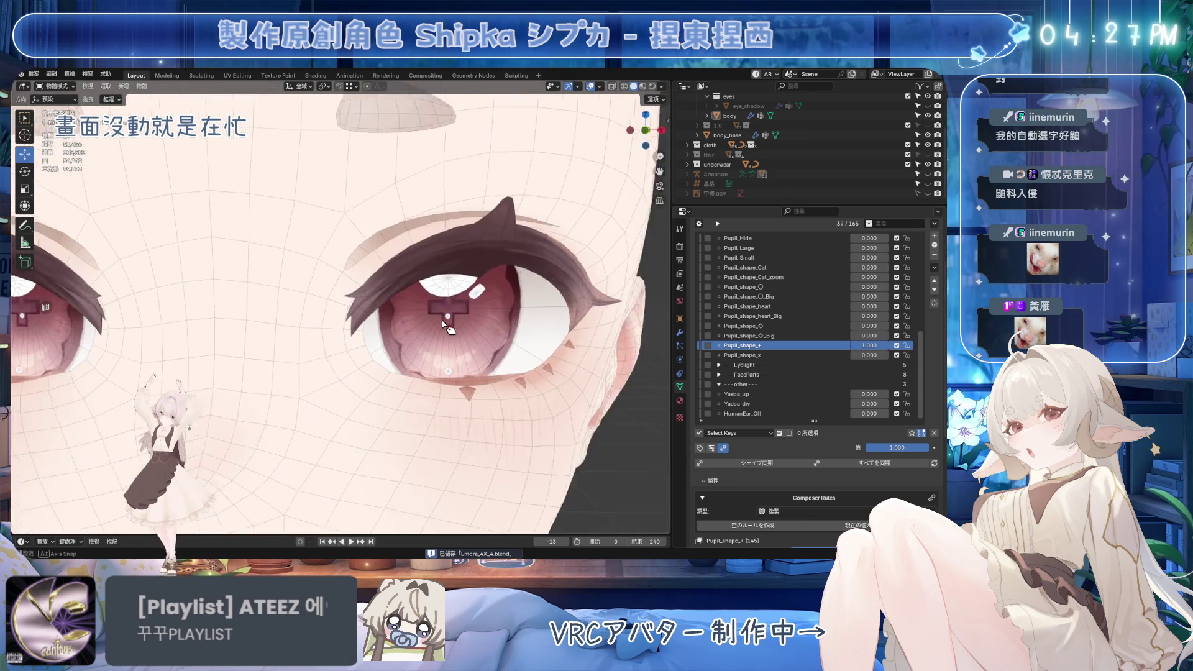
middle_click_drag(410, 314, 429, 317)
scroll(429, 317, "down", 5)
scroll(445, 327, "up", 7)
key("Tab")
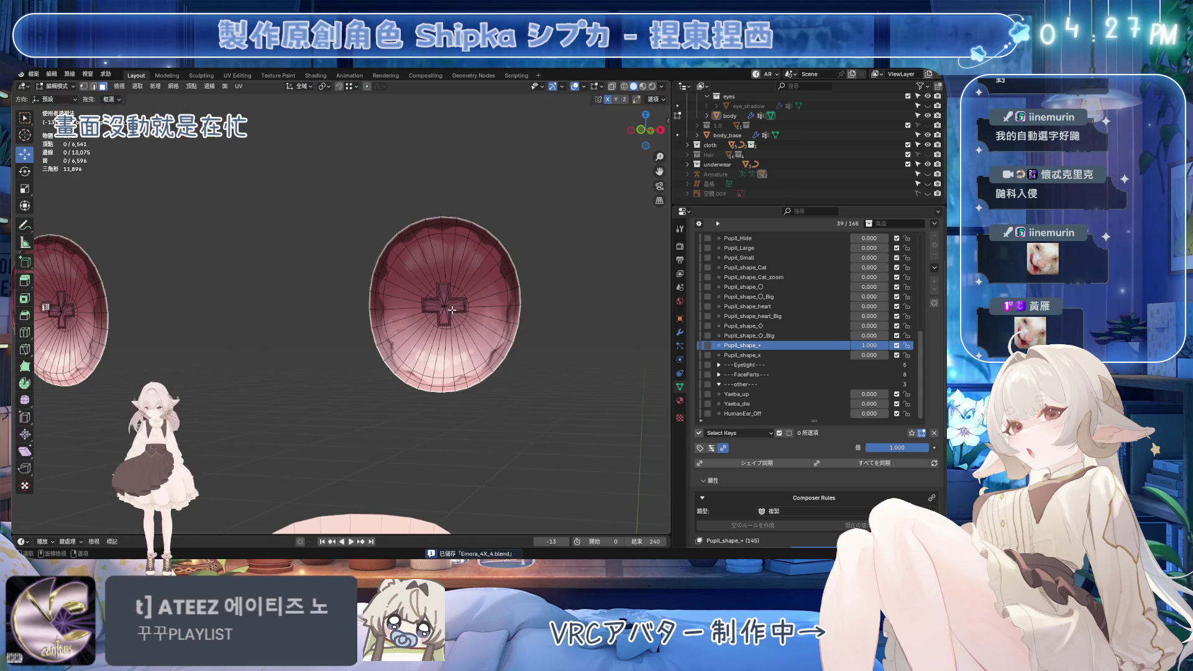
key("ctrl+l")
scroll(336, 344, "up", 8)
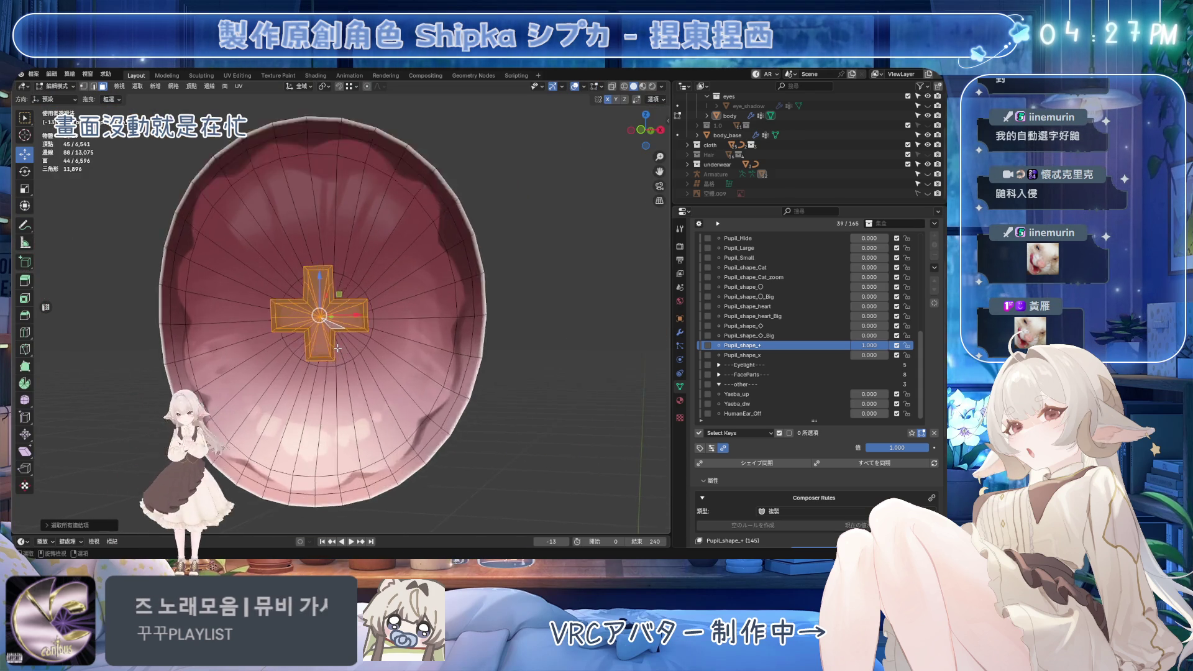
scroll(335, 343, "down", 3)
mouse_move(336, 344)
middle_mouse_down()
mouse_move(404, 353)
mouse_move(347, 334)
middle_mouse_up()
key("ctrl+s")
Stretch the cross pupil vertically by scaling it along Y
right_click(467, 280)
mouse_move(454, 287)
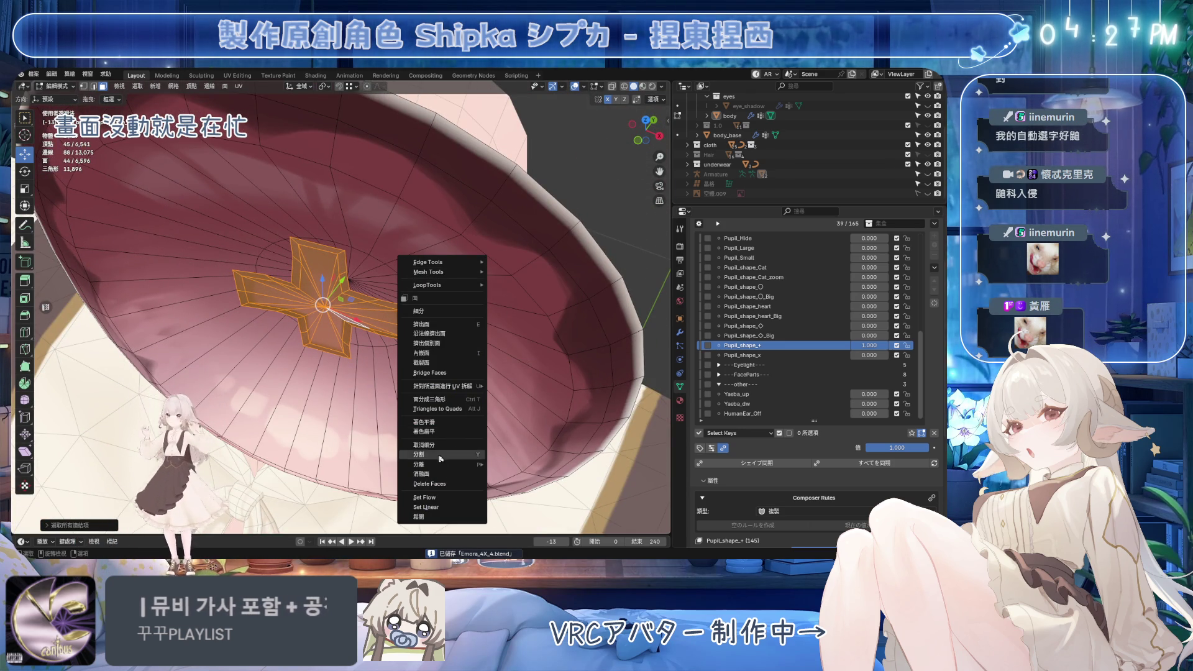
left_click(439, 419)
middle_click_drag(439, 419, 497, 297)
key("s")
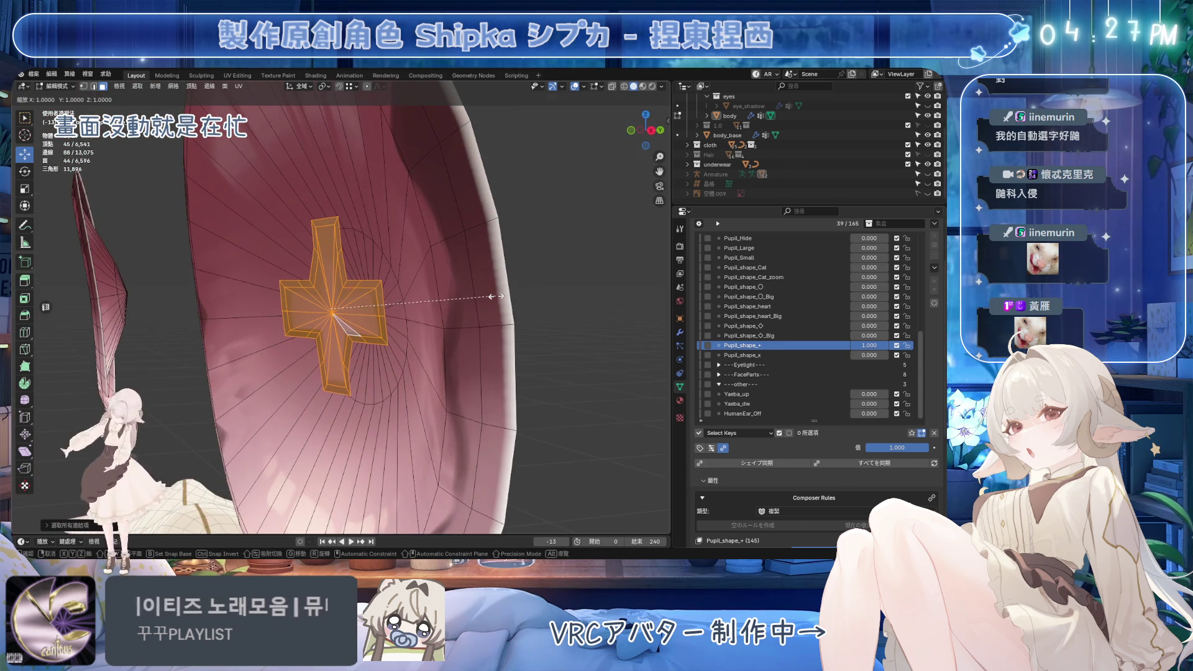
key("y")
left_click(496, 296)
From the side view, rotate the cross to match the eye surface, enable X-ray, and move it along Y
key("KP_1")
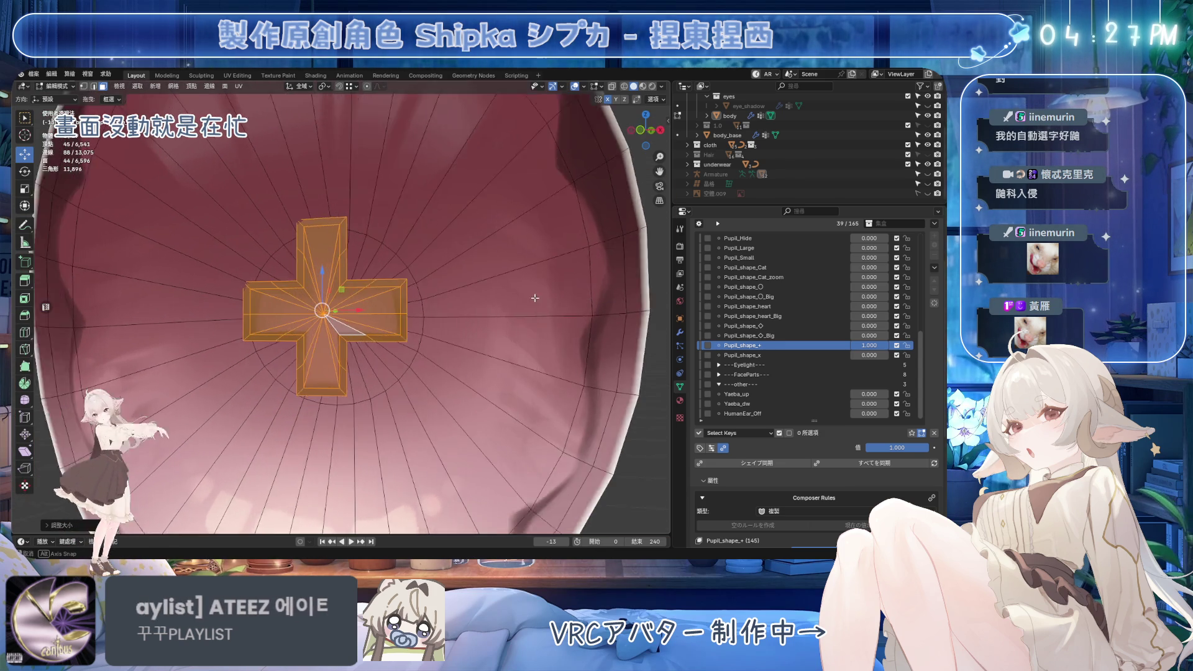
middle_click_drag(558, 303, 526, 341)
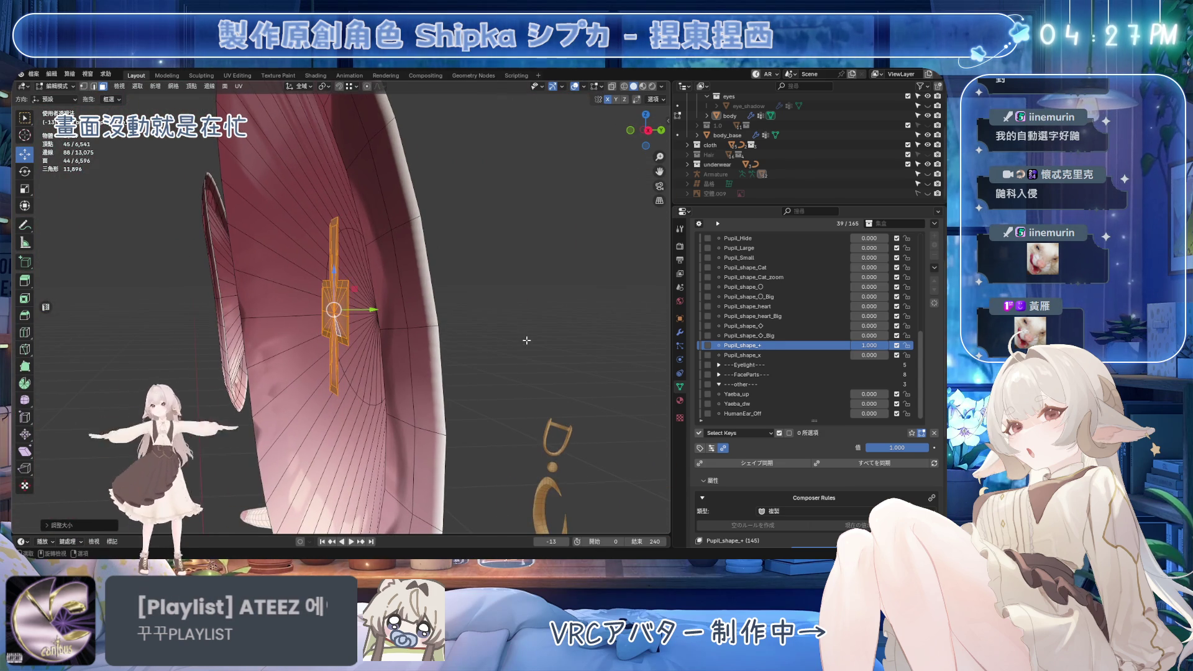
key("KP_3")
key("r")
left_click(603, 135)
left_click(613, 88)
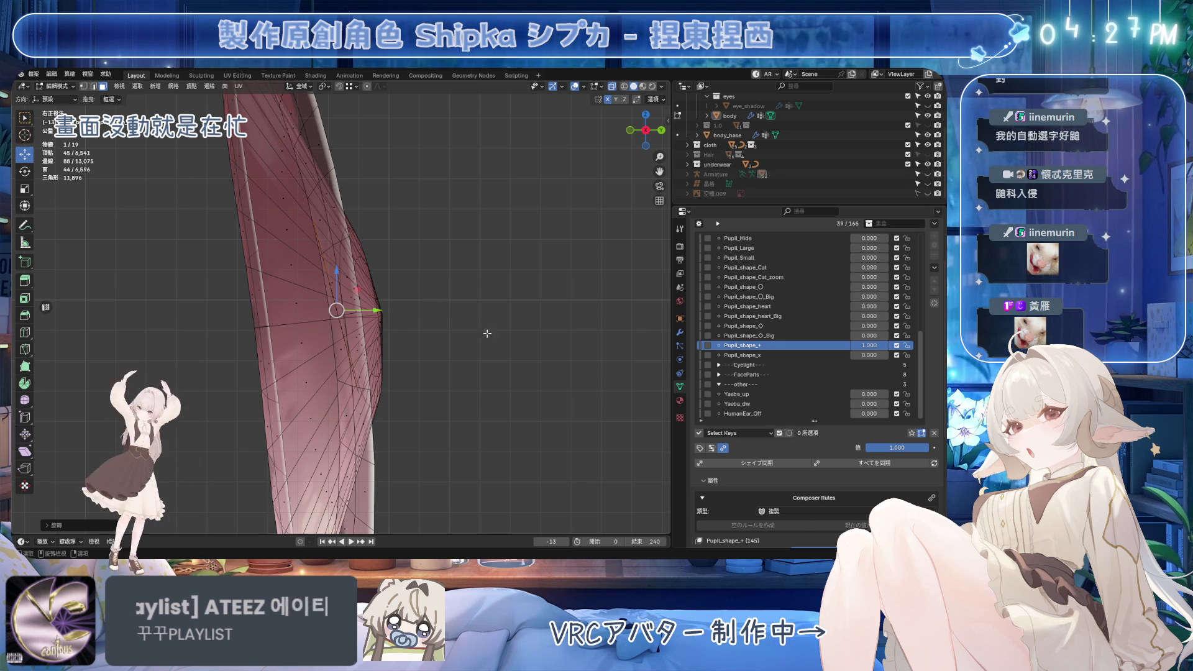
key("r")
key("Escape")
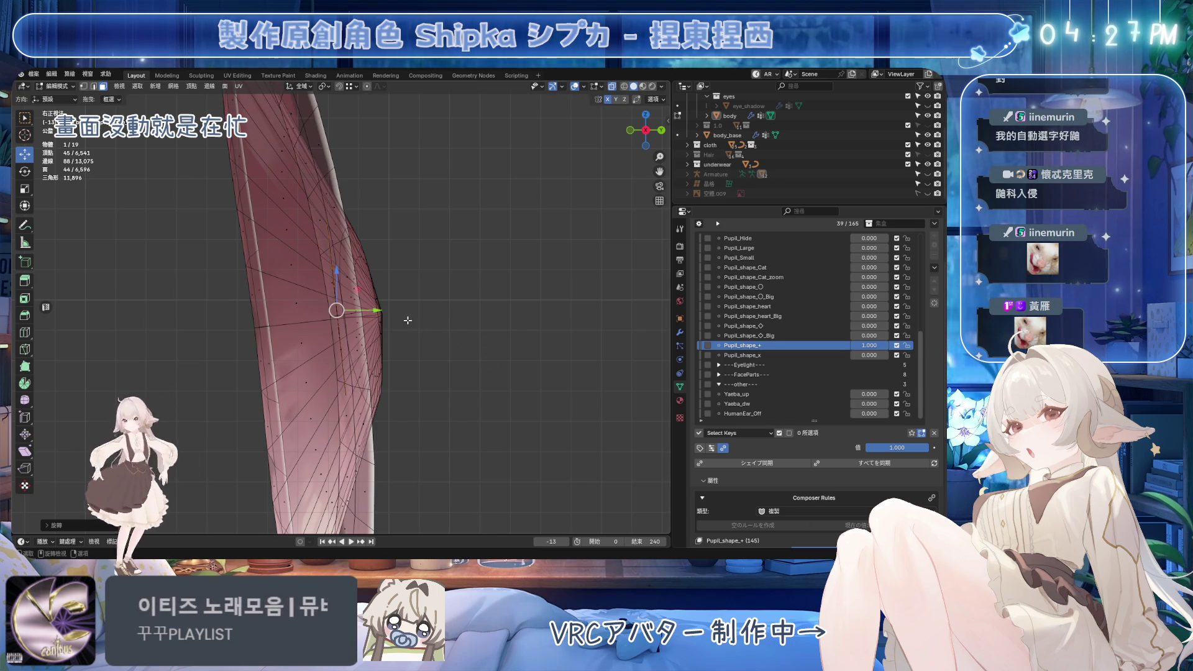
left_click_drag(377, 312, 337, 314)
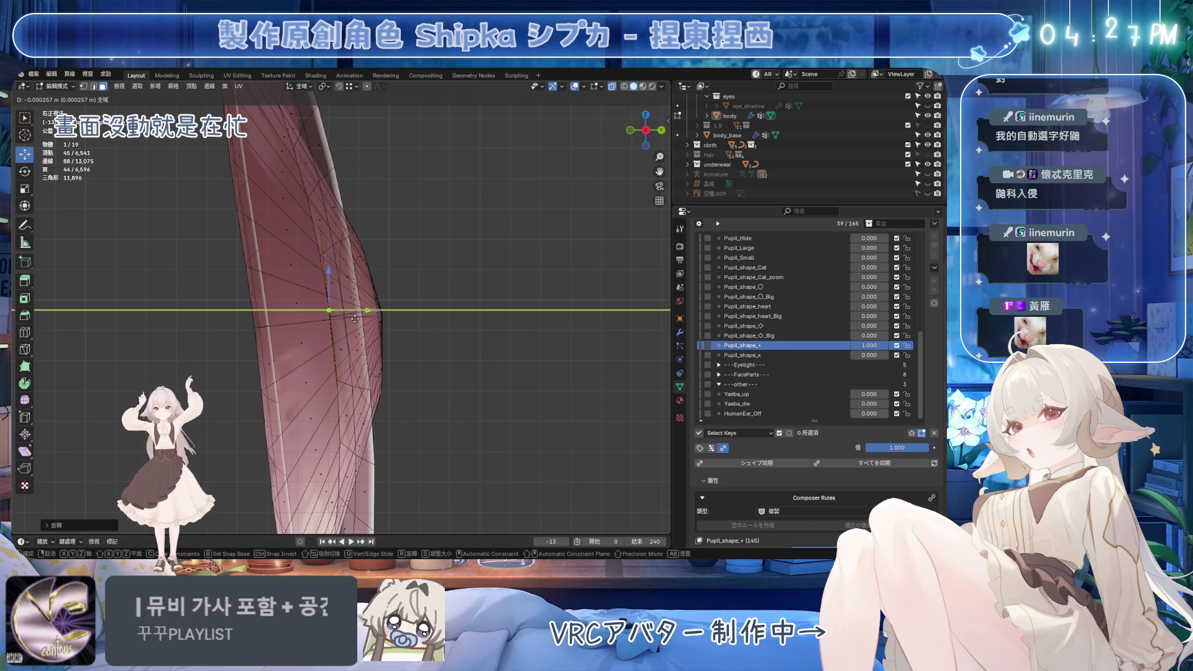
left_click(355, 319)
From the top view, rotate the cross around Z and shift it along X to fit the eyeball
key("KP_7")
key("r")
key("z")
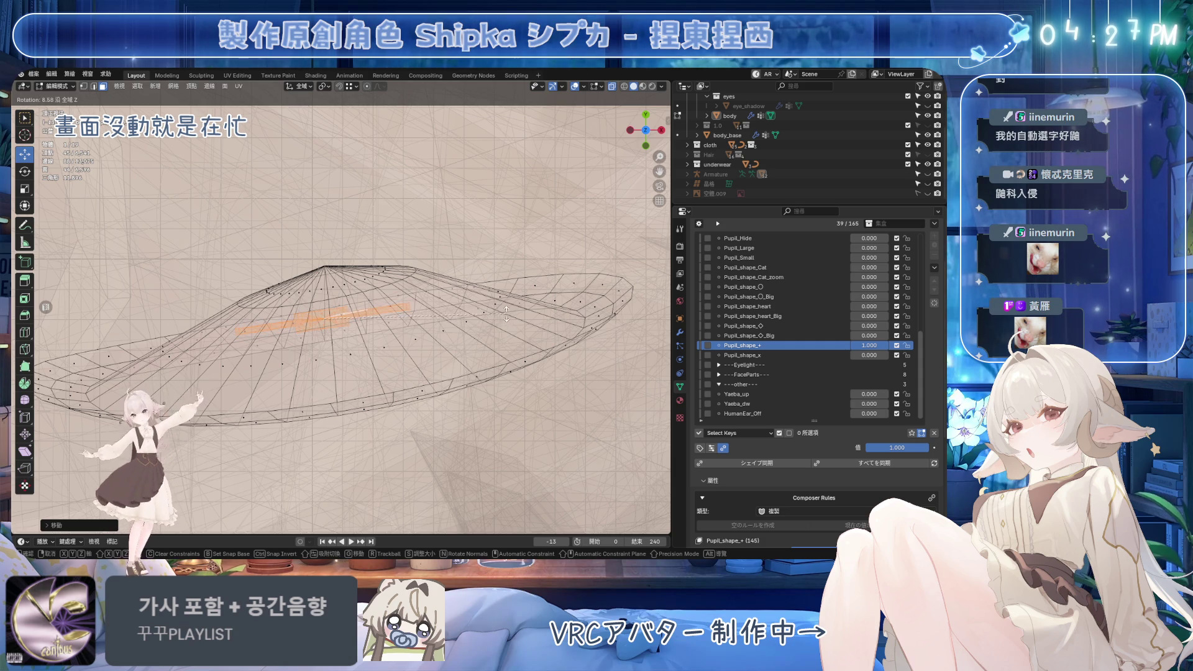
left_click(505, 310)
left_click_drag(377, 319, 380, 318)
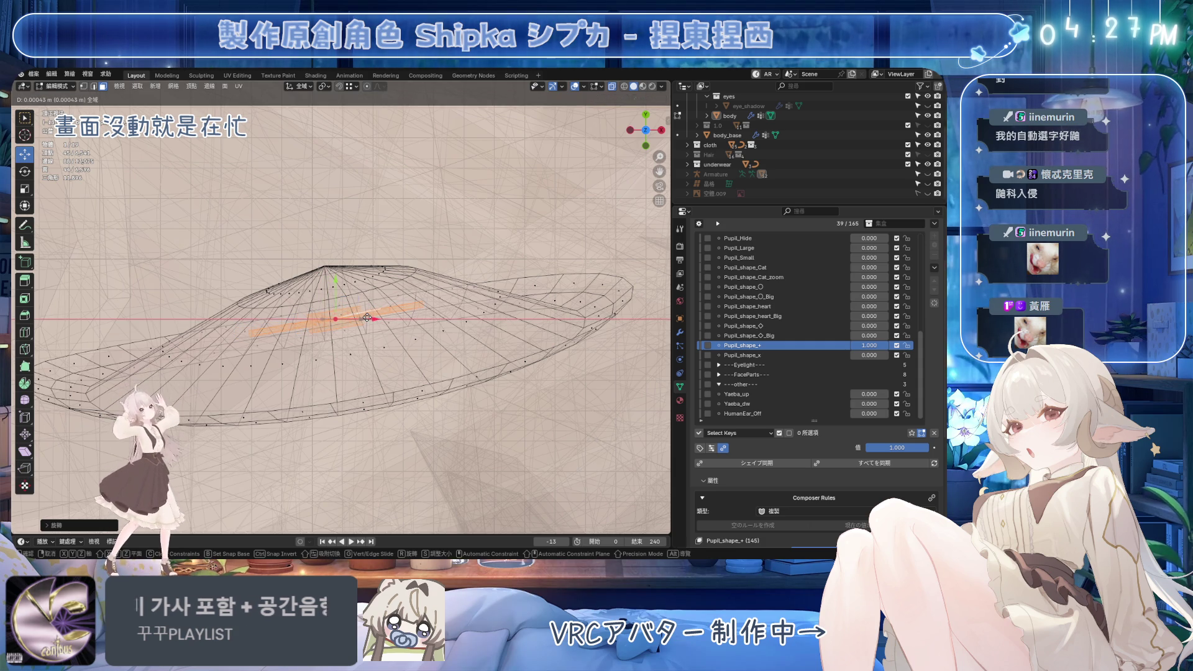
left_click(367, 317)
scroll(452, 361, "down", 2)
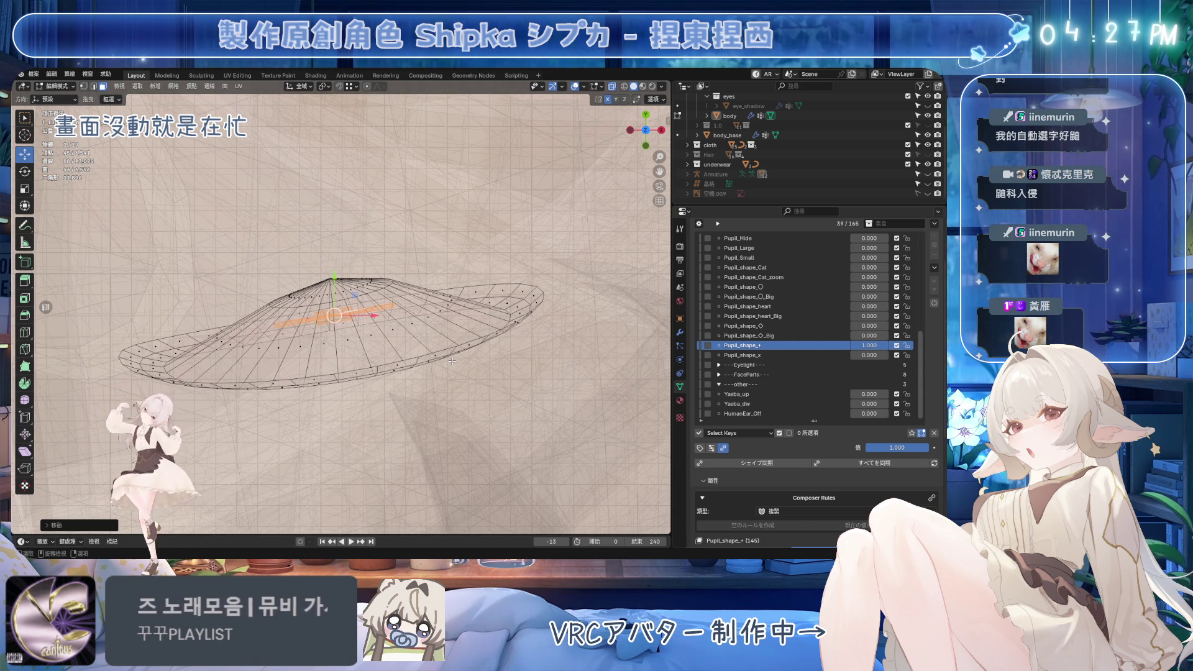
key("KP_1")
middle_click_drag(447, 354, 559, 116)
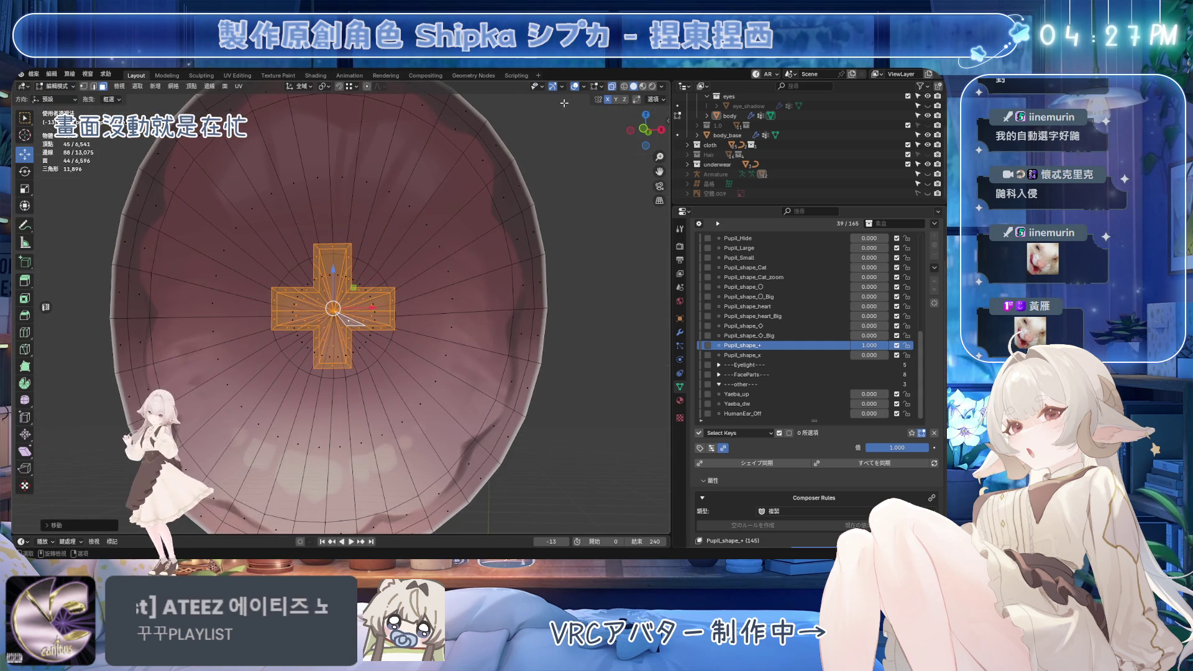
mouse_move(472, 279)
middle_mouse_down()
mouse_move(472, 155)
mouse_move(466, 303)
mouse_move(342, 319)
middle_mouse_up()
left_click(342, 320)
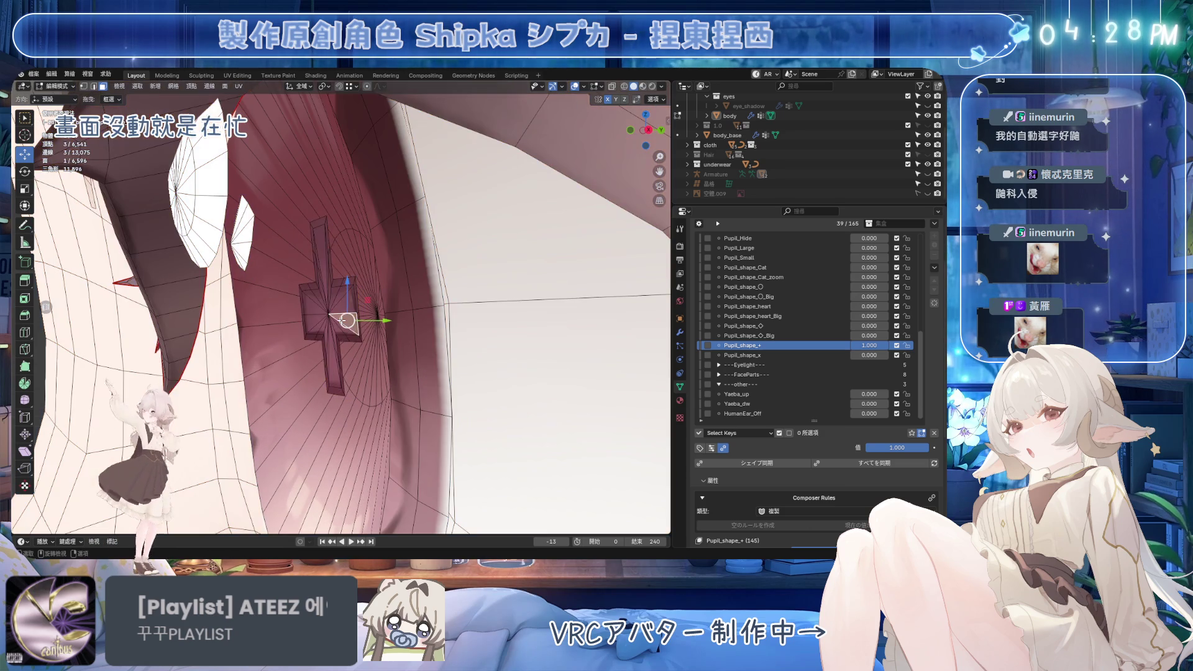
Select the whole cross mesh, set the transform orientation to Normal, and save
key("ctrl+l")
left_click(304, 89)
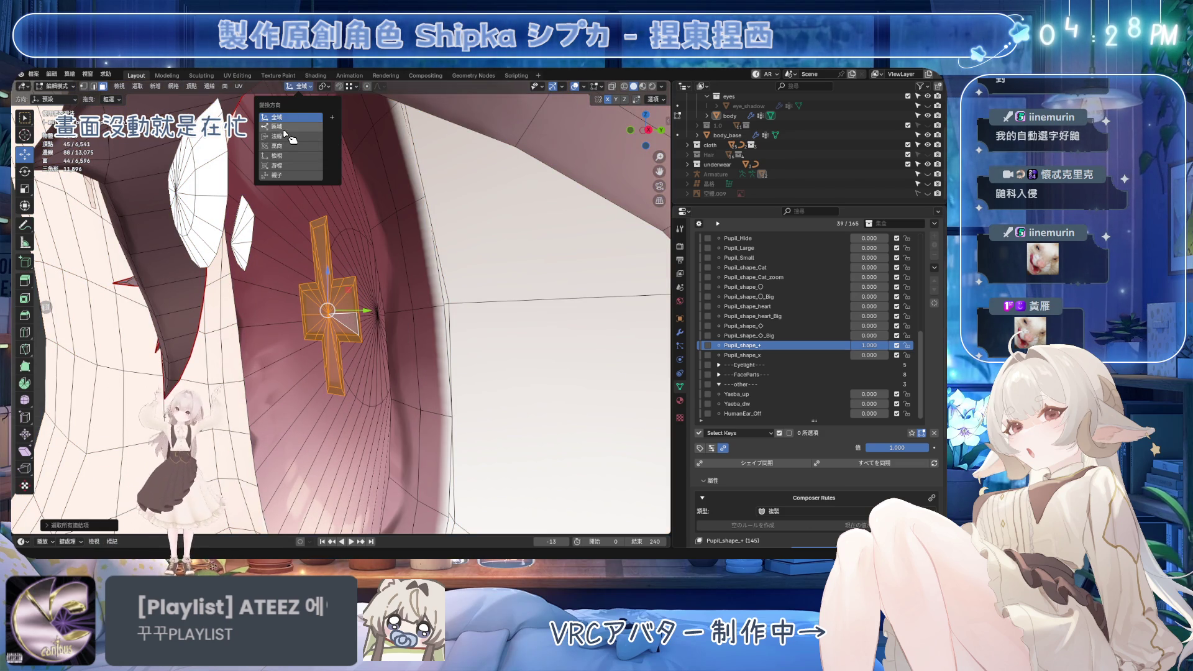
left_click(289, 117)
key("ctrl+s")
Enlarge the cross pupil and push it along its normal Z axis, leaving Edit Mode
left_click_drag(293, 314, 327, 324)
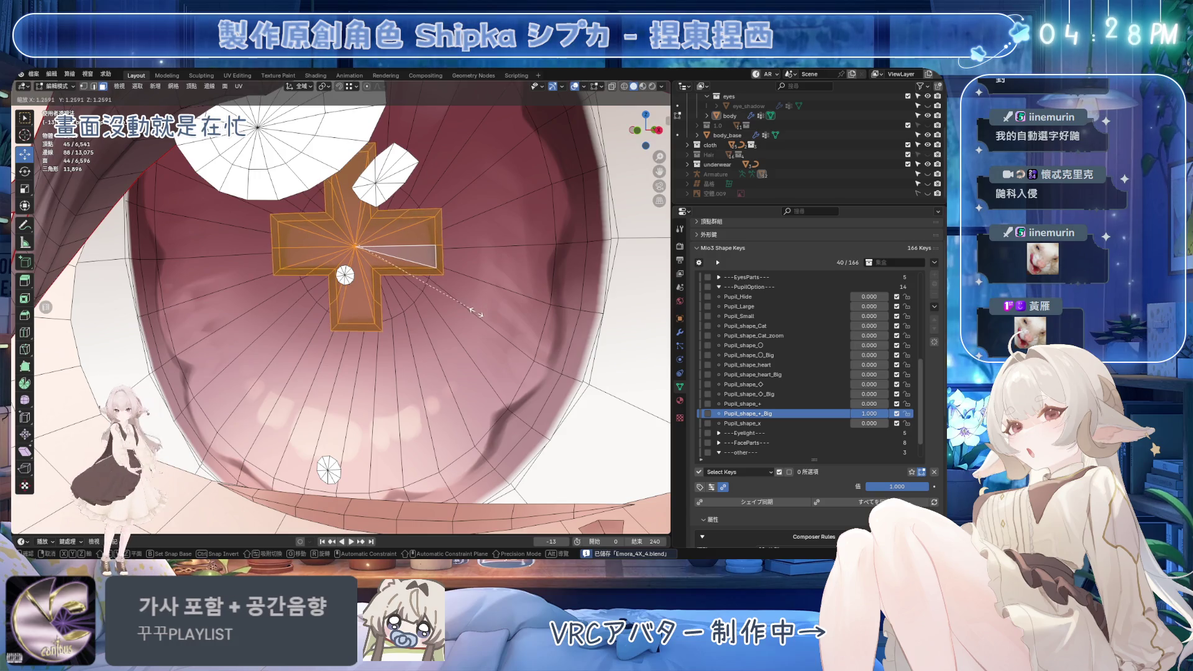
left_click(485, 321)
middle_click_drag(484, 321, 380, 242)
left_click_drag(354, 205, 358, 212)
key("Tab")
Show the face from the front with wireframe and stats overlays hidden, then save
scroll(280, 261, "down", 5)
middle_click_drag(261, 292, 214, 317)
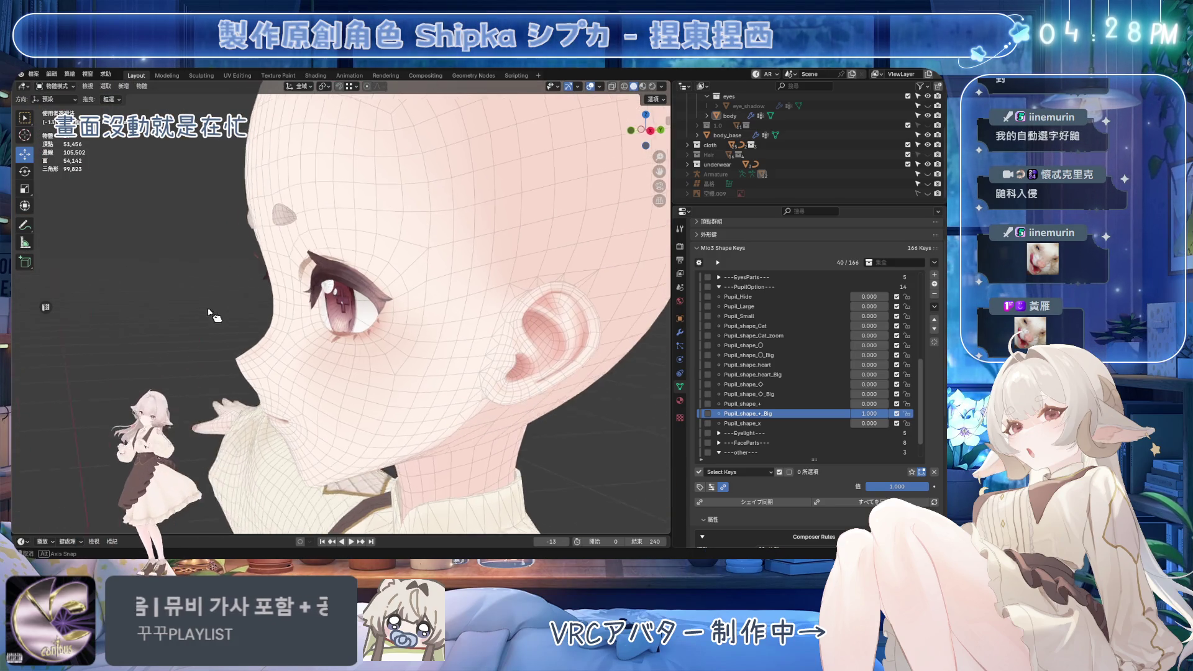
key("KP_1")
scroll(570, 129, "down", 2)
left_click(590, 87)
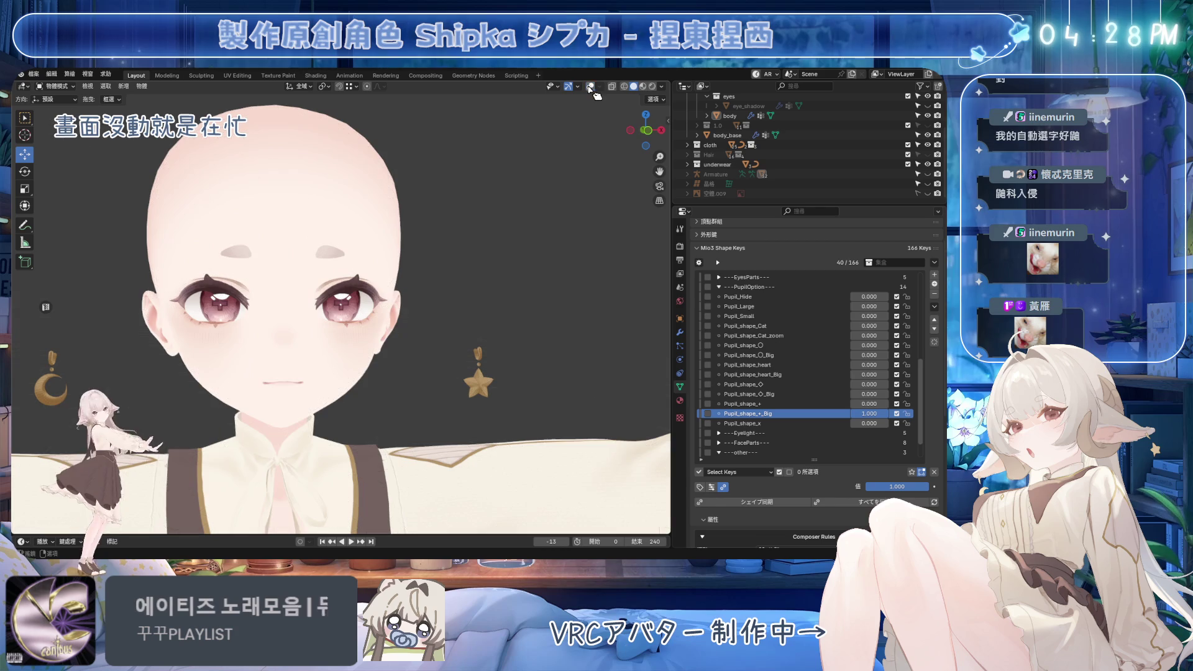
scroll(567, 226, "up", 8)
key("ctrl+s")
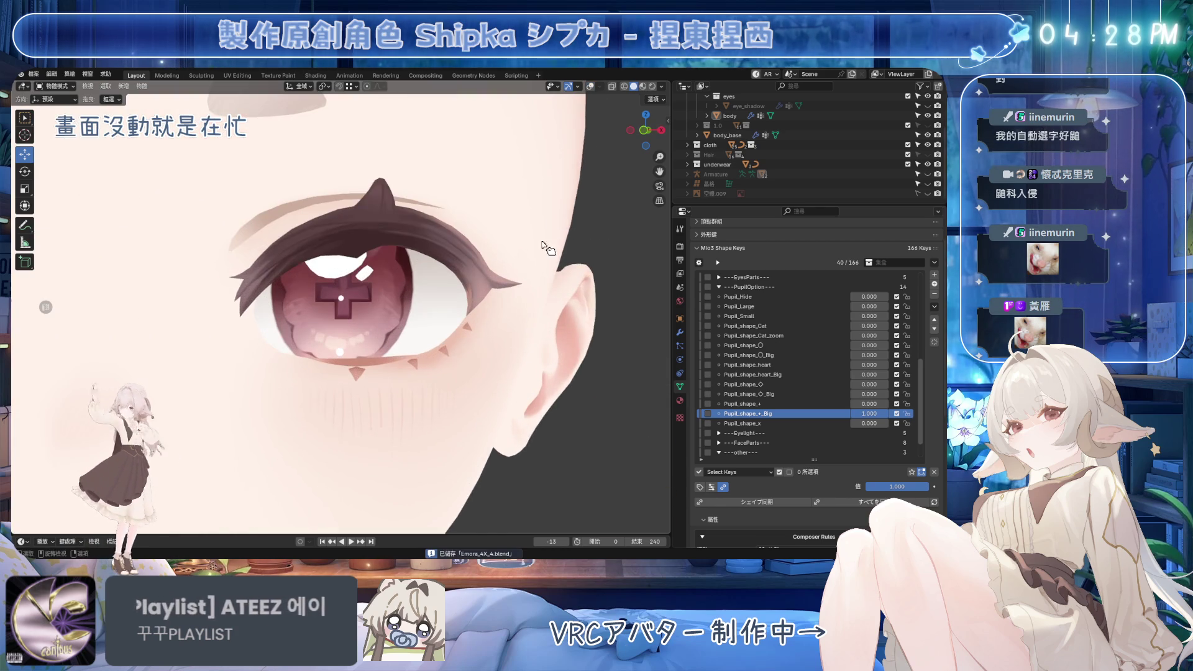
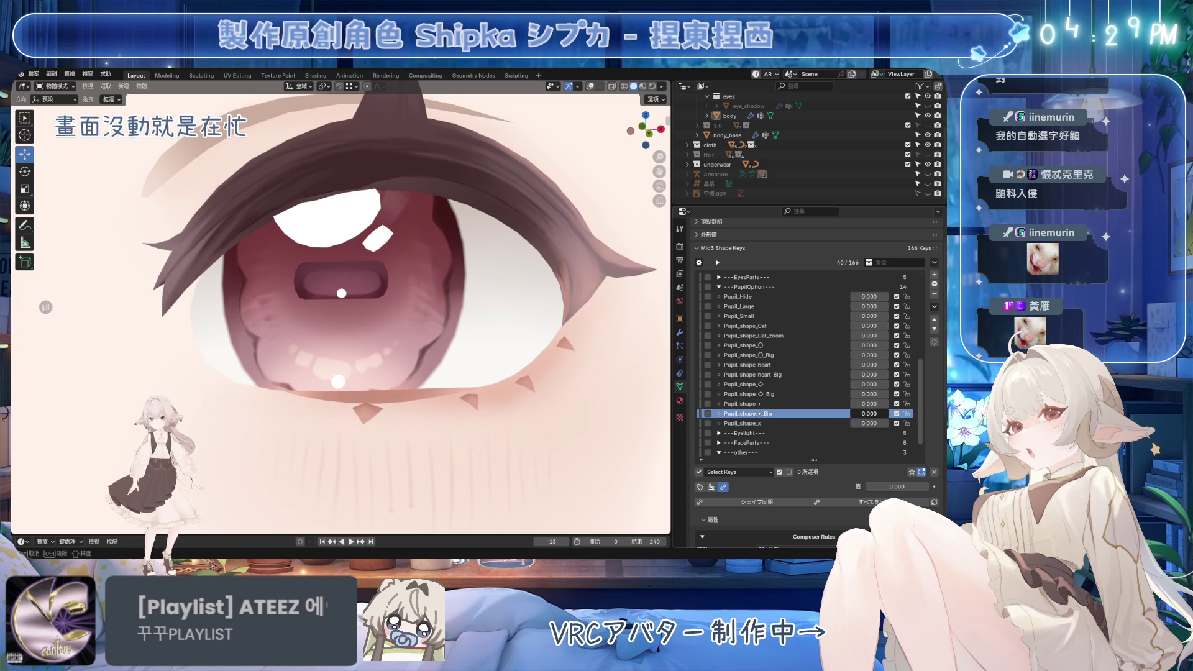
Save the avatar file, then preview the pupil without the big cross and cancel the change
scroll(428, 323, "down", 8)
scroll(427, 324, "up", 8)
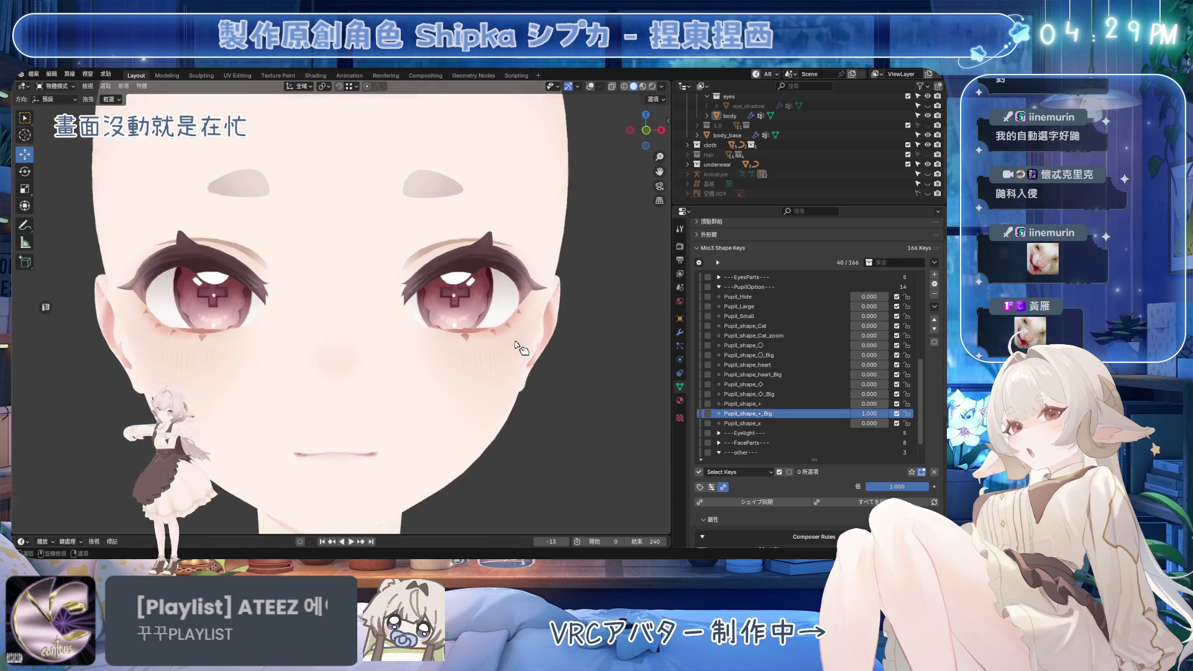
key("ctrl+s")
mouse_move(870, 413)
left_mouse_down()
mouse_move(832, 413)
mouse_move(883, 413)
left_mouse_up()
key("KP_1")
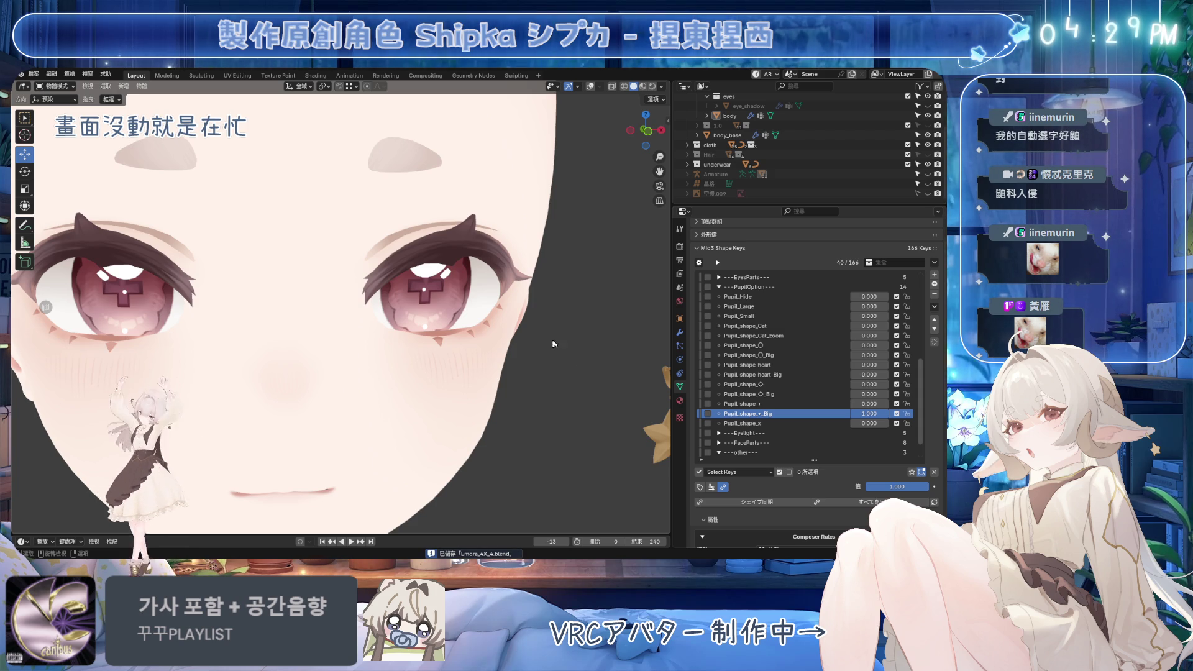
Set Pupil_shape_+_Big to 0 and Pupil_shape_x to full strength, with wireframe and statistics shown
mouse_move(869, 413)
left_mouse_down()
mouse_move(839, 413)
mouse_move(895, 423)
left_mouse_up()
left_click(842, 423)
middle_click_drag(646, 372, 521, 371)
left_click(587, 89)
scroll(373, 280, "up", 4)
Raise Pupil_shape_+_Big to compare the larger cross, hide the wireframe overlay, and save
left_click(776, 414)
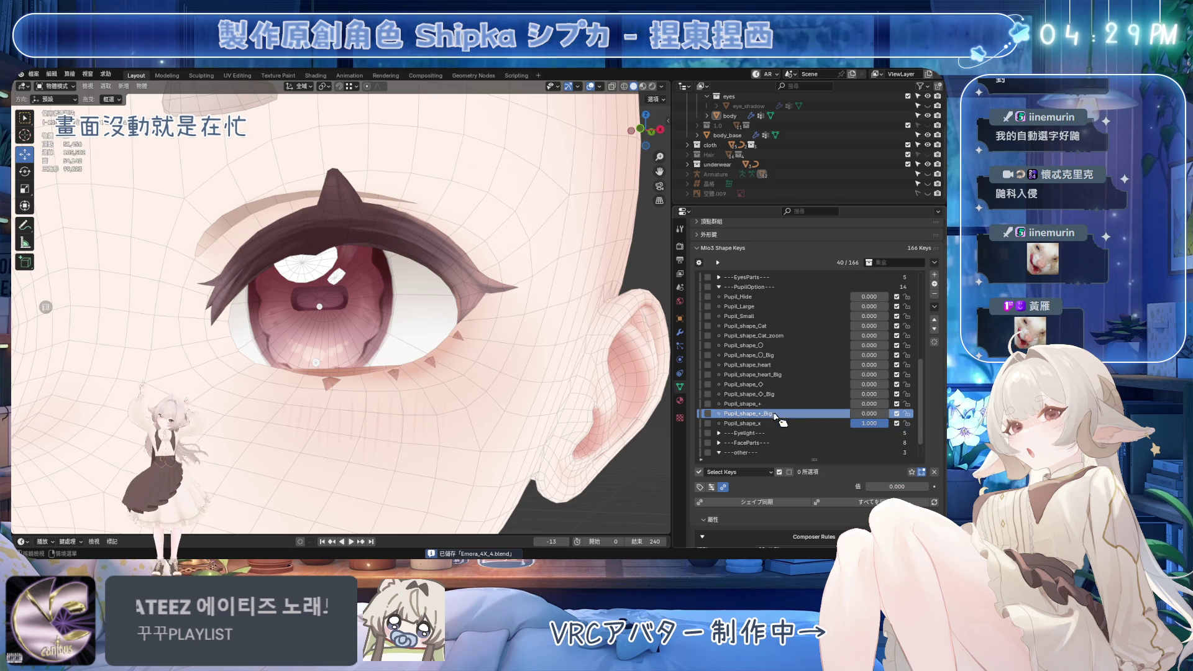
scroll(342, 251, "up", 8)
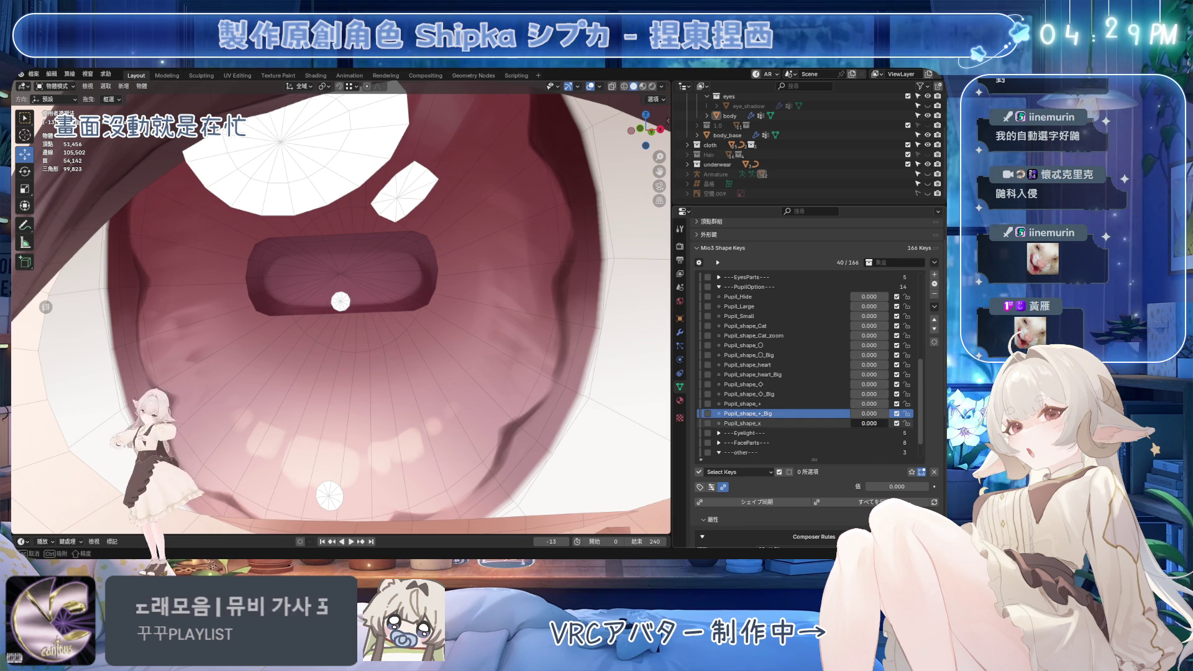
left_click_drag(871, 413, 895, 413)
scroll(522, 341, "down", 8)
scroll(522, 341, "up", 2)
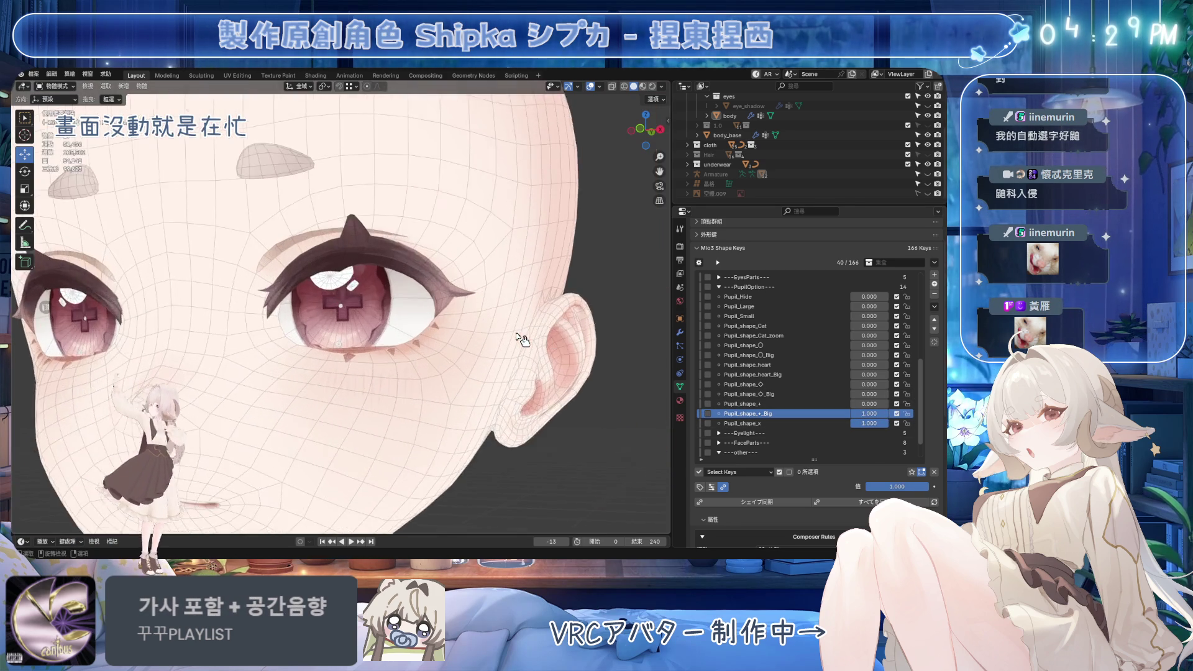
scroll(522, 341, "up", 5)
left_click(590, 86)
scroll(507, 281, "down", 5)
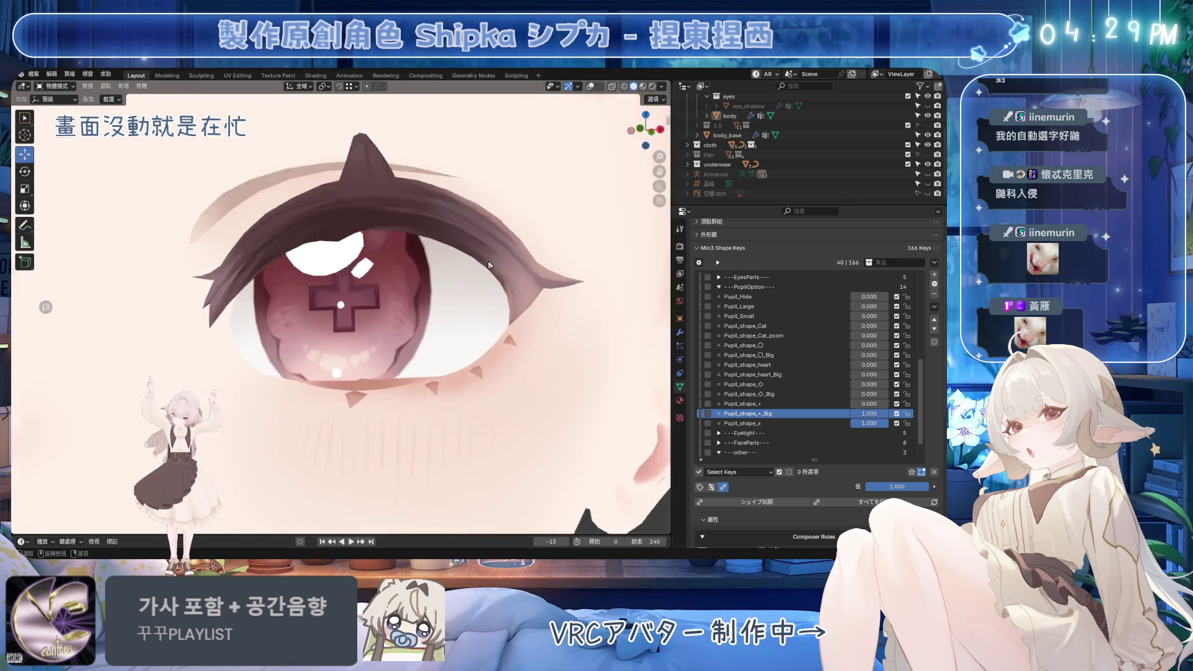
middle_click_drag(507, 281, 522, 283)
key("ctrl+s")
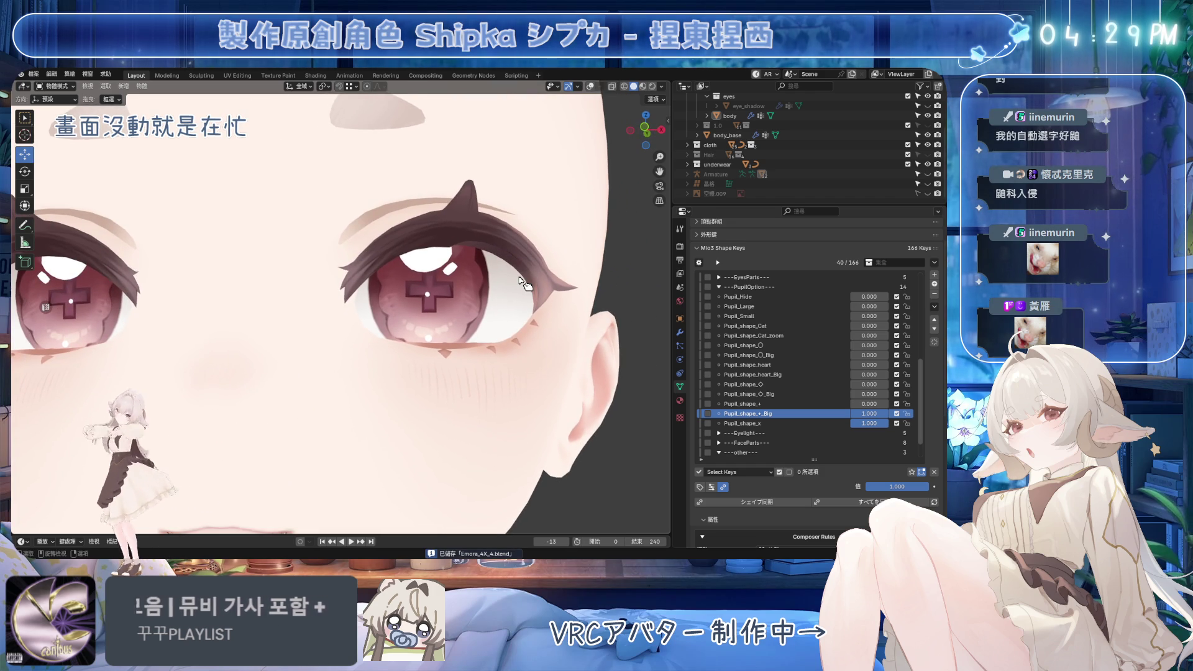
scroll(525, 284, "down", 6)
scroll(410, 339, "up", 2)
Return Pupil_shape_+_Big to 0, select Pupil_shape_x, and enter Edit Mode on the eye mesh
left_click_drag(876, 414, 851, 413)
left_click(844, 423)
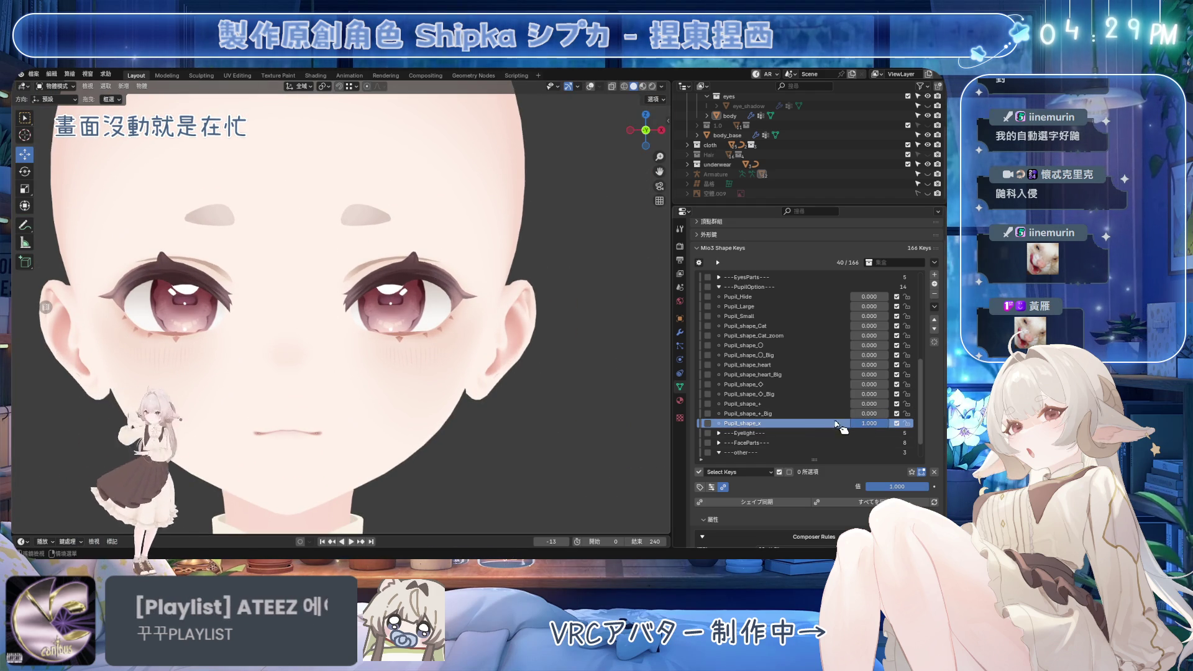
middle_click_drag(497, 299, 534, 292)
scroll(576, 103, "up", 6)
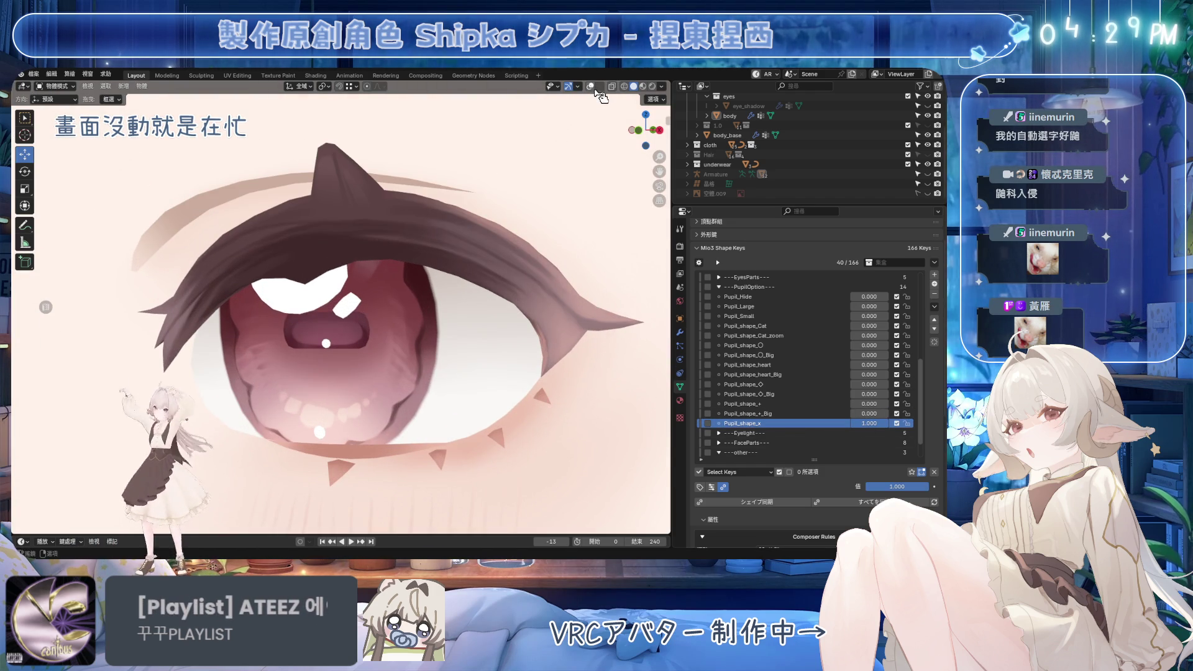
key("Tab")
scroll(400, 333, "up", 3)
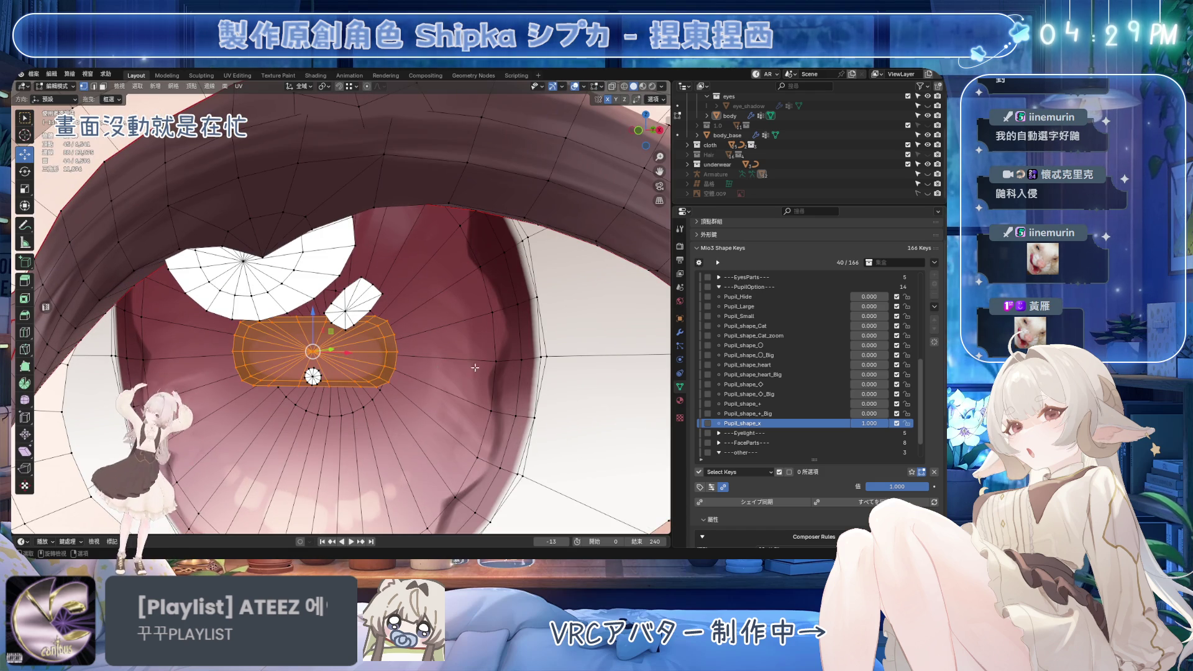
Select the linked pupil mesh, hide everything else, and select only the pupil's centre vertex
scroll(499, 362, "down", 5)
scroll(261, 323, "up", 6)
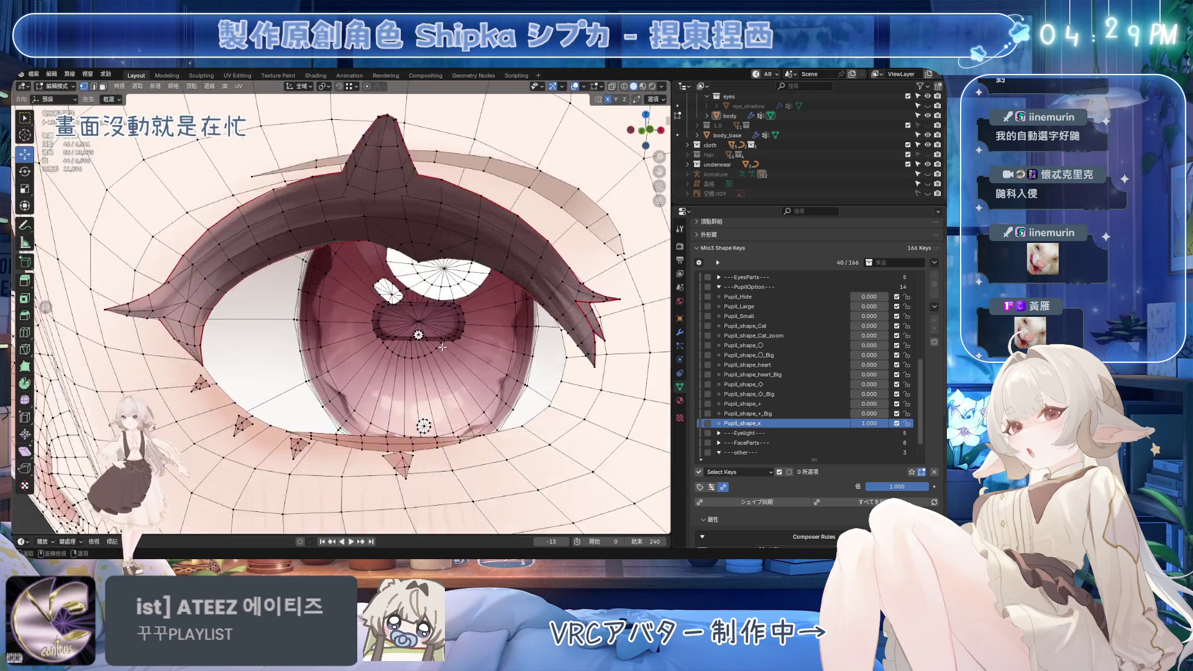
scroll(297, 333, "down", 3)
key("ctrl+l")
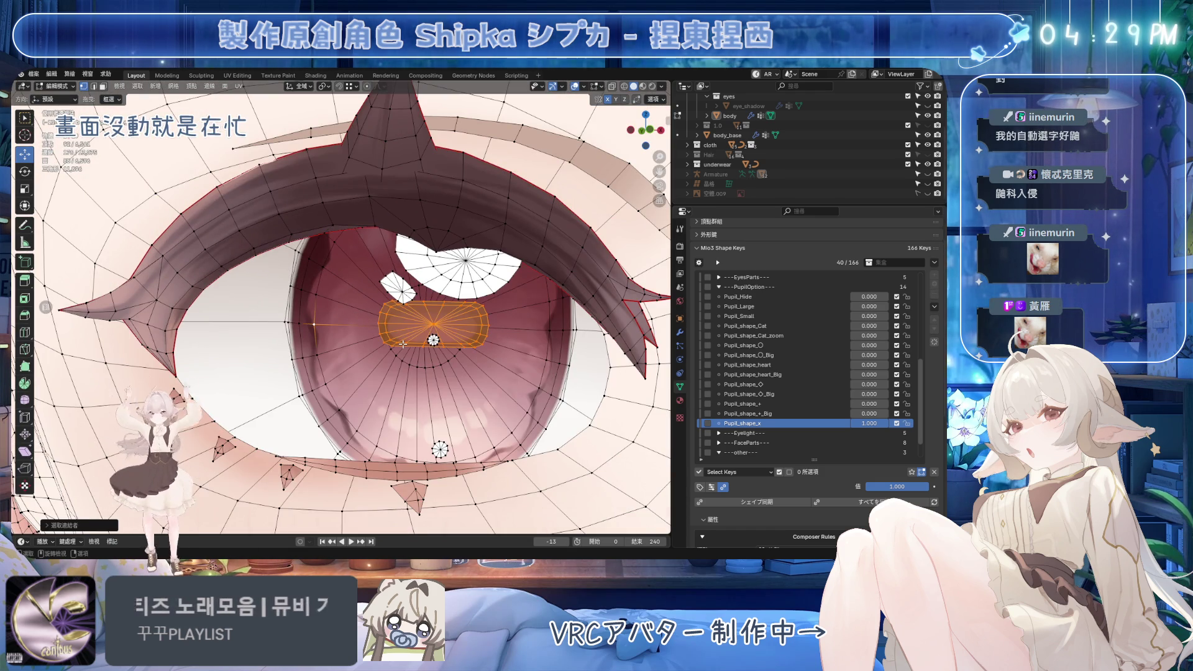
scroll(465, 334, "down", 4)
scroll(478, 348, "up", 6)
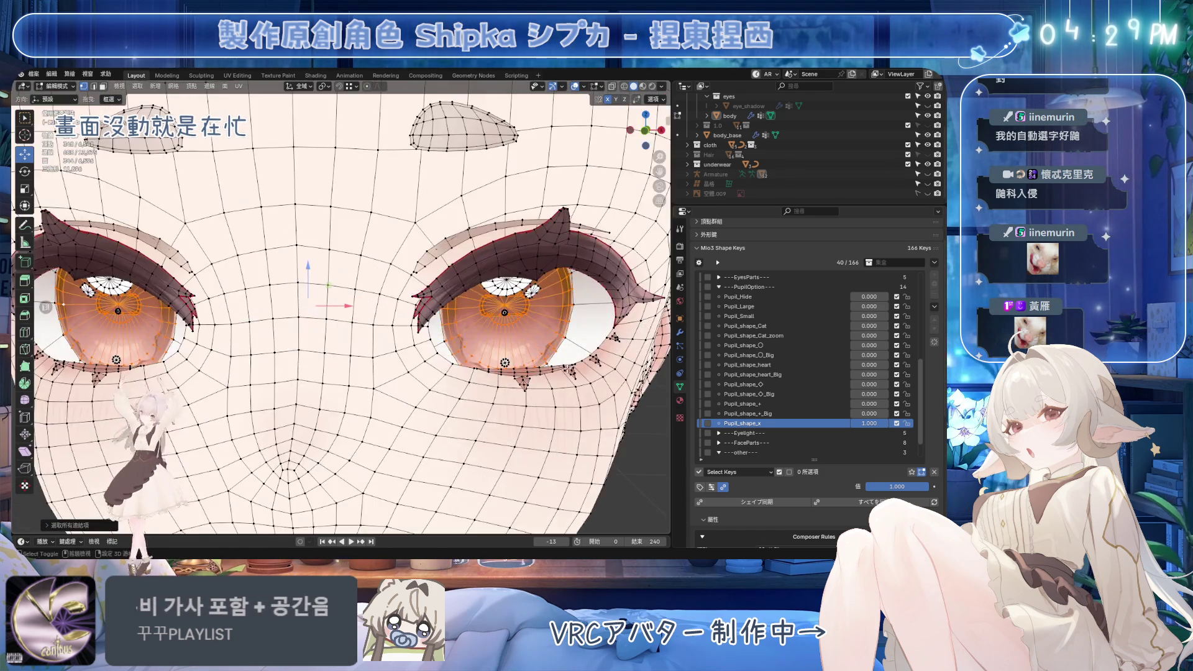
key("shift+h")
scroll(435, 323, "up", 3)
key("alt+a")
scroll(398, 293, "up", 2)
left_click(397, 287)
Save, compare the pupil with Pupil_shape_x off, restore it to 1.000, and select a top-edge vertex
scroll(401, 285, "up", 2)
scroll(399, 286, "up", 3)
scroll(385, 295, "down", 8)
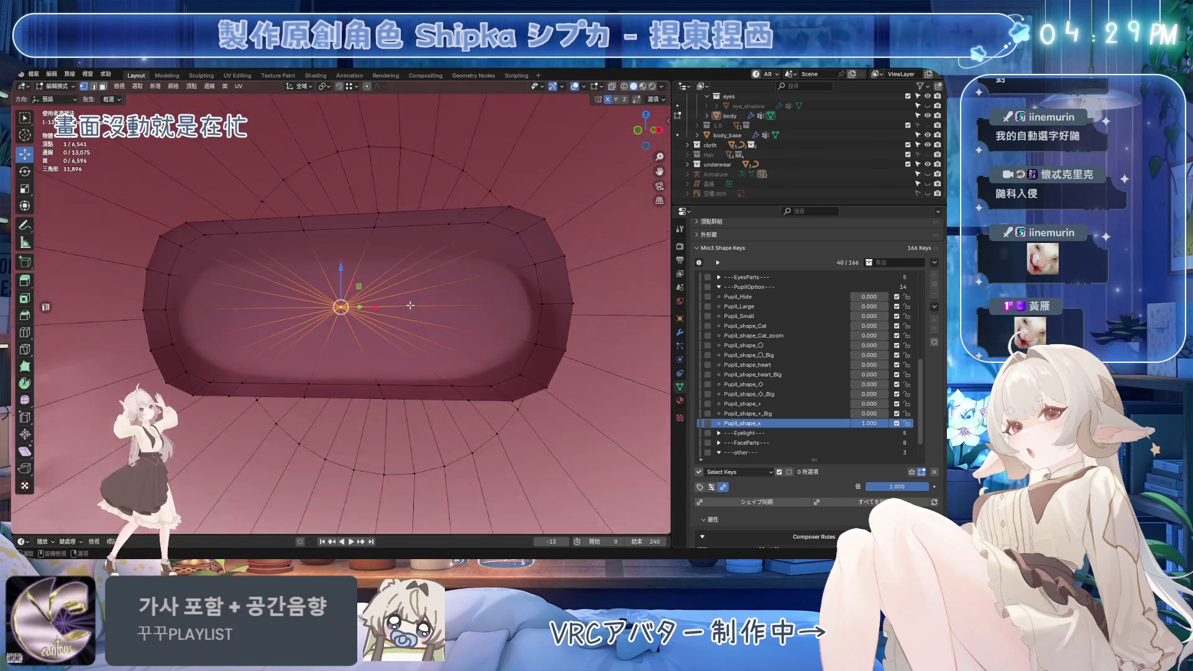
middle_click_drag(373, 302, 370, 304)
scroll(370, 303, "up", 5)
key("ctrl+s")
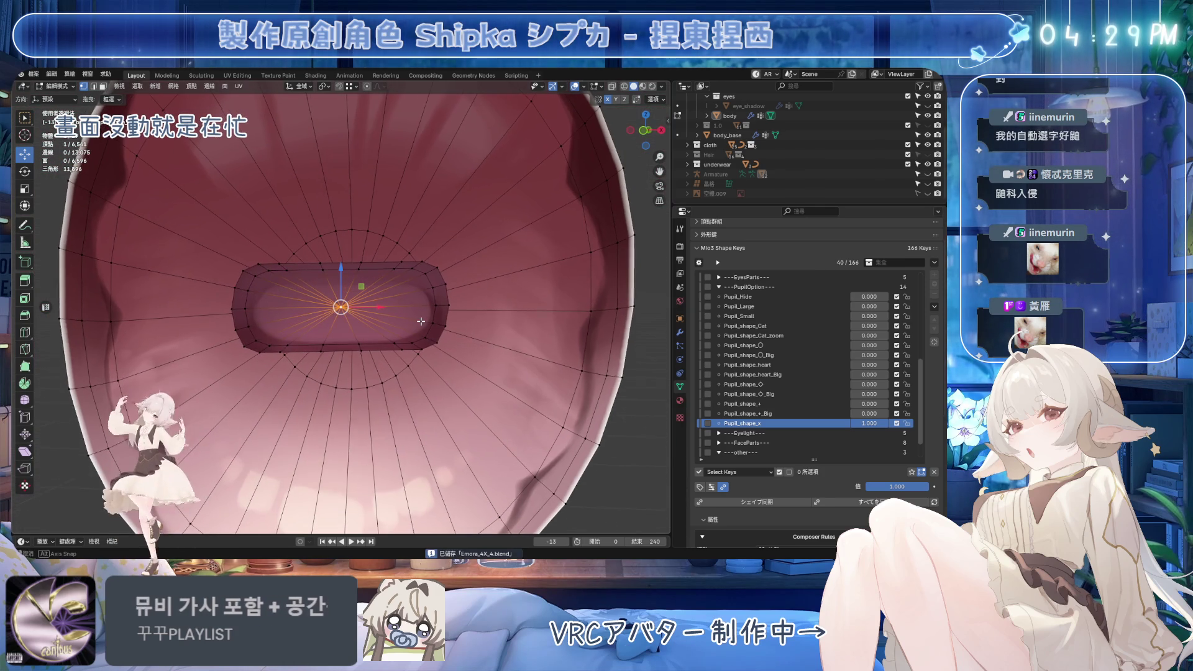
left_click_drag(895, 487, 852, 472)
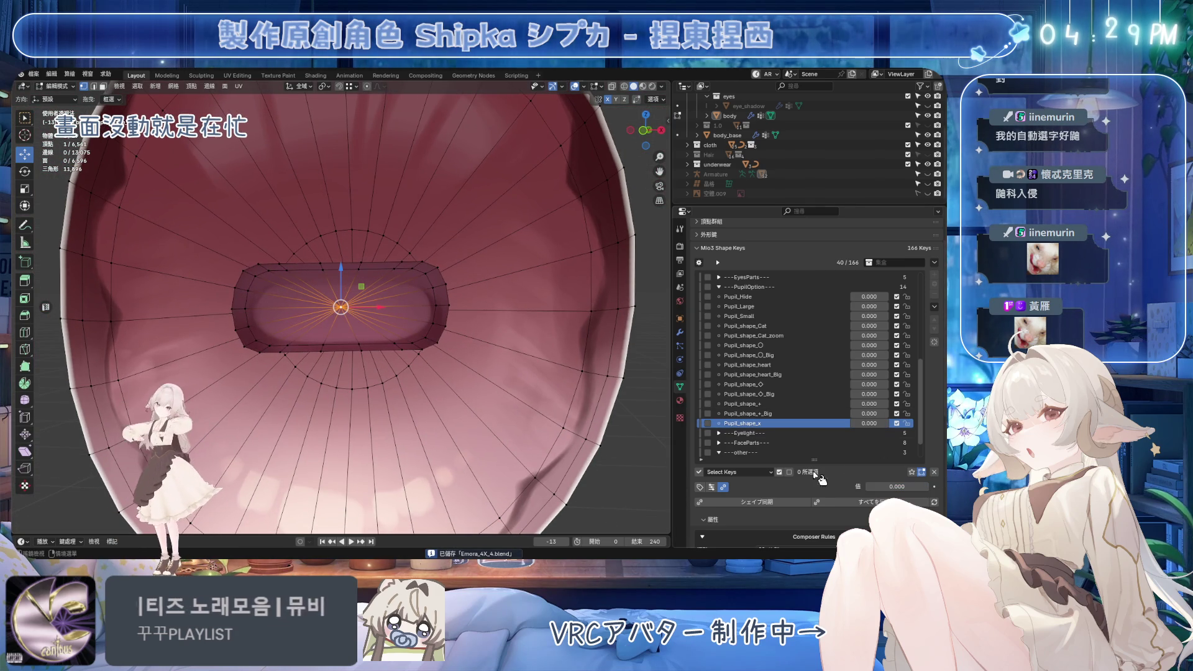
left_click_drag(870, 423, 895, 423)
scroll(361, 276, "up", 3)
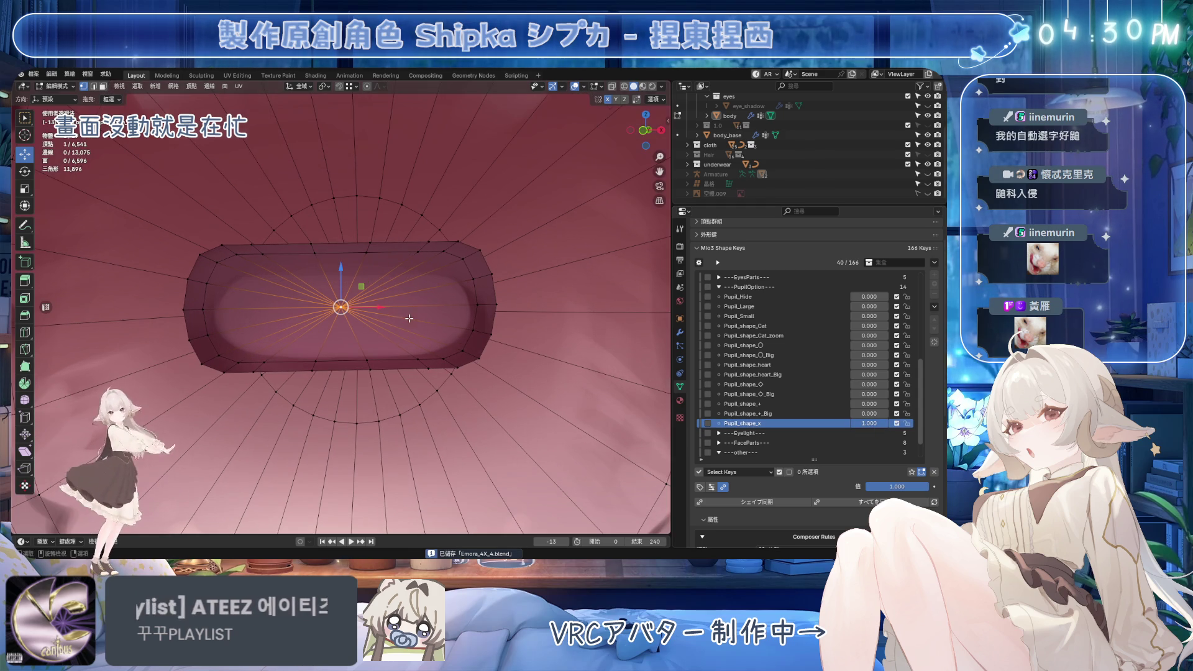
left_click(313, 247)
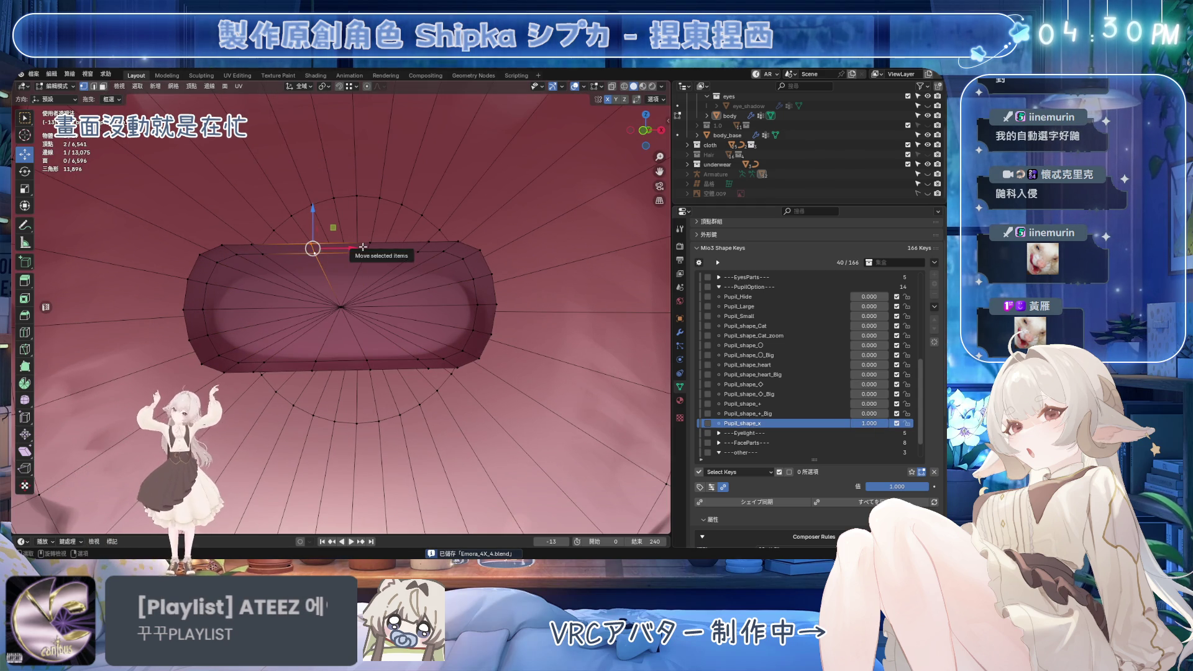
Edge-slide the top-edge vertex, select the top-left corner vertex, and save
key("g")
key("g")
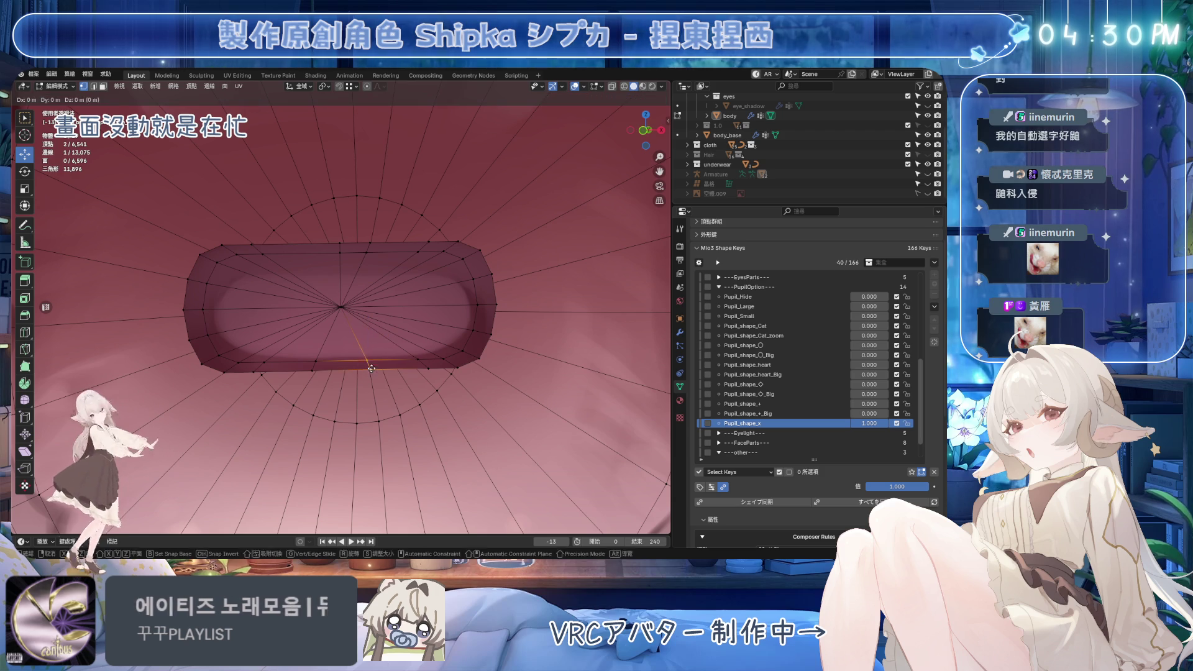
left_click(426, 367)
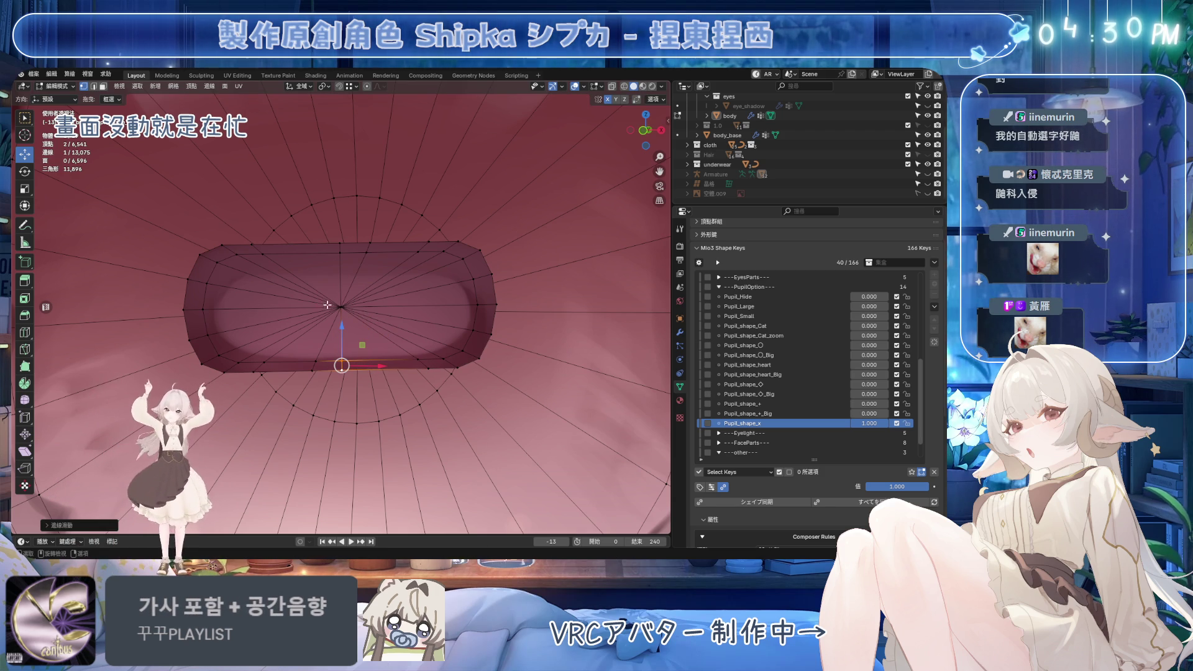
left_click(204, 260)
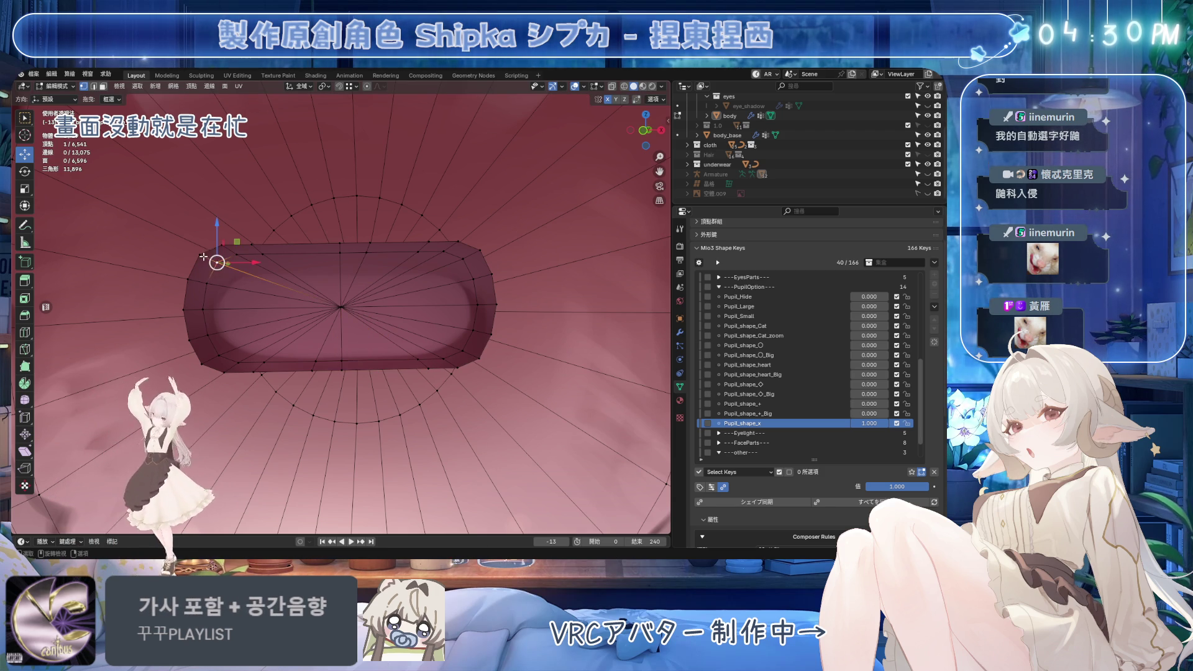
key("ctrl+s")
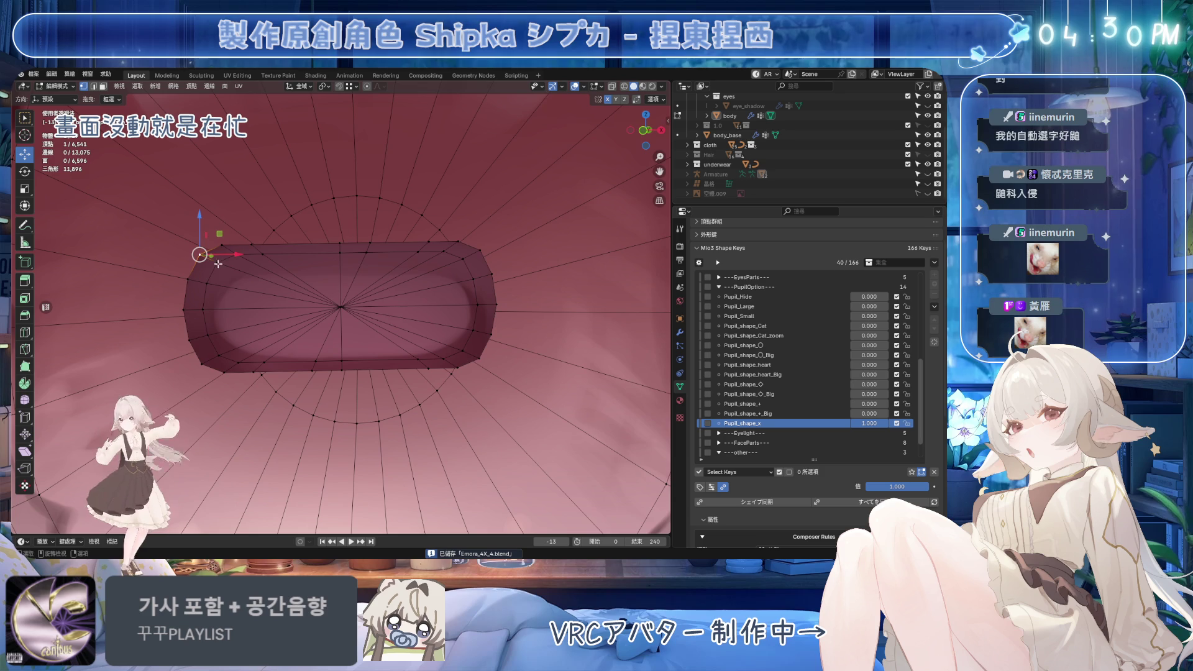
In edge select with Normal orientation, move the two top-left corner edges on a constrained plane
middle_click_drag(211, 265, 246, 280, "shift")
key("2")
left_click(228, 291)
left_click(248, 288, "shift")
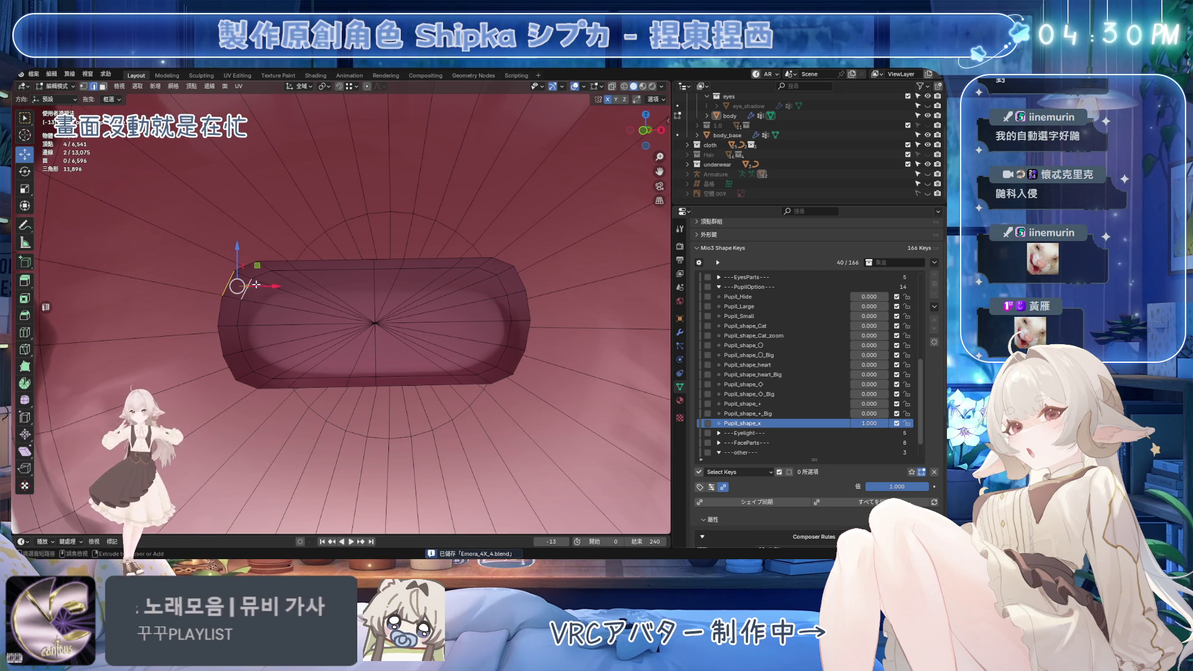
left_click(301, 86)
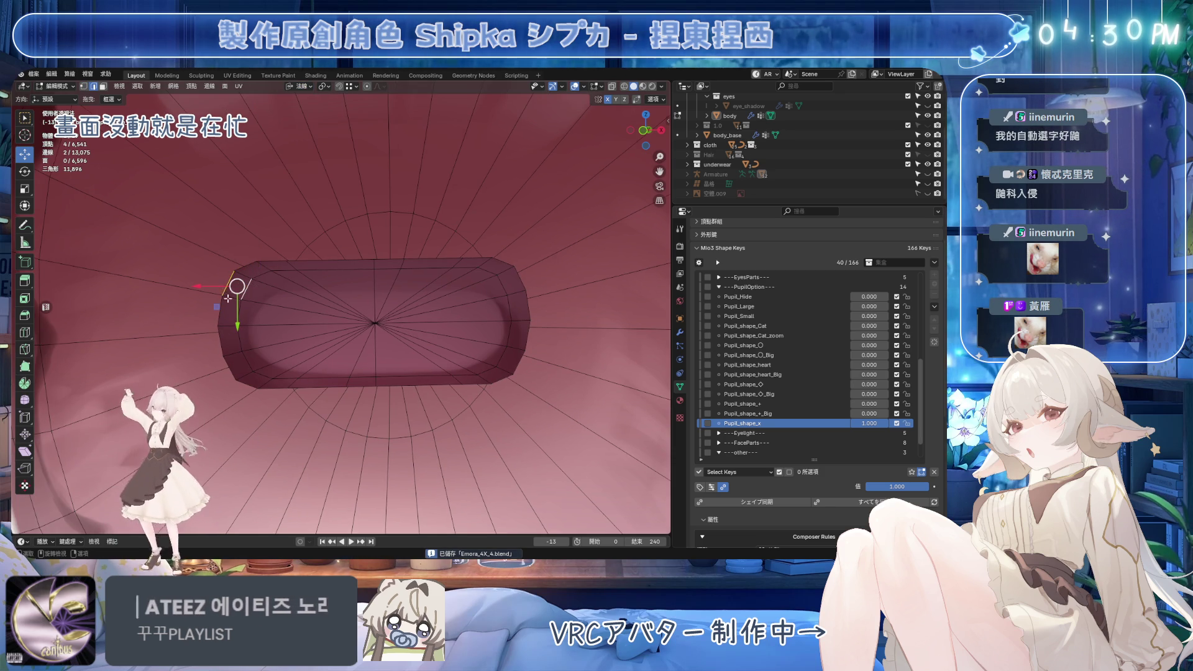
left_click(292, 142)
key("g")
key("shift+z")
left_click(217, 293)
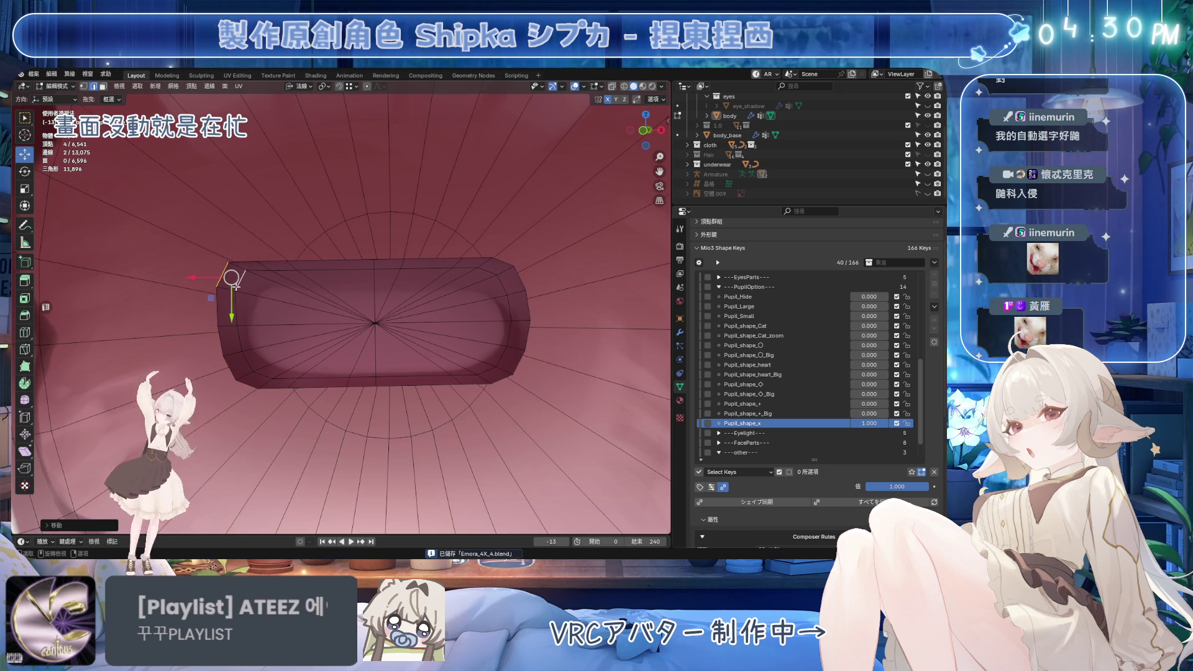
Reposition the top-left corner edge, then push the left and right side edges inward along Y
left_click(260, 260)
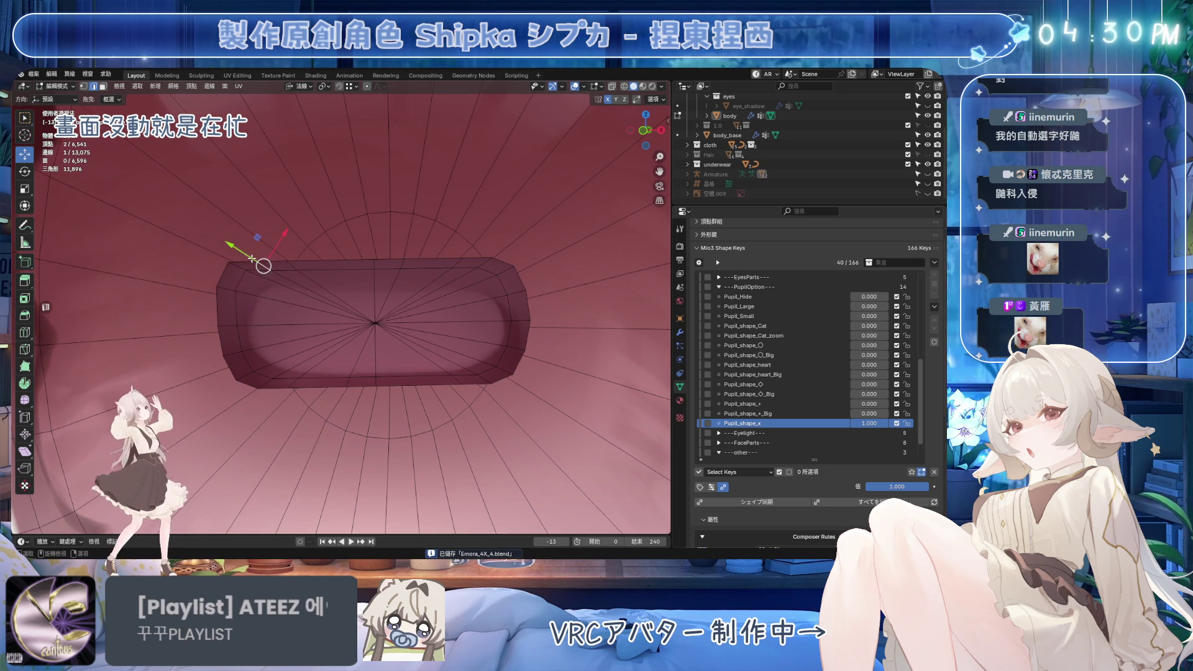
key("g")
left_click(235, 311)
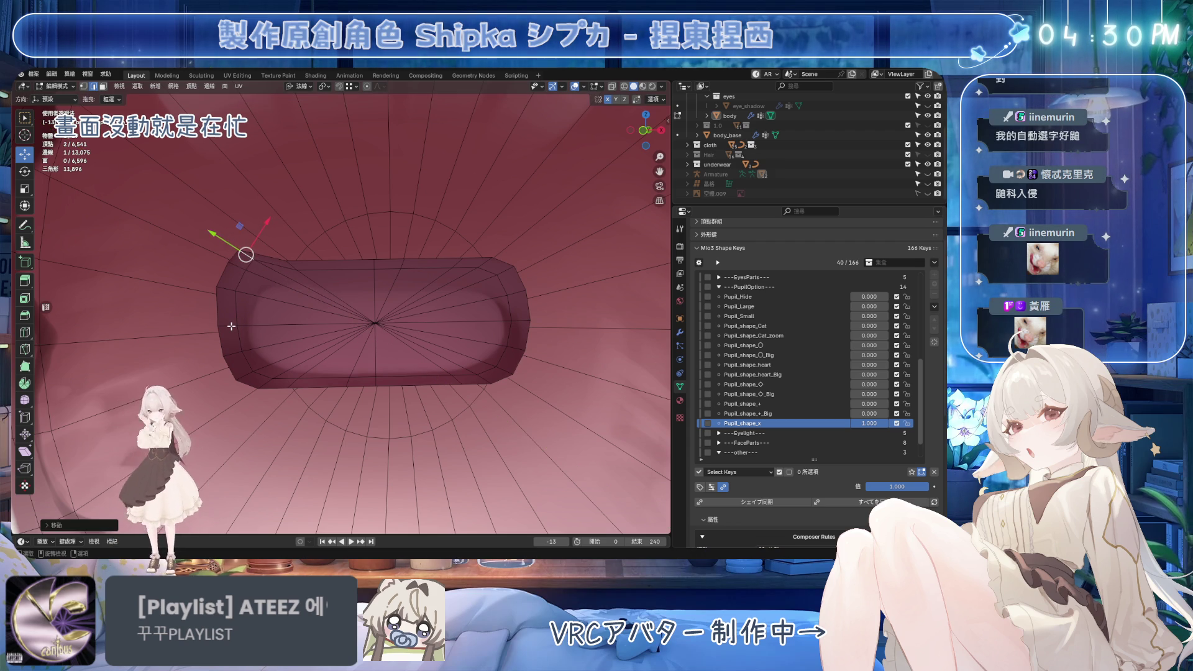
left_click(232, 326)
key("g")
key("y")
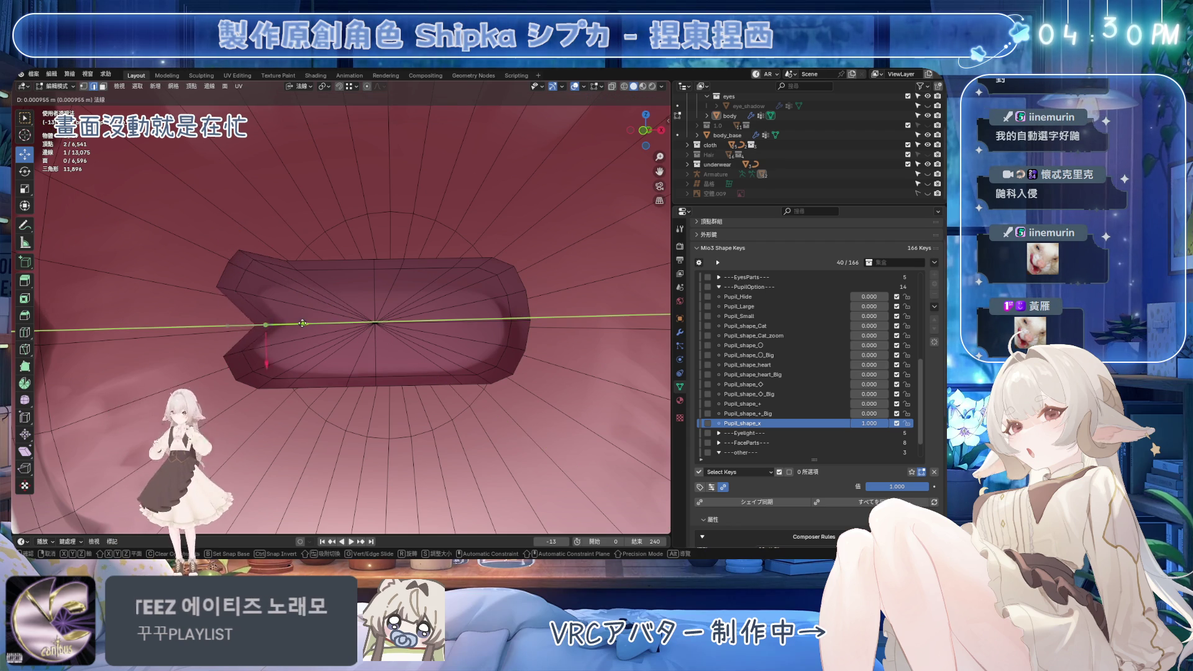
left_click(346, 322)
left_click(523, 320)
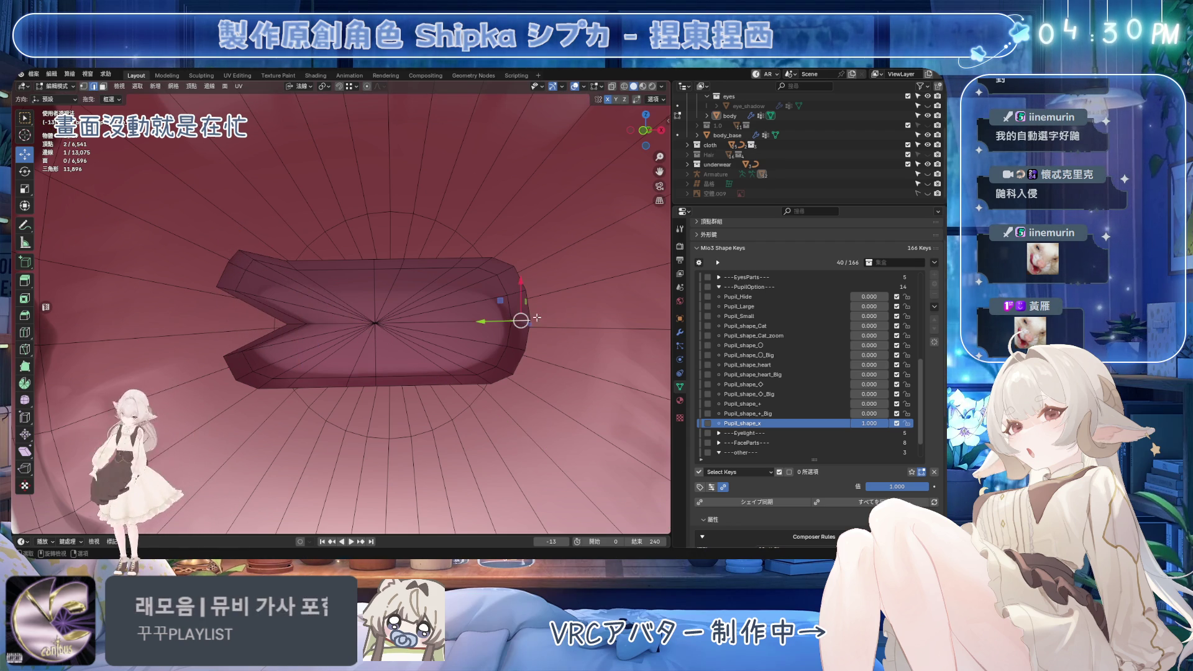
key("g")
key("y")
left_click(376, 377)
Pull the top and bottom centre vertices toward the middle along Y, save, and select the upper-right arm
left_click(376, 378)
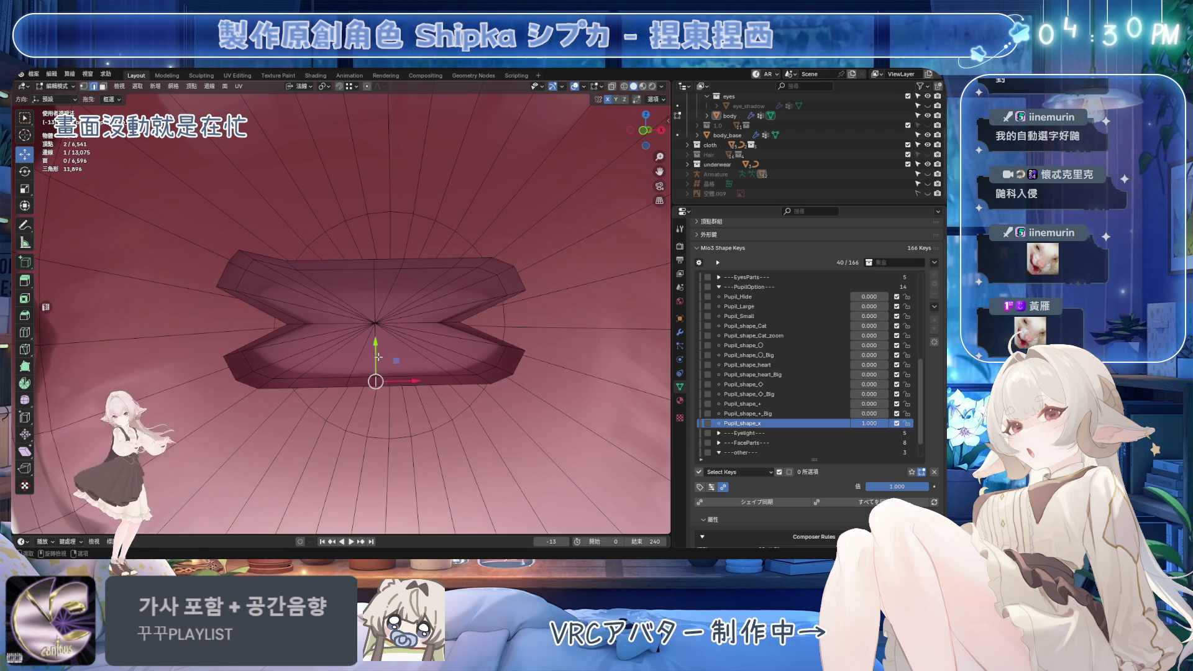
key("g")
key("y")
left_click(375, 317)
left_click(374, 264)
key("g")
key("y")
left_click(375, 323)
key("ctrl+s")
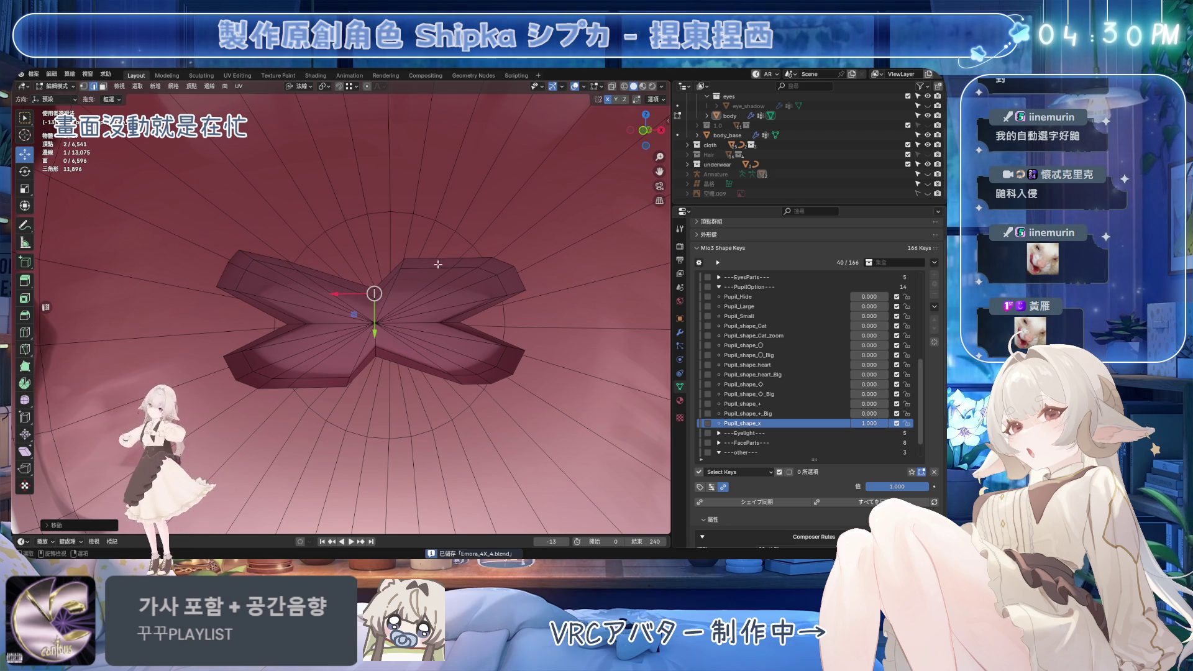
left_click(495, 259)
left_click(499, 288, "ctrl")
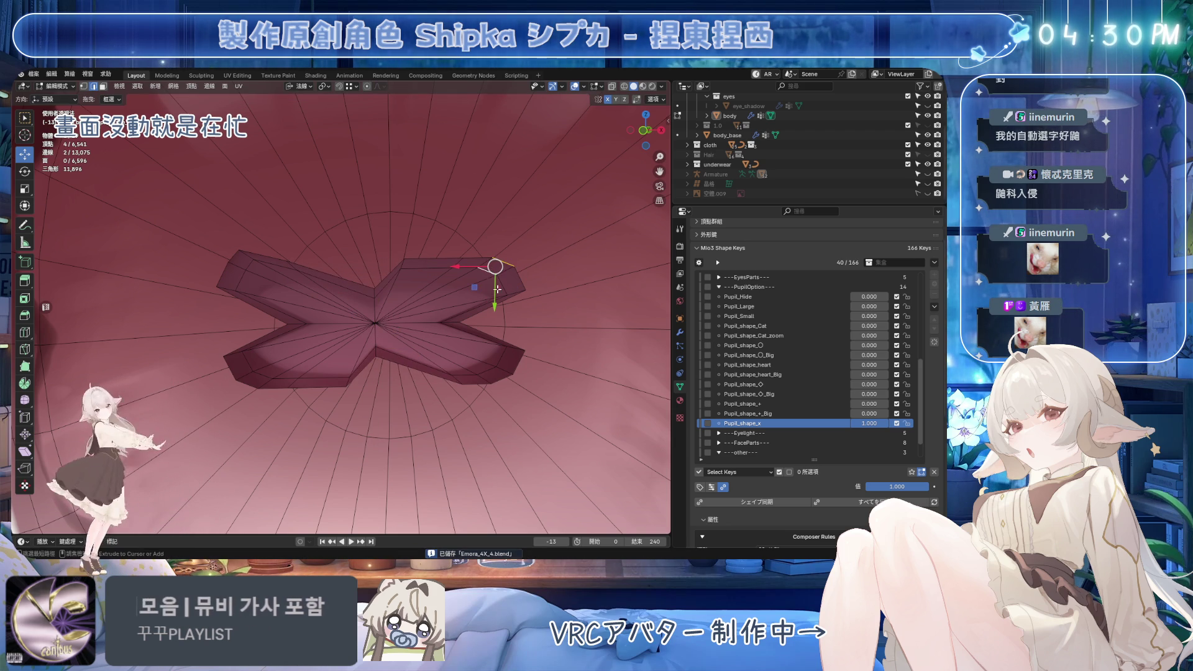
Slide the upper arm-tip vertices upward and lower the lower-left arm vertices
left_click(458, 264, "shift")
left_click_drag(462, 290, 462, 241)
left_click(246, 254)
left_click(292, 267, "shift")
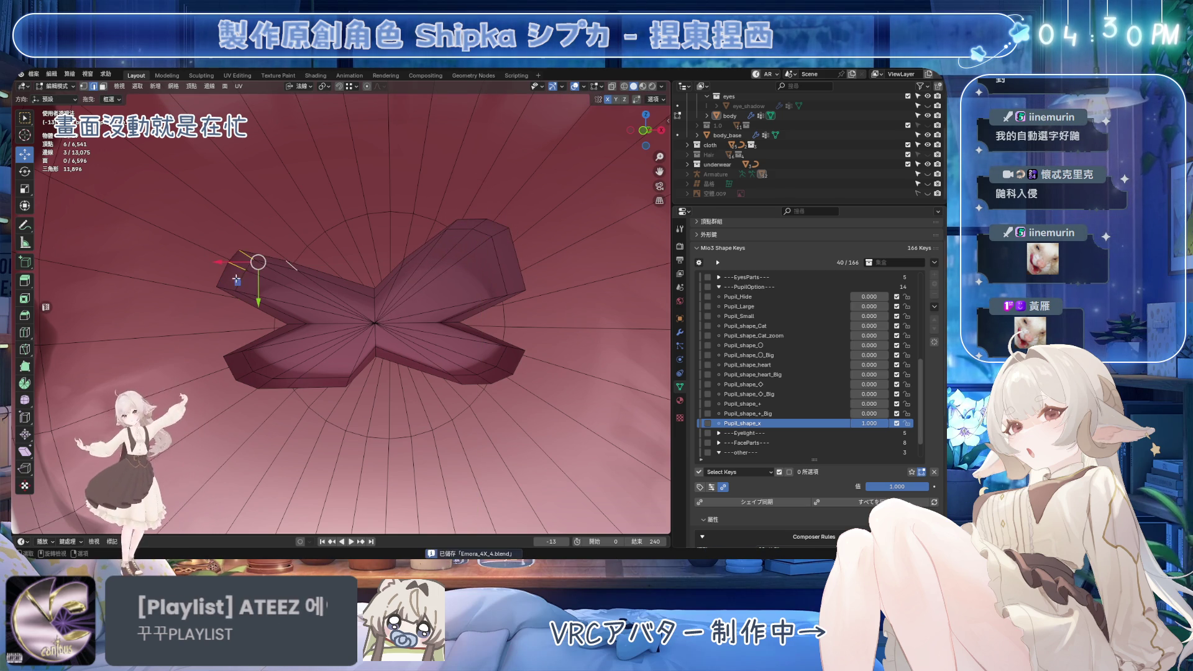
left_click_drag(237, 283, 245, 253)
key("Escape")
left_click(249, 376)
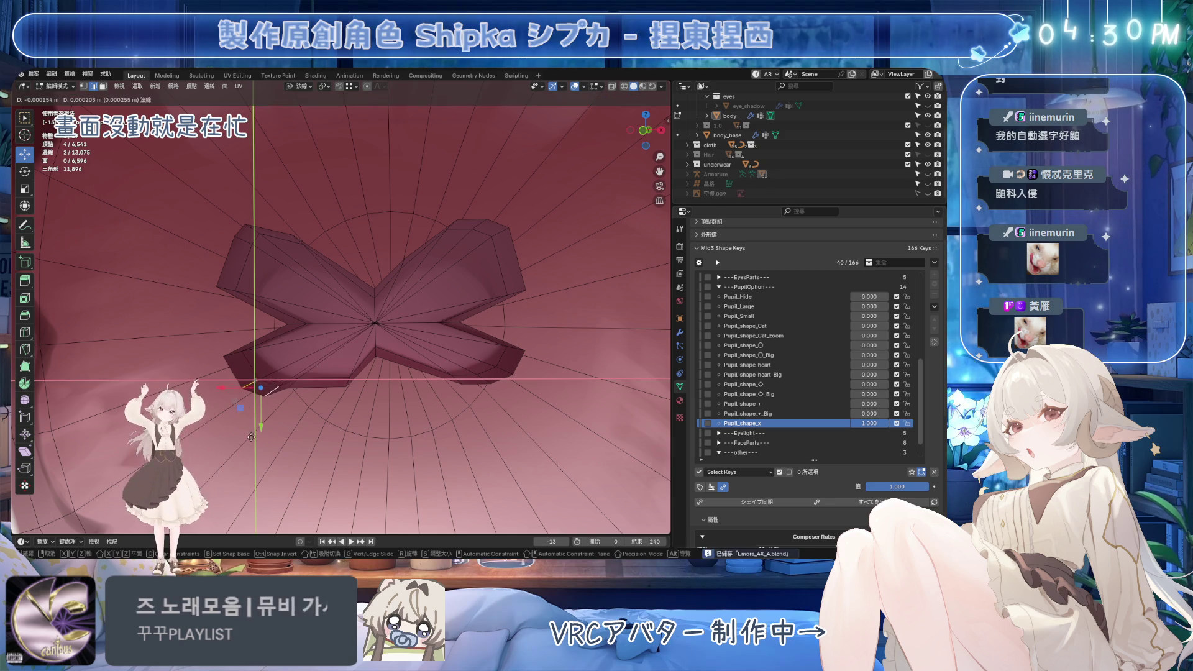
left_click(267, 387, "shift")
key("g")
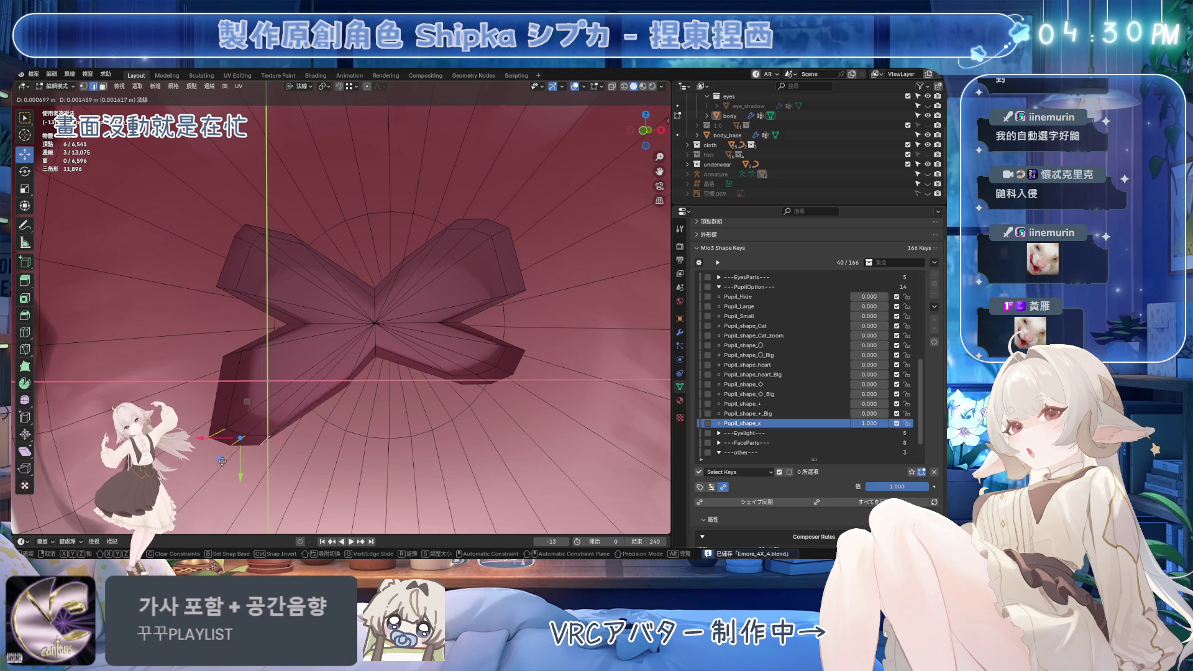
left_click(243, 443)
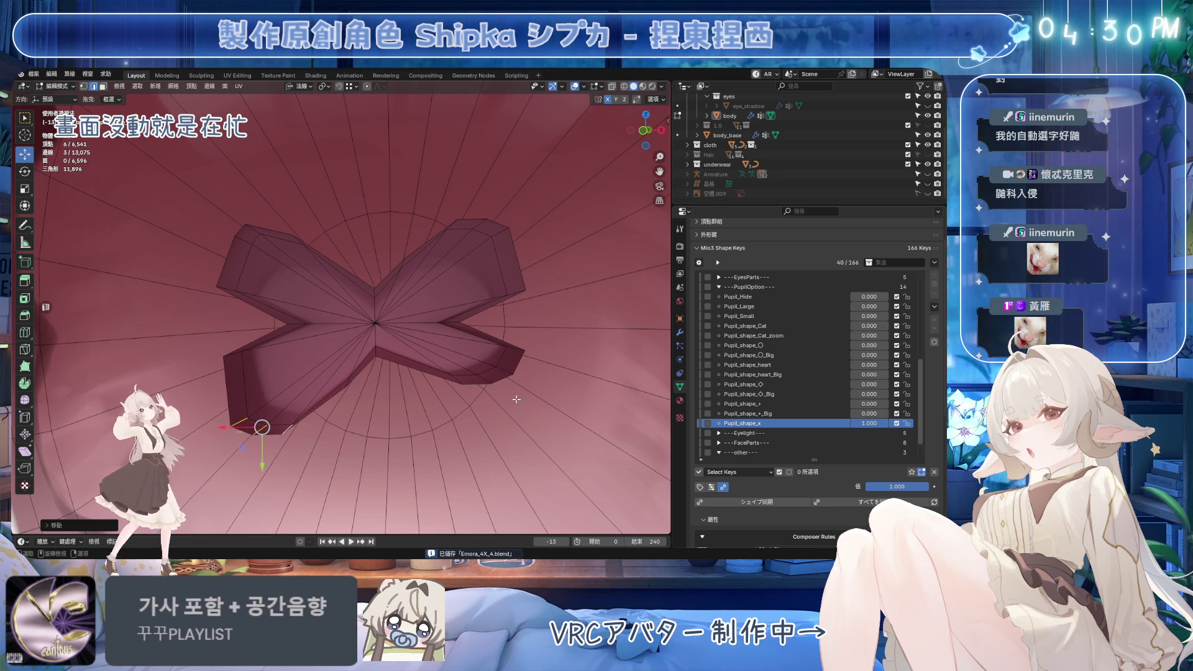
Shift the right arm edge and the left arm-tip edge along the Y axis, saving the file
left_click(514, 366)
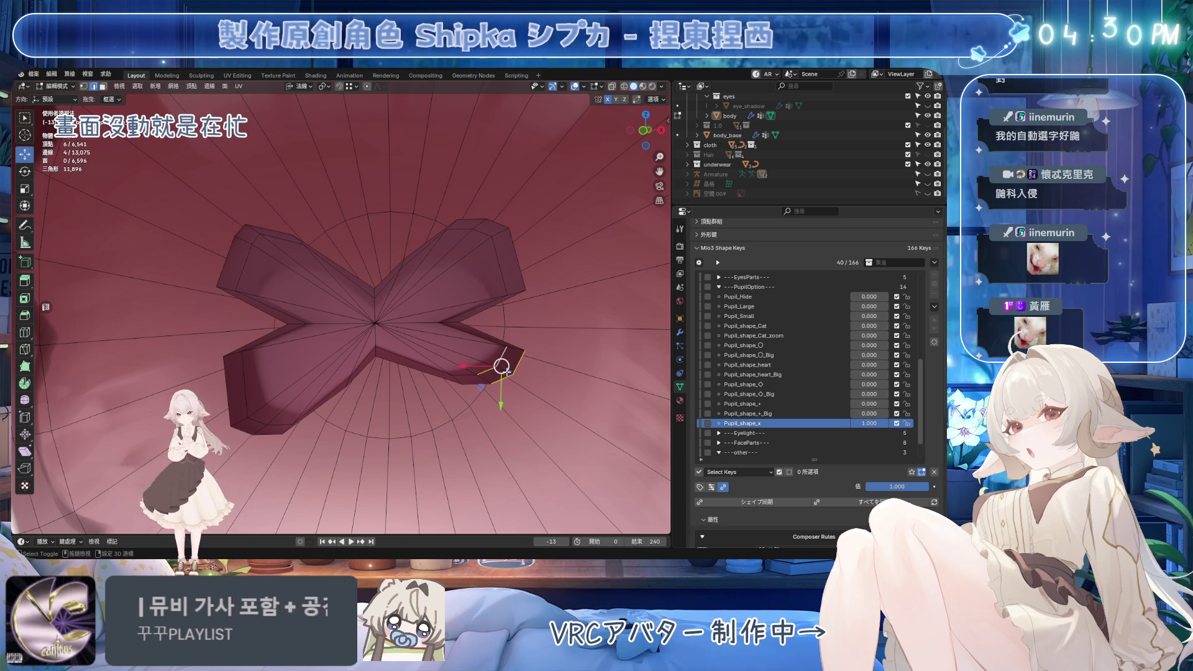
key("ctrl+s")
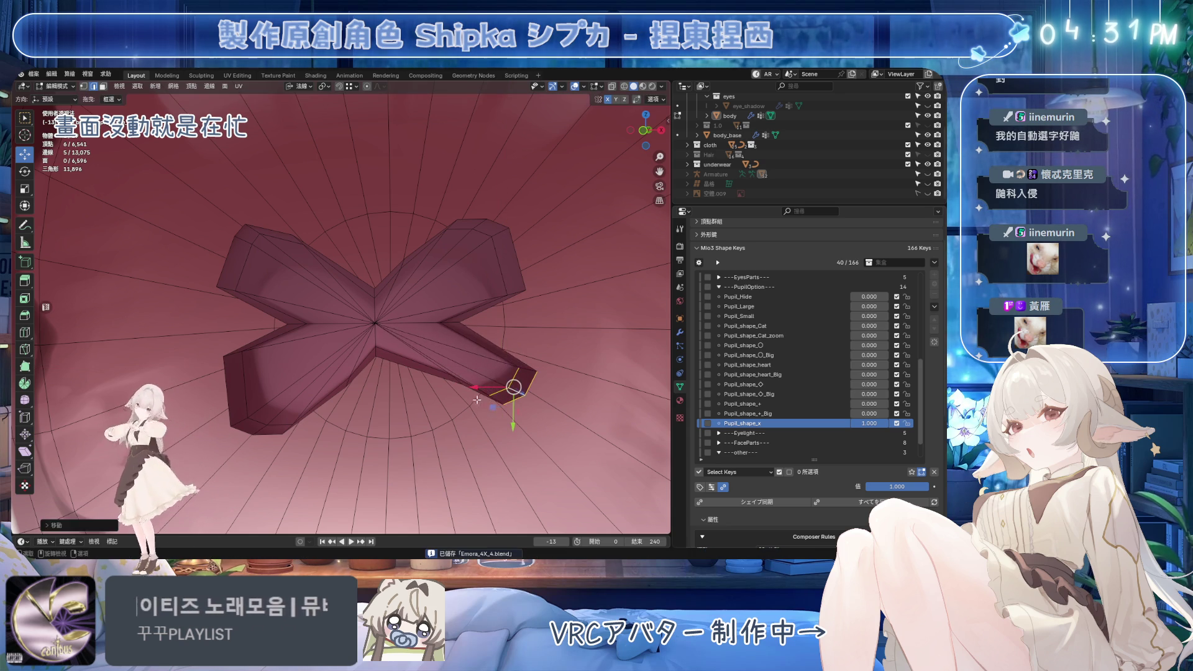
key("g")
key("y")
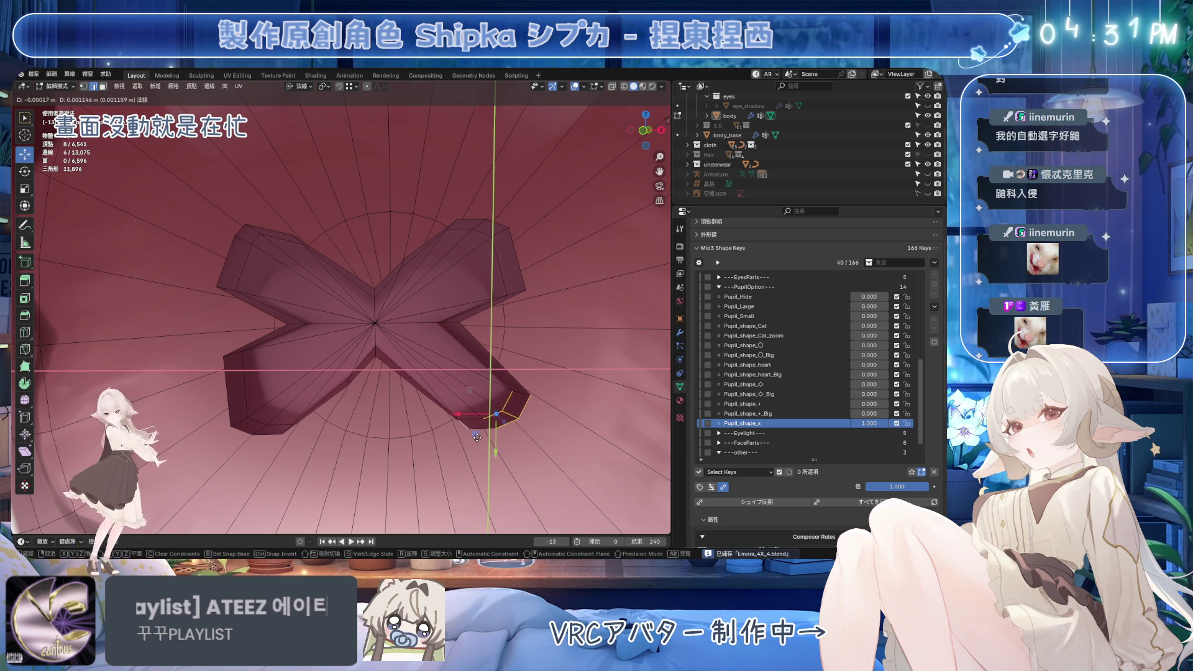
left_click(252, 269)
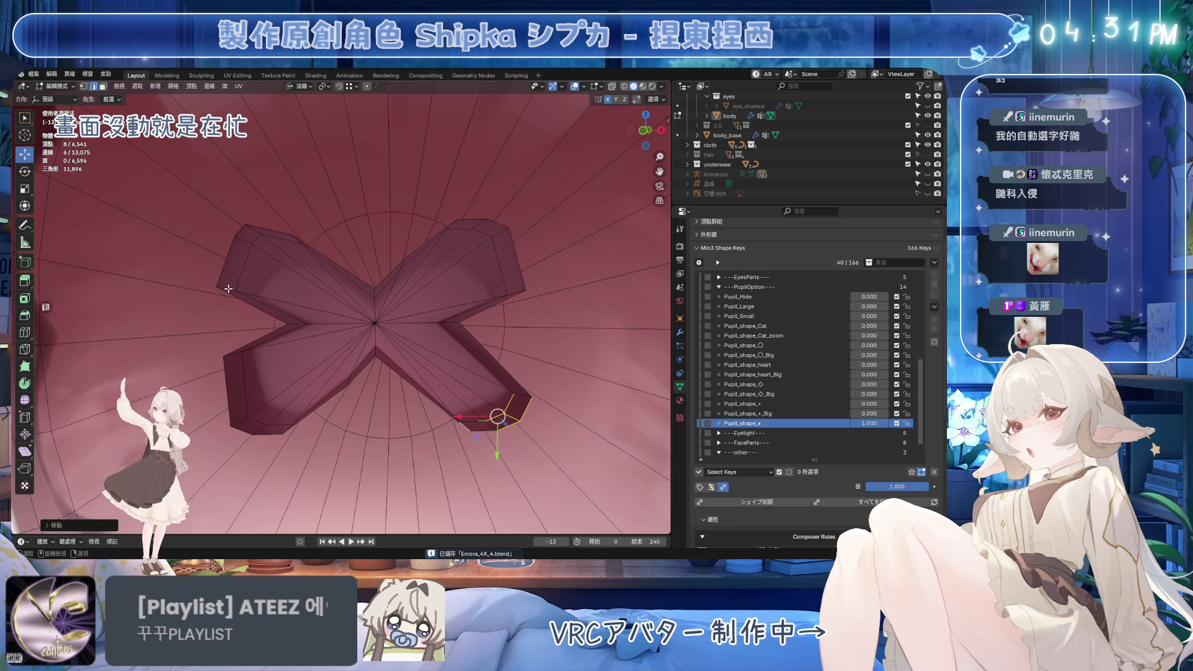
left_click(228, 288)
key("g")
key("y")
left_click(282, 258)
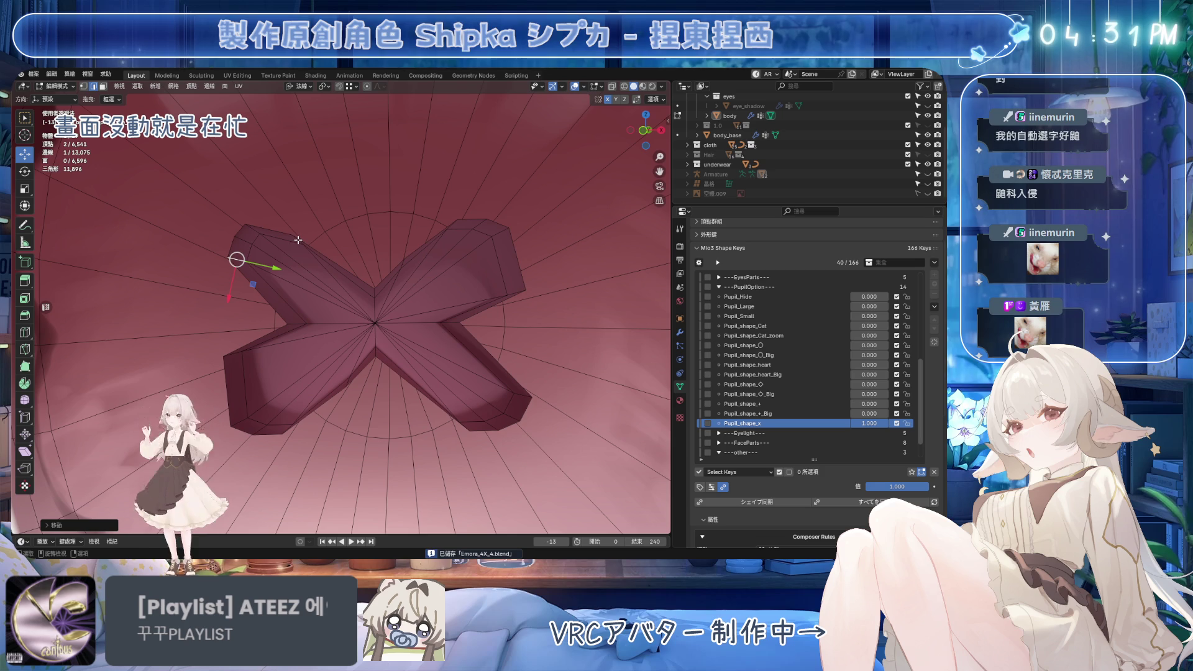
Slide an upper-left arm vertex flat along the pupil surface, then save
left_click(301, 243)
key("g")
key("shift+z")
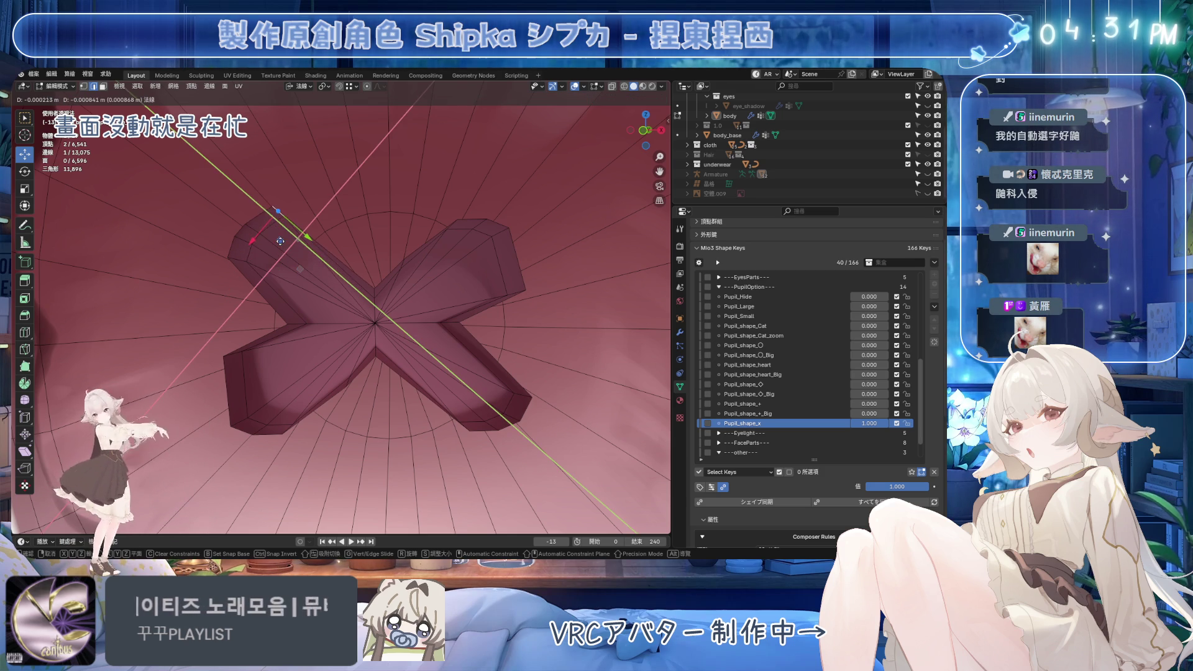
left_click(279, 239)
key("ctrl+s")
Reposition the next upper-left arm vertex flat on the pupil surface and save
left_click(245, 240)
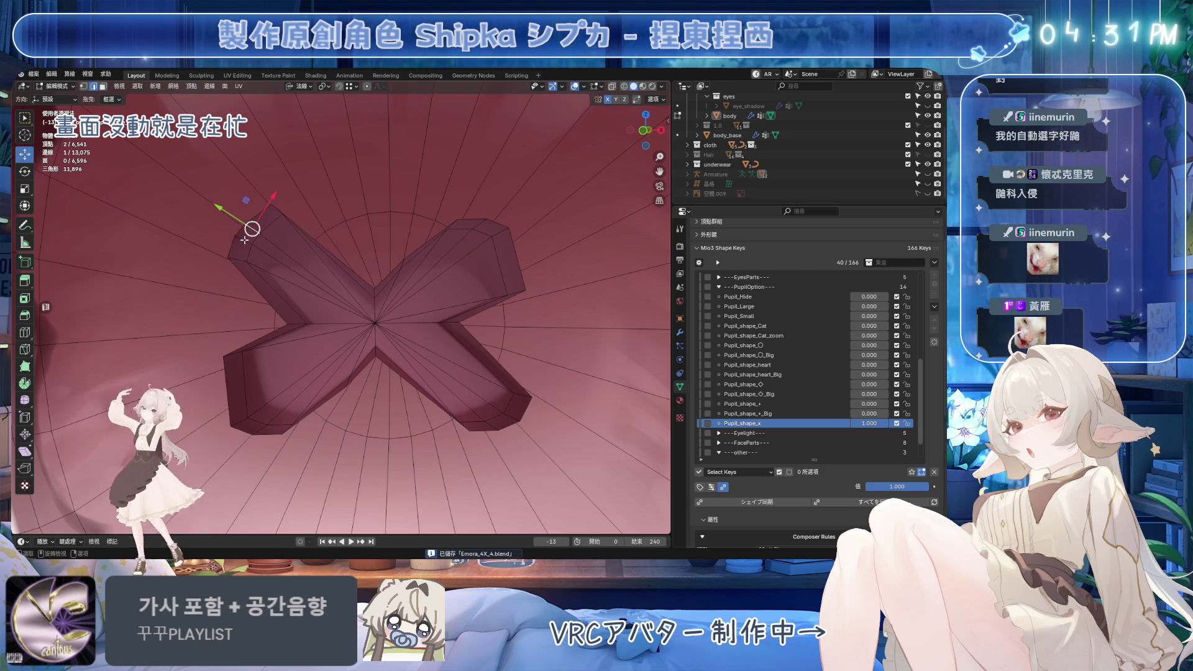
key("g")
key("shift+z")
key("Escape")
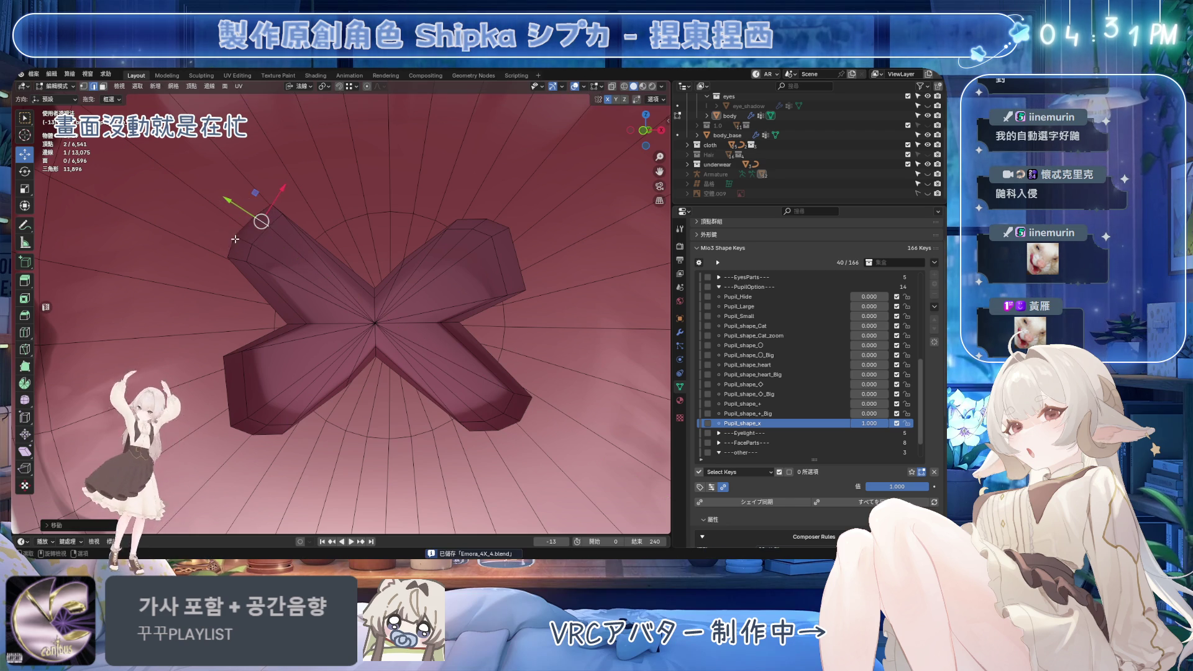
key("g")
key("shift+z")
key("Escape")
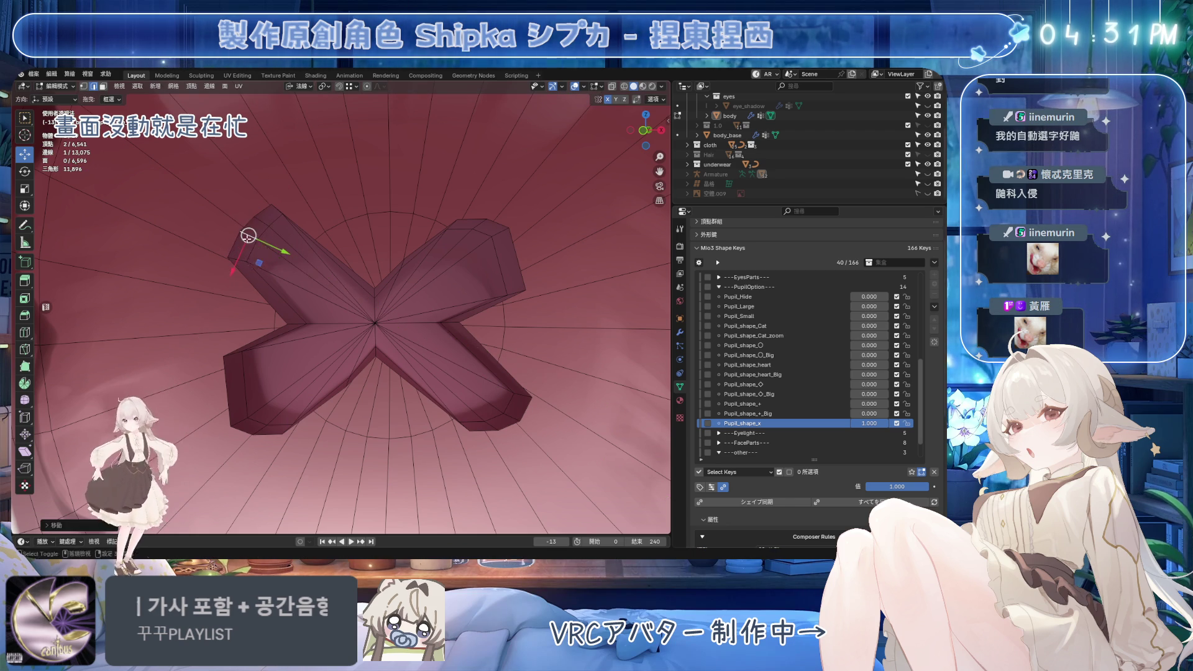
key("g")
key("shift+z")
left_click(254, 268)
key("ctrl+s")
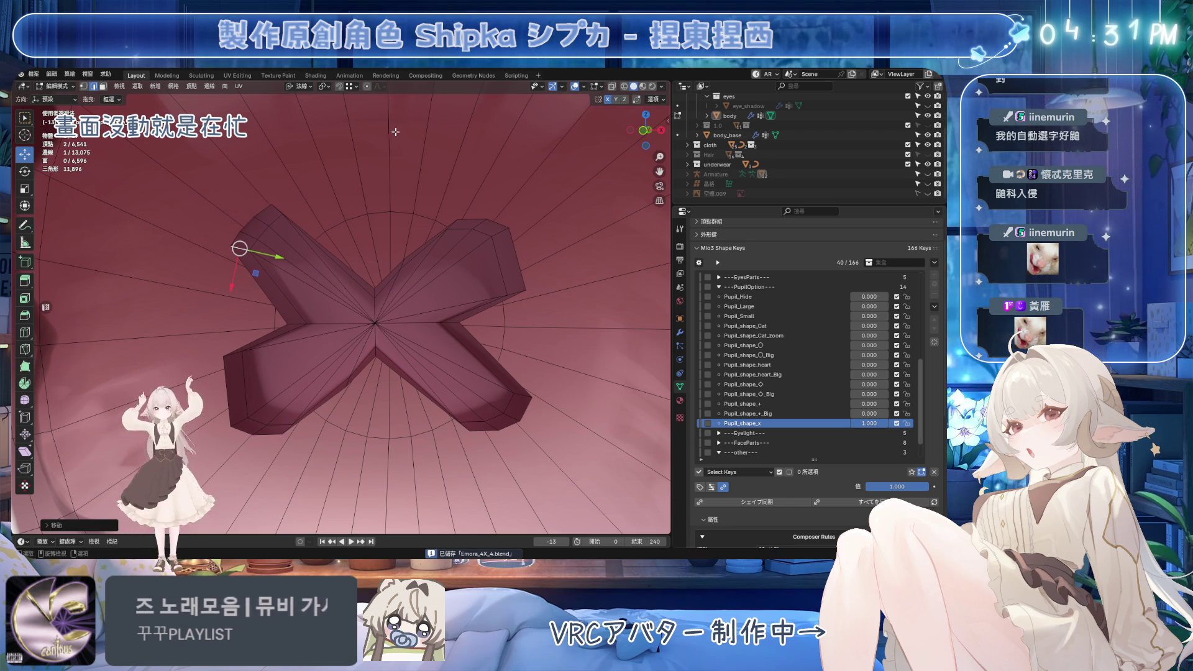
Slide the near-centre vertex and upper-right arm vertices and tip along the surface to straighten that arm
left_click(404, 265)
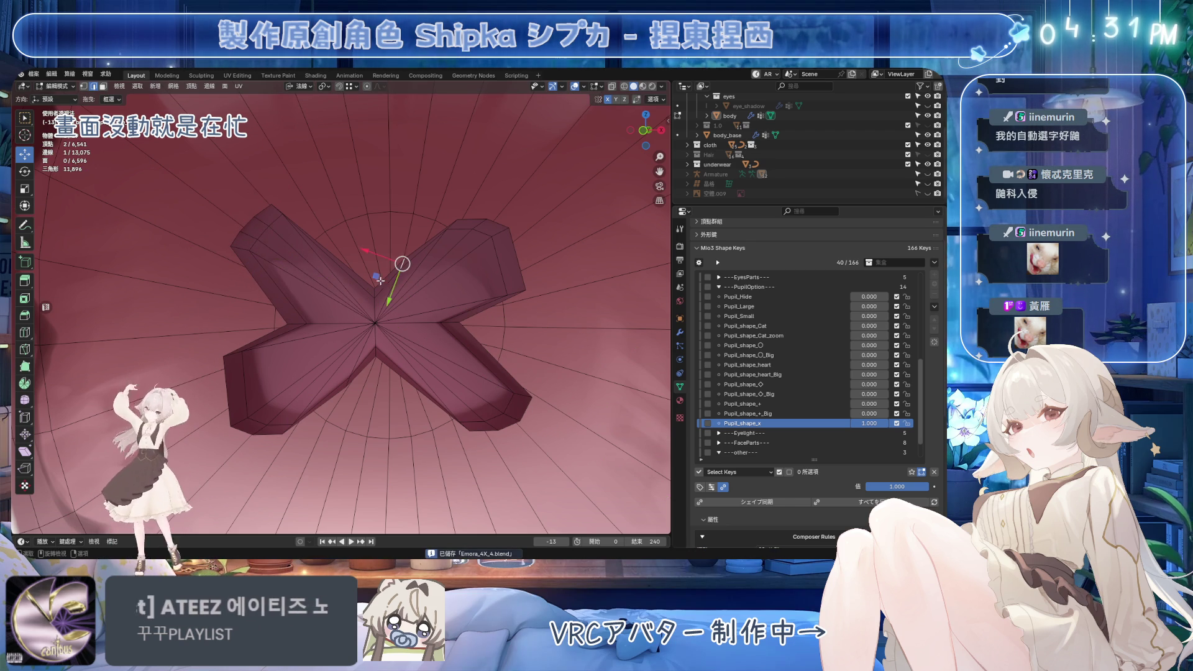
key("g")
key("shift+z")
left_click(420, 227)
left_click(457, 219)
key("g")
key("shift+z")
left_click(496, 231)
left_click(526, 245)
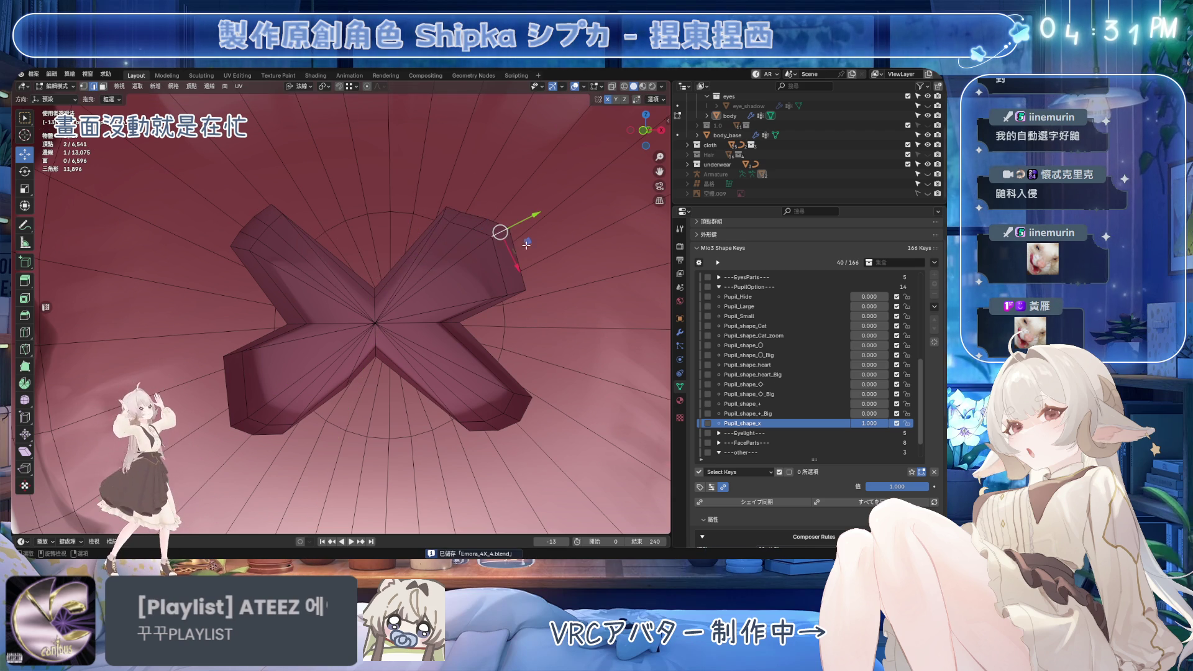
left_click(518, 297)
key("g")
key("shift+z")
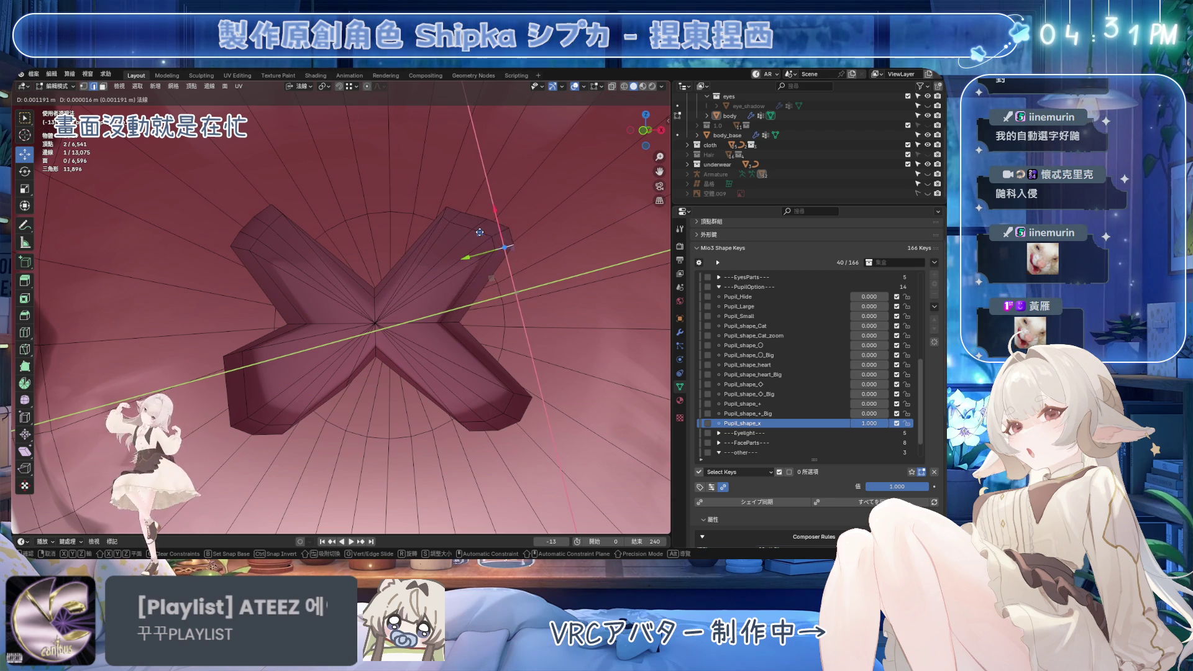
left_click(477, 234)
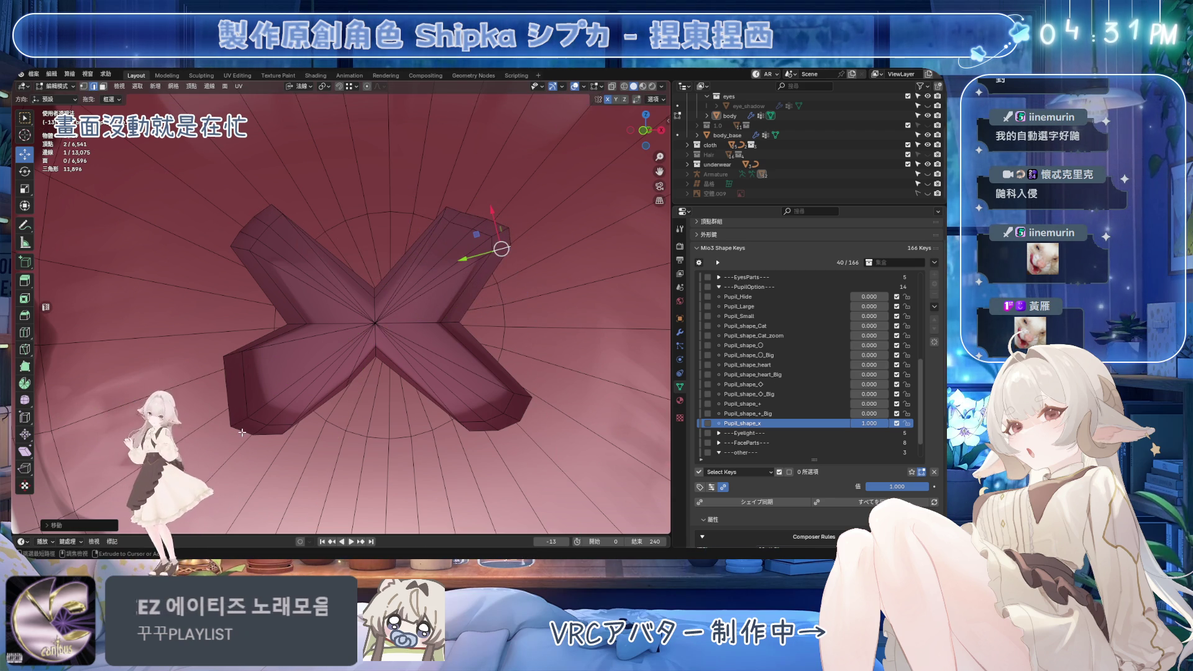
Slide the lower-left arm vertex and its corner vertex along the pupil surface
left_click(242, 430)
key("g")
key("shift+z")
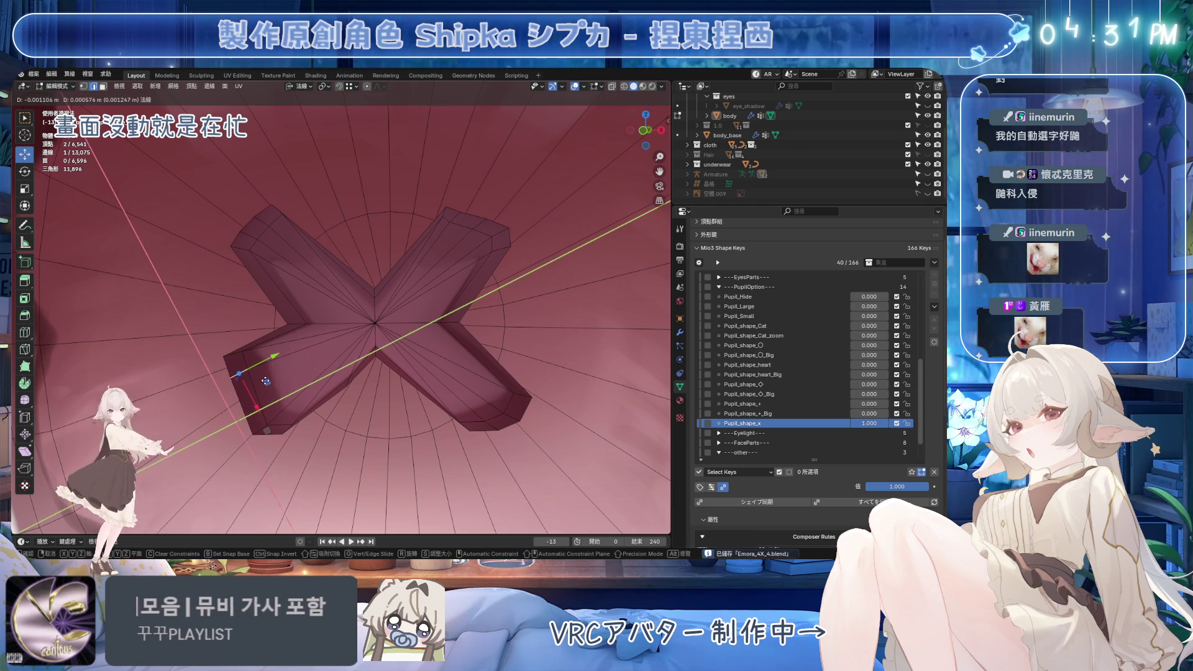
left_click(261, 373)
left_click(266, 427)
key("g")
key("shift+z")
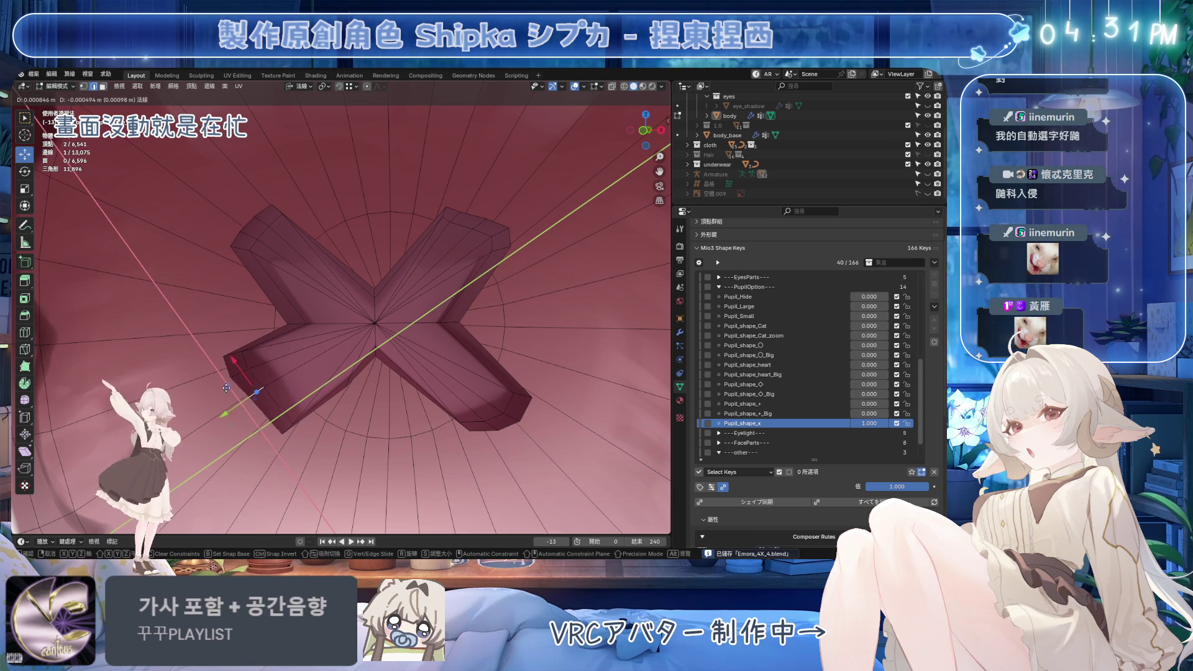
left_click(228, 387)
Narrow the lower-left arm by sliding two more of its vertices flat on the surface
left_click(288, 428)
key("g")
key("shift+z")
left_click(276, 404)
left_click(348, 383)
key("g")
key("shift+z")
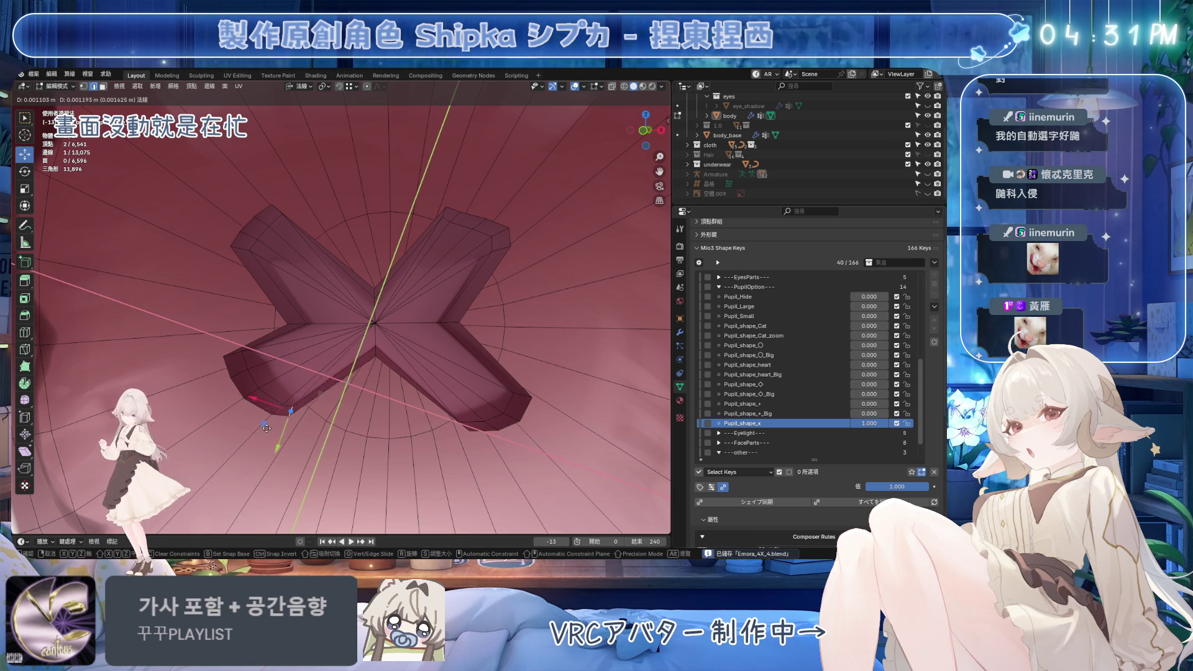
left_click(274, 439)
Nudge the lower-right arm tip vertices along the surface and save
left_click(465, 427)
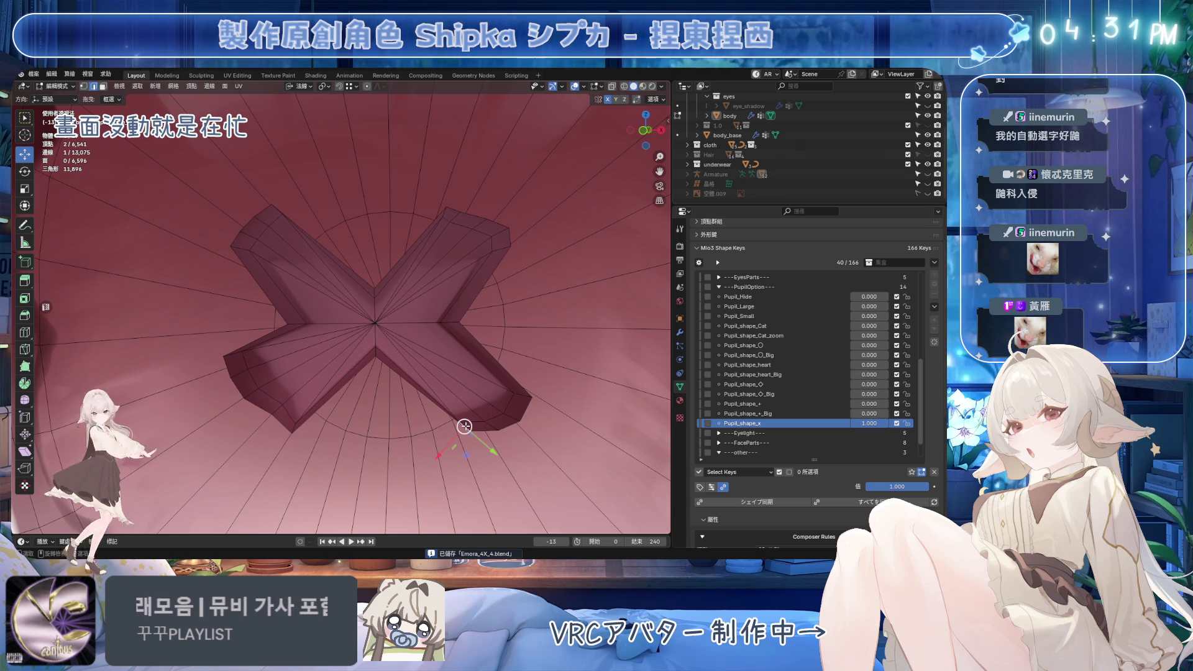
left_click(506, 420)
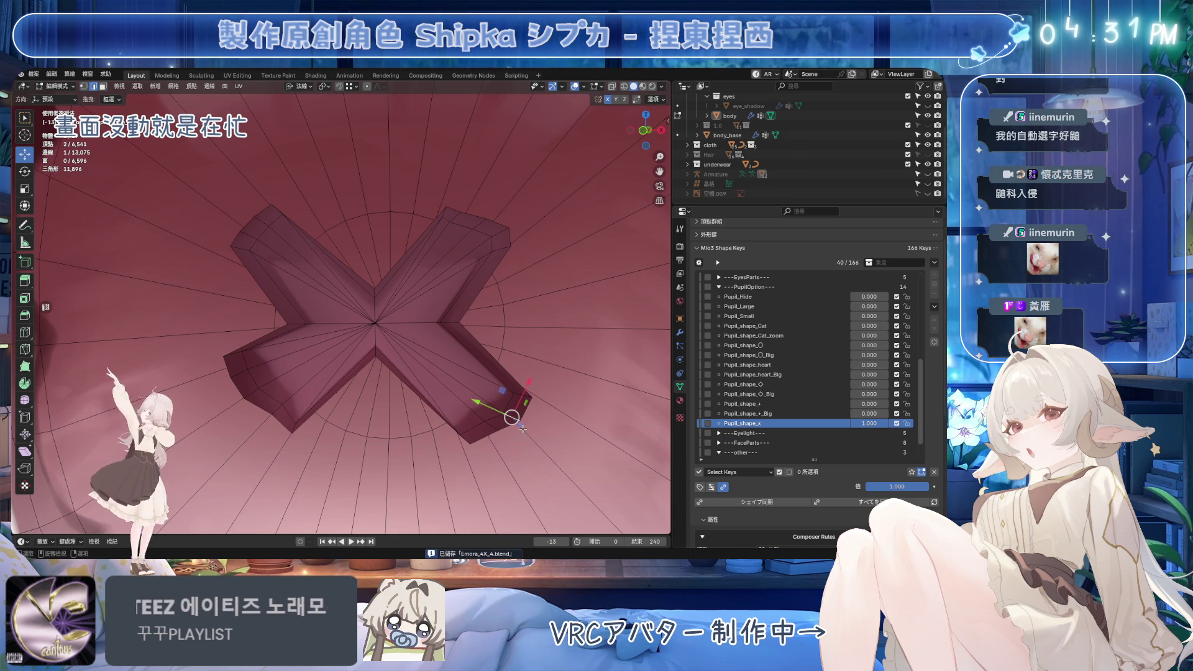
key("g")
key("shift+z")
left_click(493, 383)
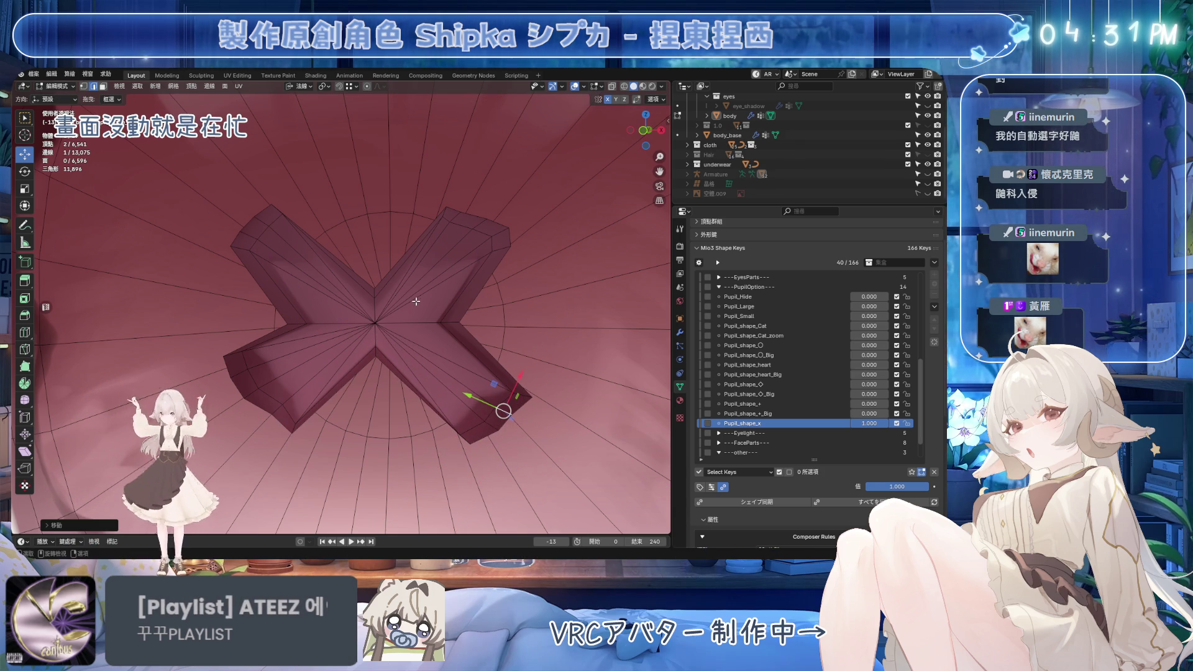
key("ctrl+s")
Nudge the inner left vertex and slide the lower-left arm edges into place
left_click(297, 324)
mouse_move(326, 322)
left_mouse_down()
mouse_move(435, 324)
mouse_move(373, 353)
mouse_move(279, 357)
left_mouse_up()
left_click(449, 323)
left_click(375, 349)
left_click(373, 355)
key("ctrl+s")
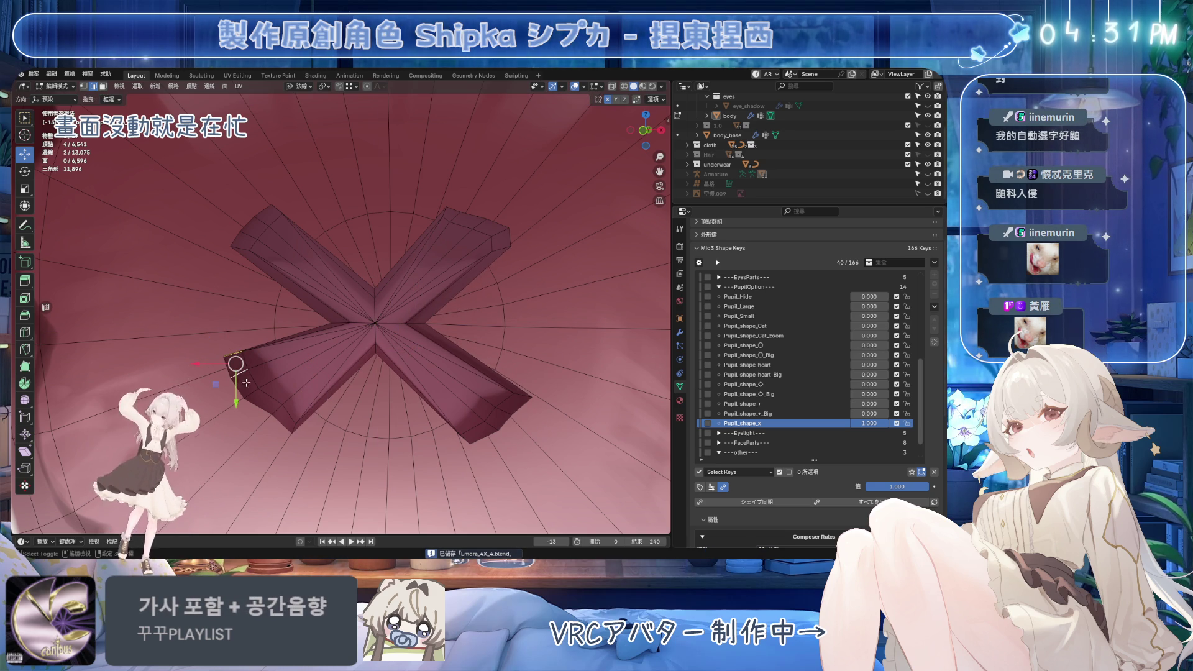
left_click_drag(225, 396, 278, 412)
left_click(278, 410)
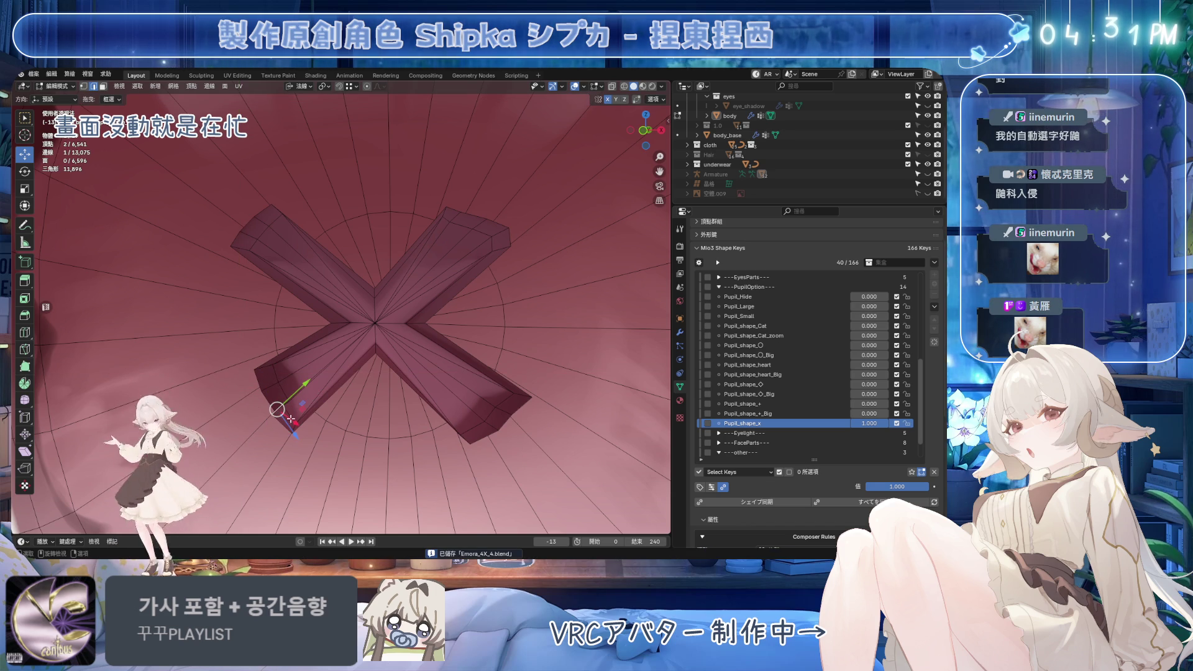
left_click(293, 429)
left_click_drag(293, 429, 271, 433)
Slide the upper-left arm edges into a straight line, saving the file
left_click(243, 247)
left_click(266, 219, "shift")
key("ctrl+s")
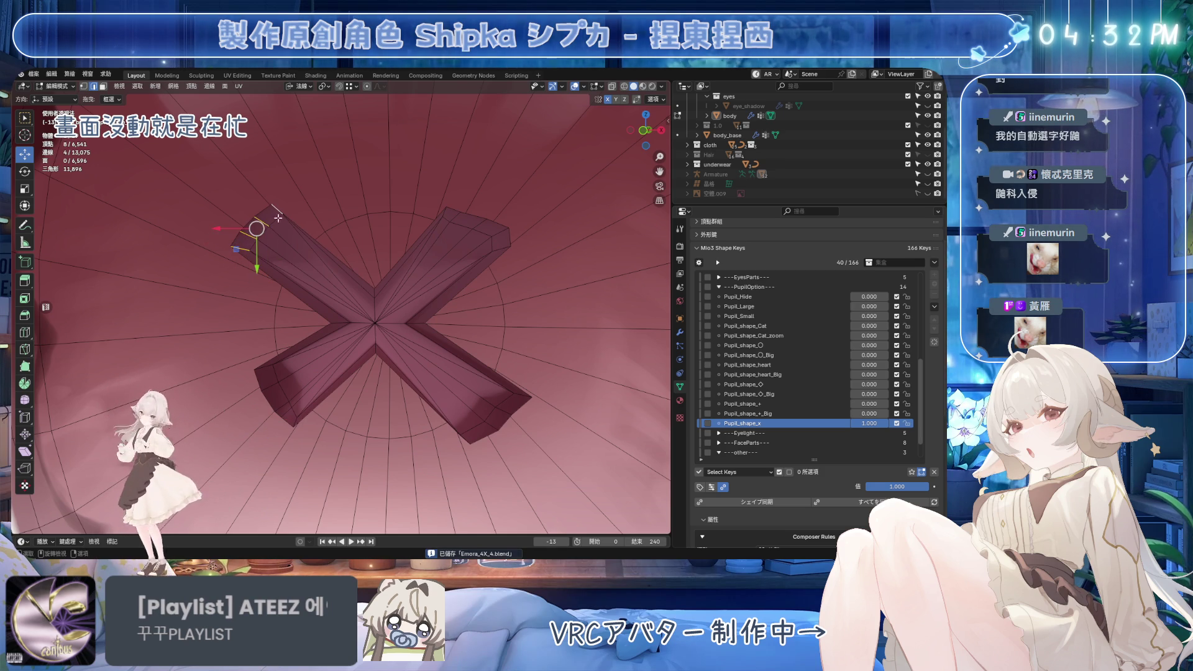
left_click_drag(240, 251, 285, 274)
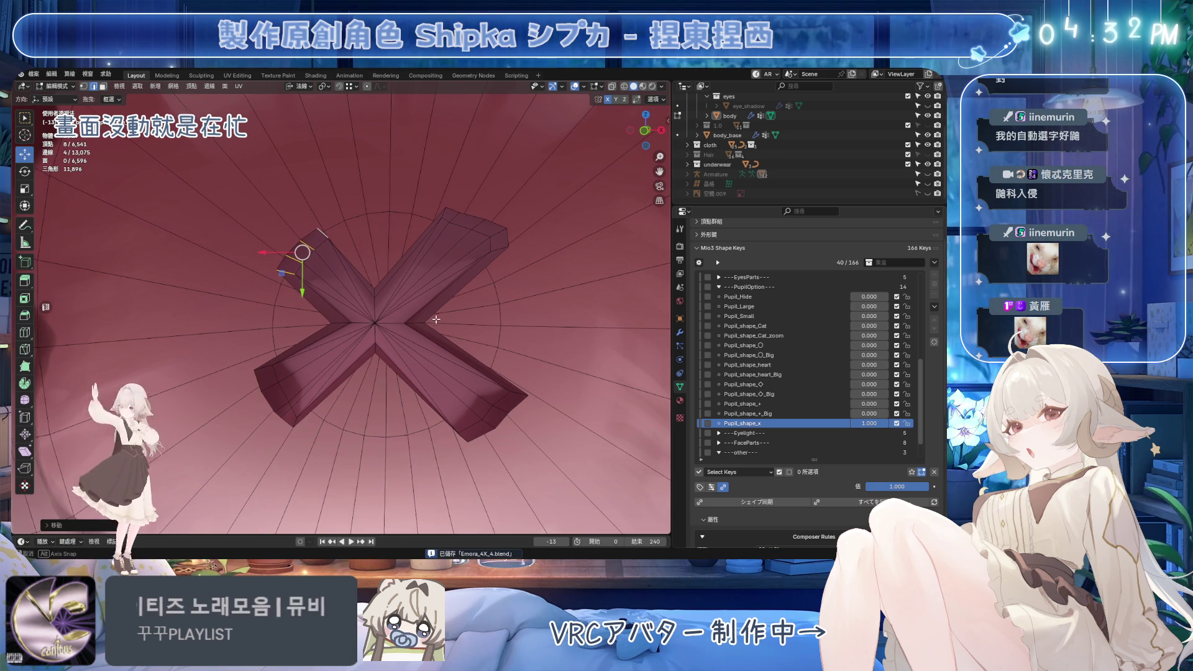
left_click(294, 425)
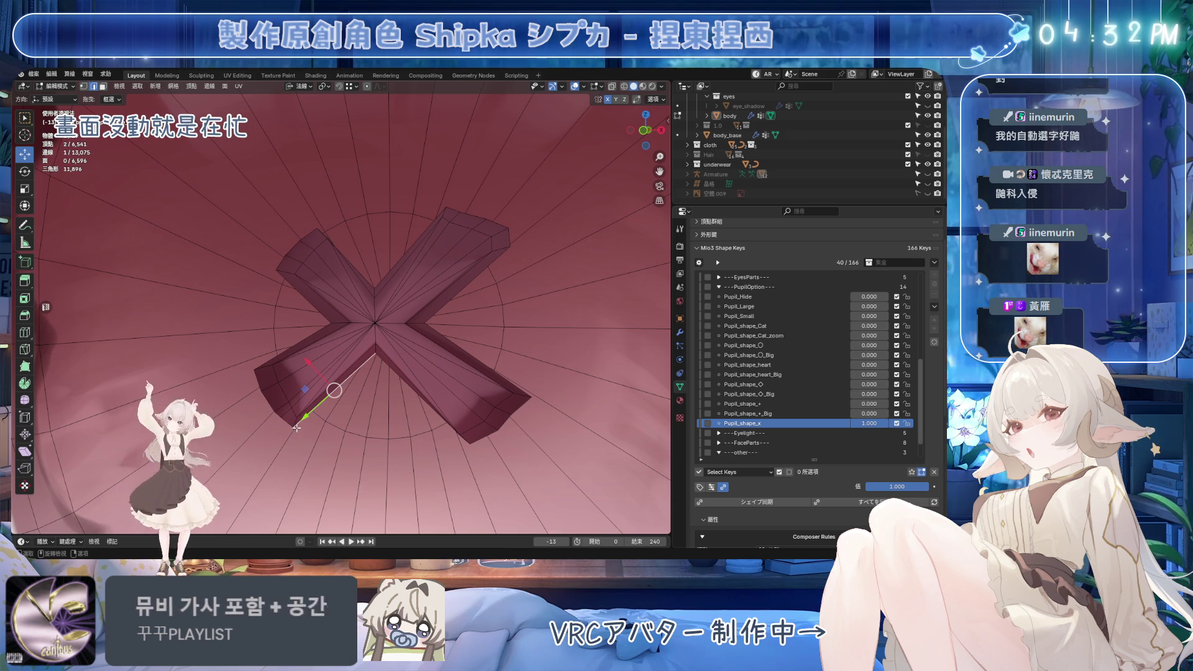
key("ctrl+s")
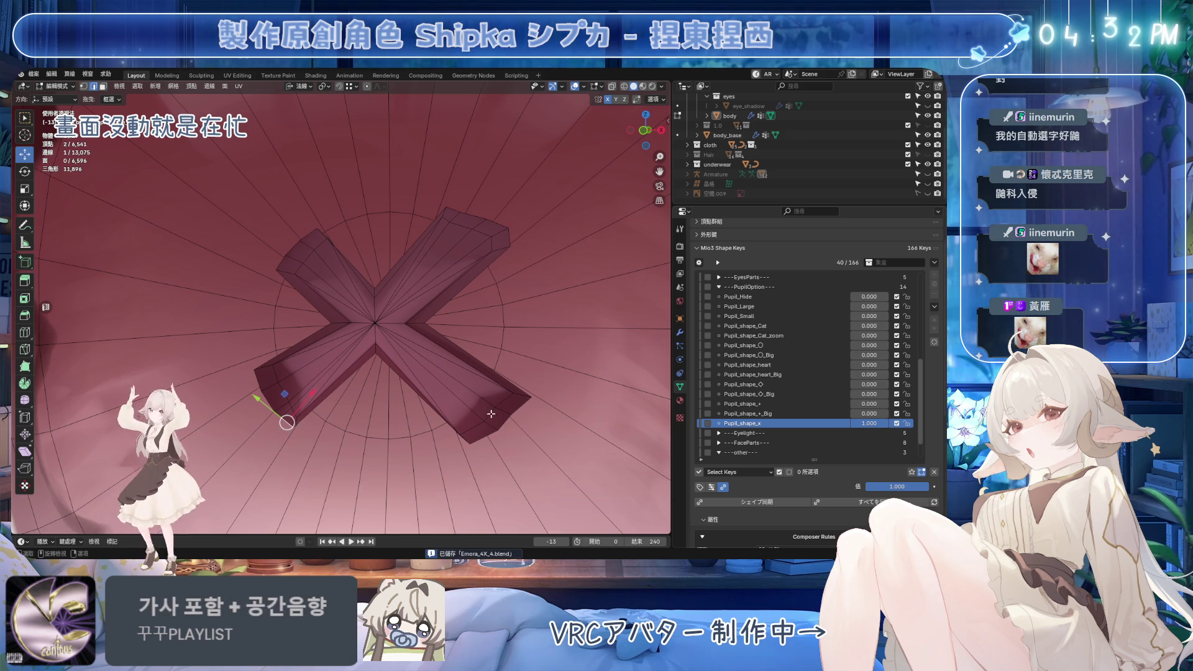
left_click(471, 439)
Inspect the lower-right arm edge from closer angles and select a single arm-end vertex
middle_click_drag(467, 439, 413, 404)
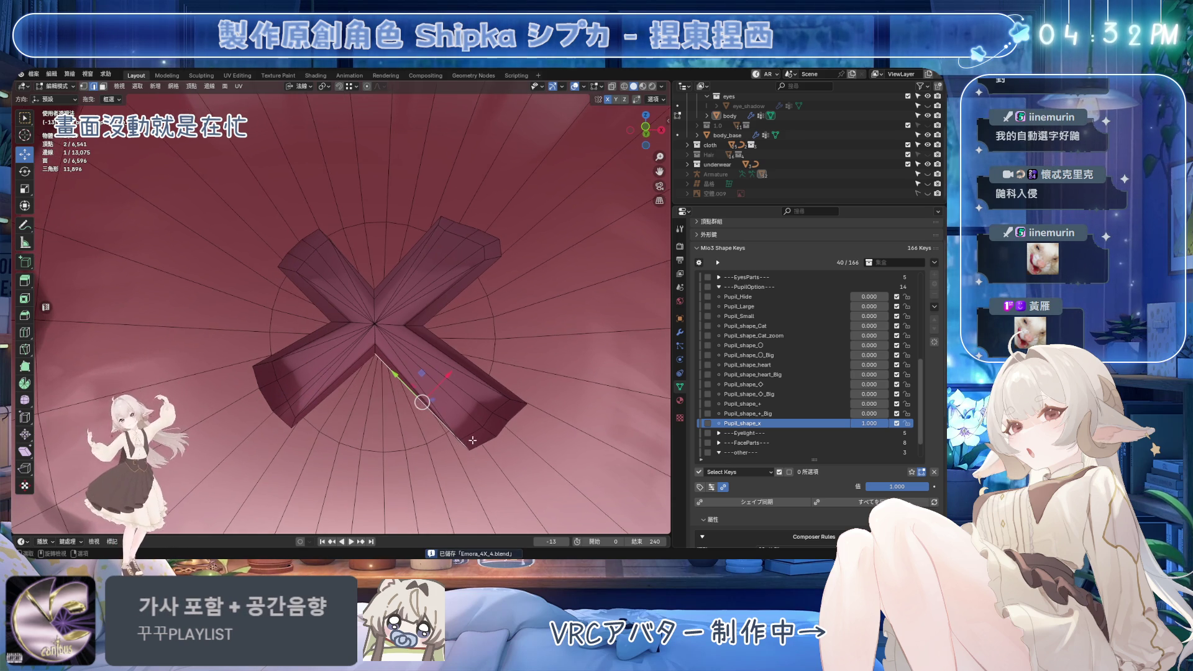
mouse_move(474, 426)
middle_mouse_down()
mouse_move(472, 439)
mouse_move(349, 312)
middle_mouse_up()
key("g")
key("shift+z")
key("Escape")
scroll(373, 323, "up", 3)
mouse_move(394, 345)
middle_mouse_down()
mouse_move(373, 320)
mouse_move(382, 323)
middle_mouse_up()
key("g")
key("shift+z")
key("Escape")
mouse_move(427, 283)
middle_mouse_down()
mouse_move(392, 277)
mouse_move(418, 323)
middle_mouse_up()
left_click(377, 269)
scroll(385, 283, "down", 3)
Move the beam-end vertices up and right, placing one closer to the X centre
left_click(429, 350, "shift")
key("ctrl+s")
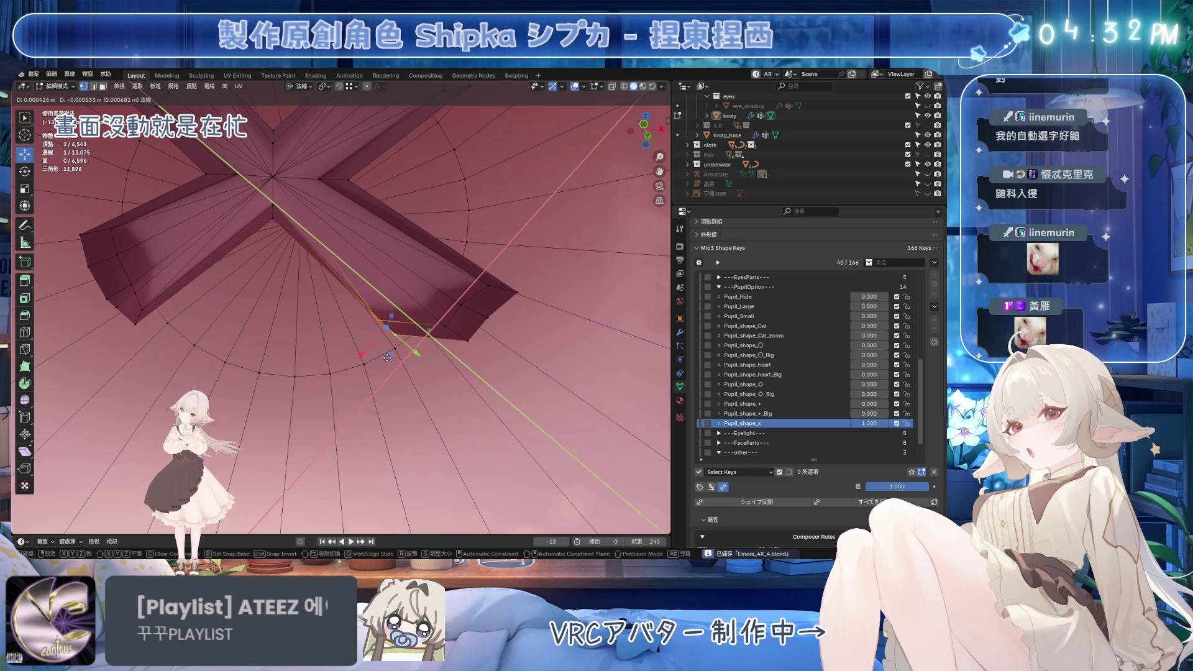
left_click(466, 336)
mouse_move(457, 351)
left_mouse_down()
mouse_move(441, 355)
mouse_move(463, 323)
mouse_move(485, 338)
left_mouse_up()
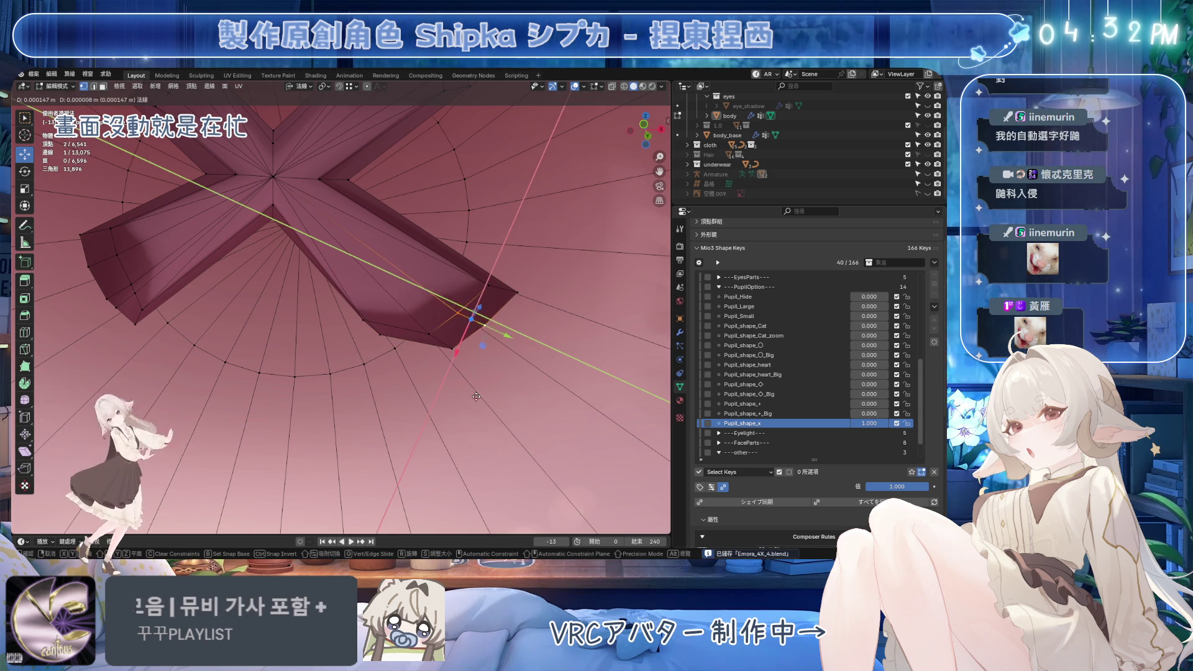
left_click(489, 293)
key("g")
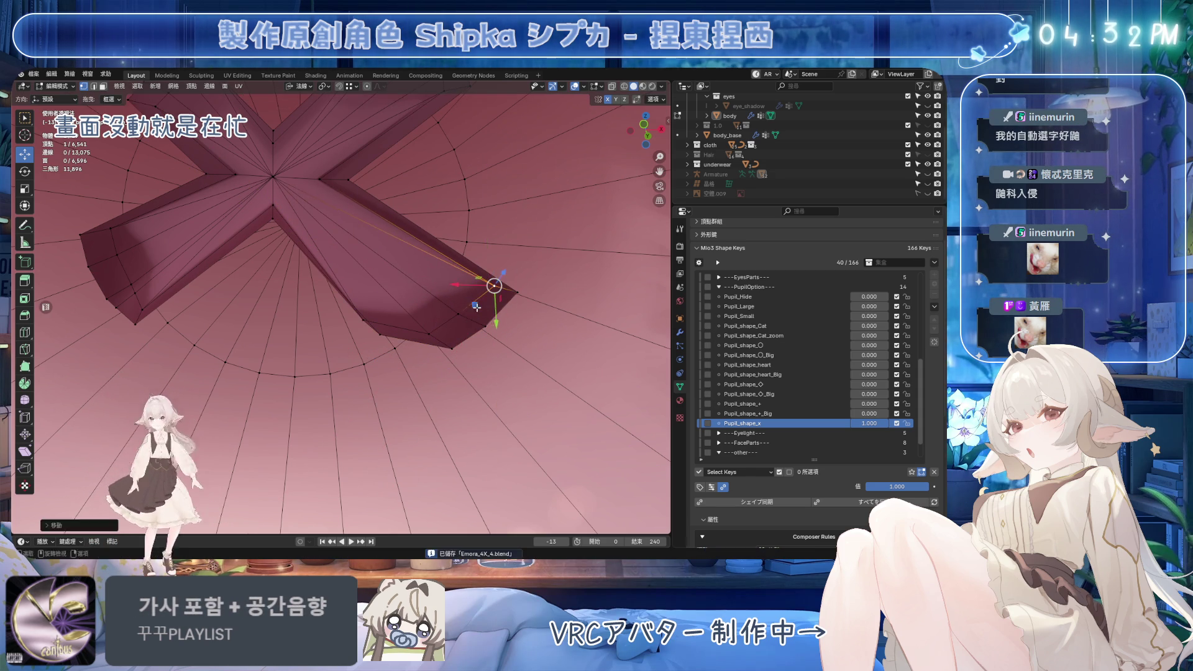
left_click(476, 317)
middle_click_drag(475, 317, 505, 336, "shift")
left_click_drag(521, 311, 412, 336)
Slide the beam-end vertex along its edge twice and save
key("g")
key("g")
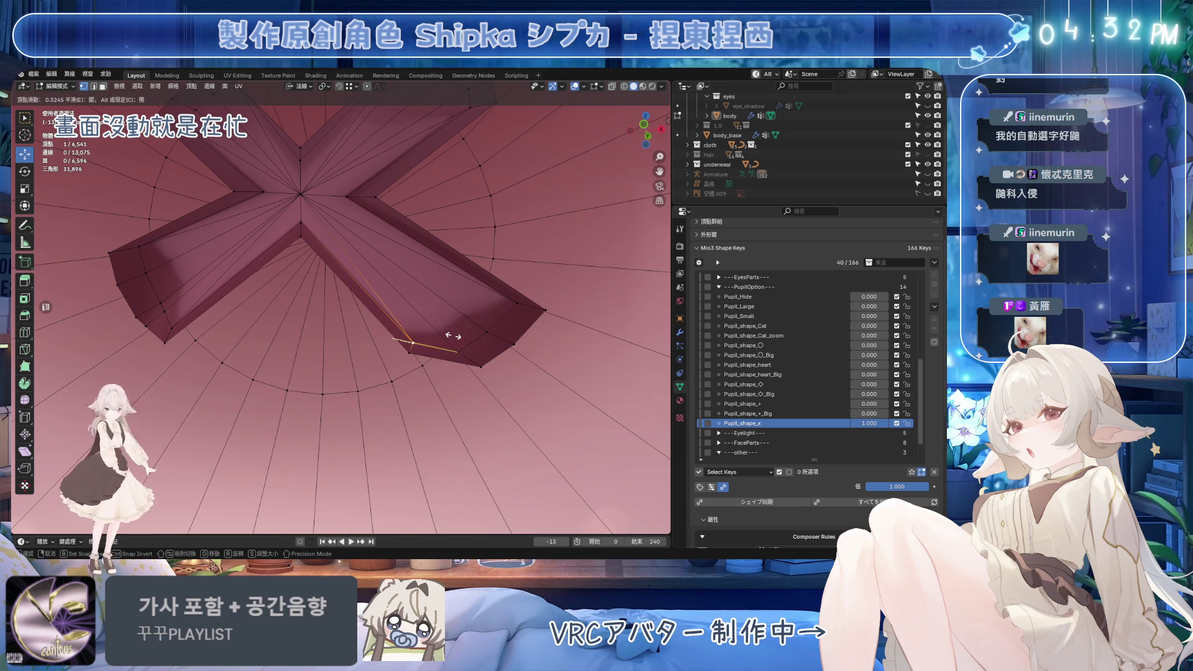
left_click(410, 342)
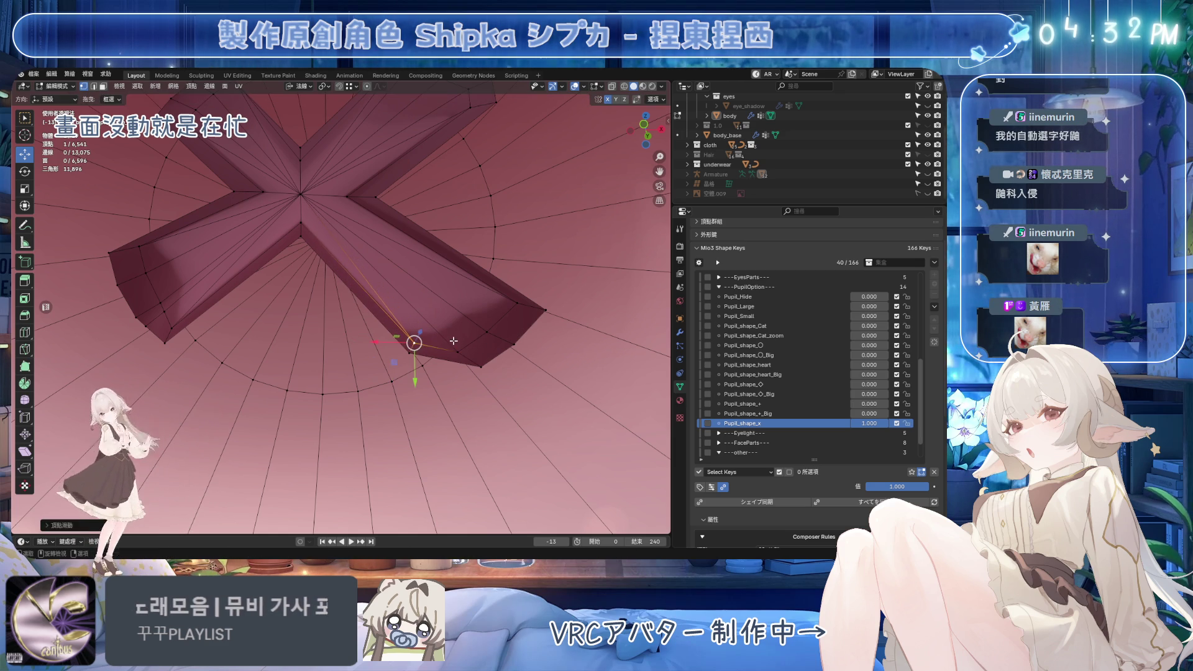
key("g")
key("g")
left_click(509, 365)
mouse_move(508, 366)
middle_mouse_down()
mouse_move(470, 354)
mouse_move(432, 286)
mouse_move(445, 205)
middle_mouse_up()
key("ctrl+s")
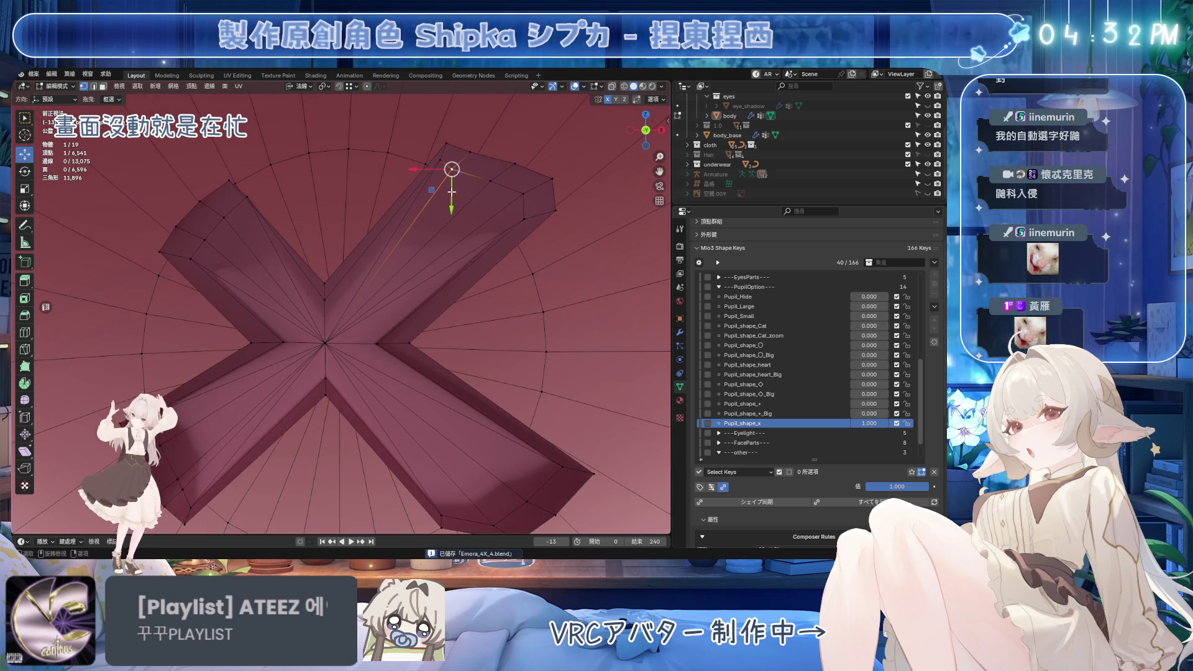
Adjust the upper-right arm's corner vertex with a Y-locked move
left_click(490, 181)
left_click(524, 194, "shift")
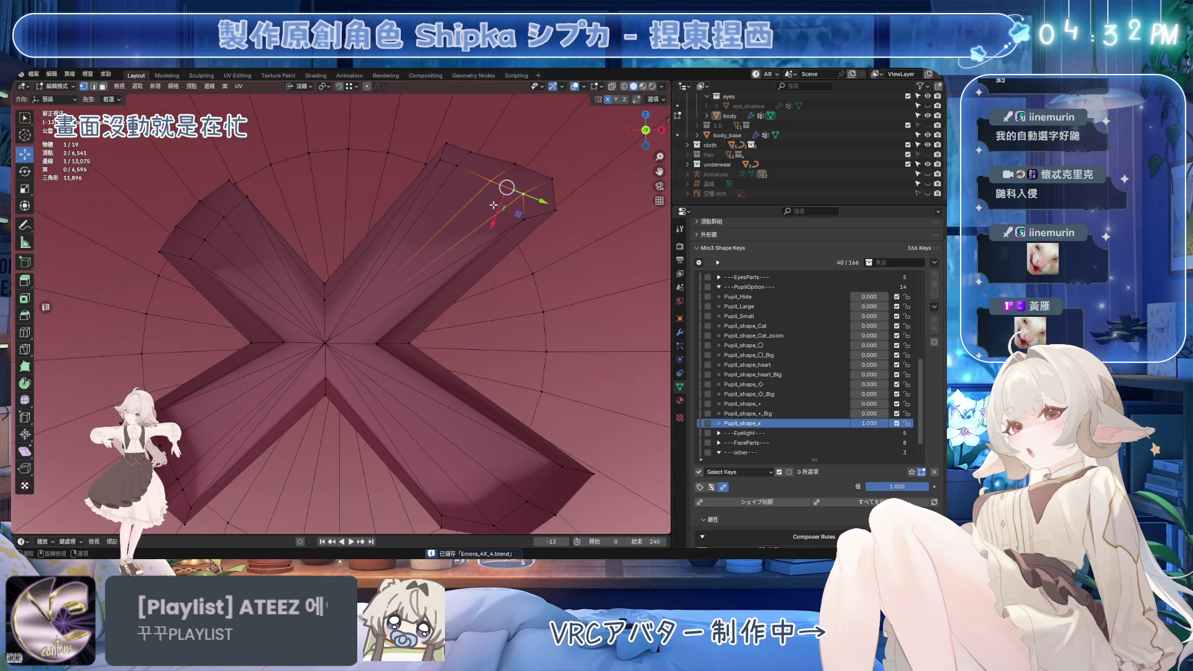
key("g")
key("Escape")
left_click(457, 170)
key("g")
key("y")
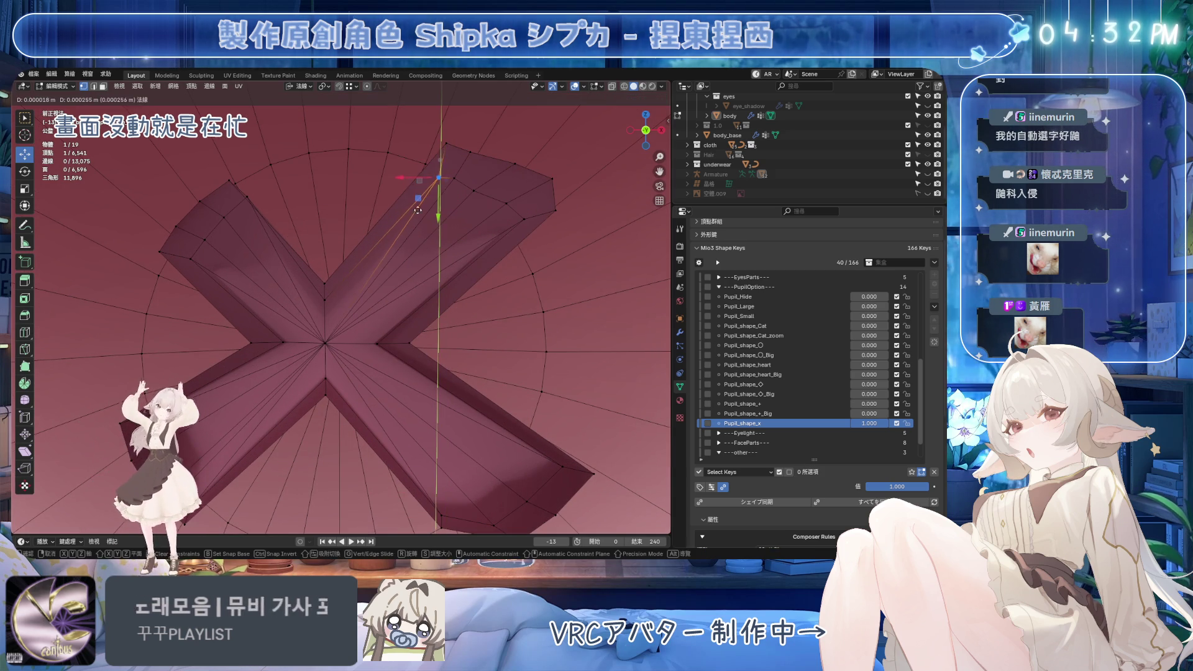
key("Escape")
Drag the other upper corner vertex to square off the arm end, then save
left_click(514, 164)
left_click(552, 180, "shift")
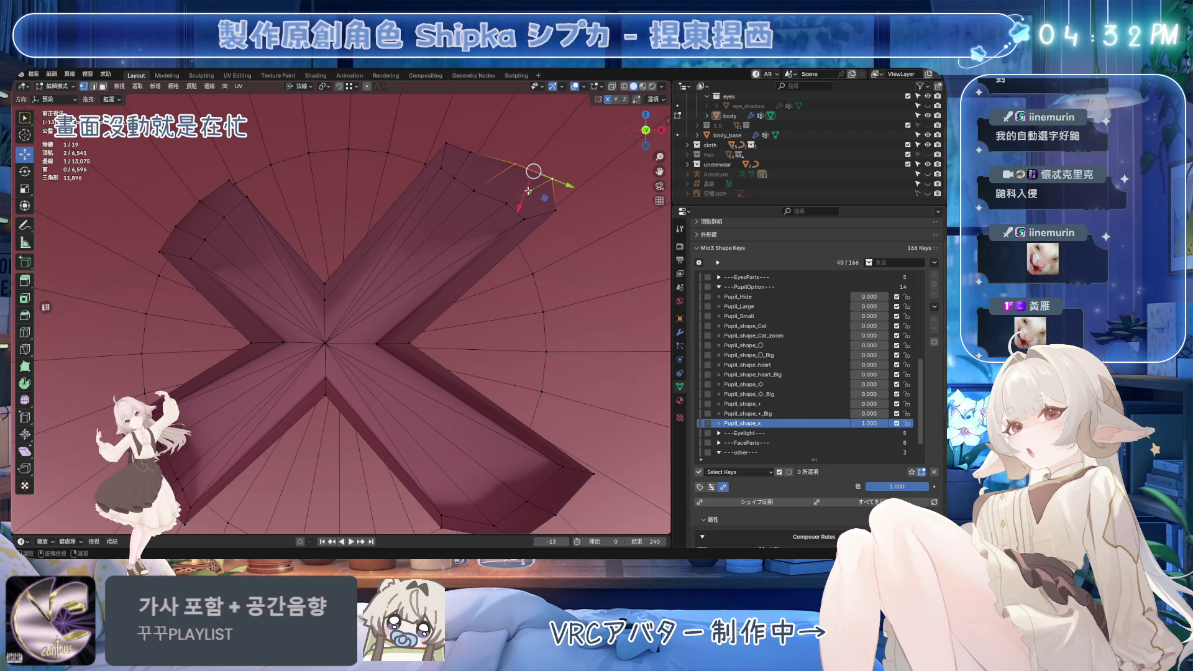
key("g")
key("Escape")
left_click(473, 157)
key("g")
key("Escape")
left_click_drag(472, 160, 533, 211)
left_click(505, 205, "shift")
key("ctrl+s")
Undo the corner edge shift and select the whole upper-right arm end
key("g")
left_click(462, 211)
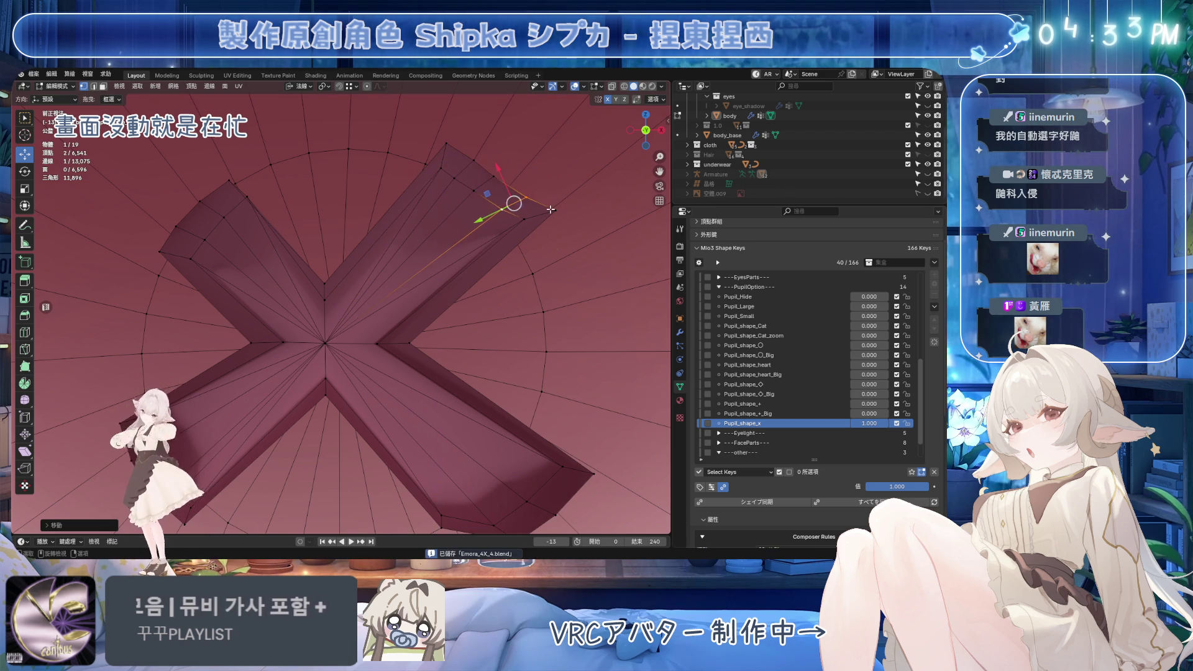
key("ctrl+z")
key("ctrl+z")
left_click(446, 144, "ctrl")
left_click(527, 197, "ctrl")
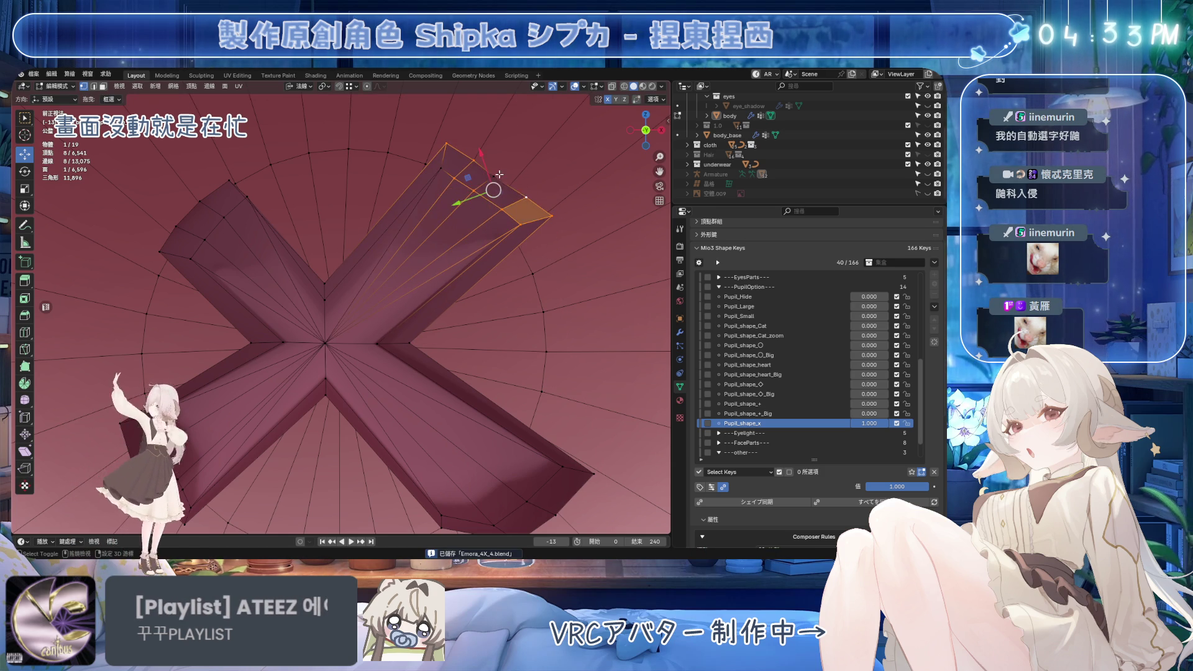
Select the corner edge on the upper-right arm tip and save the avatar file
key("g")
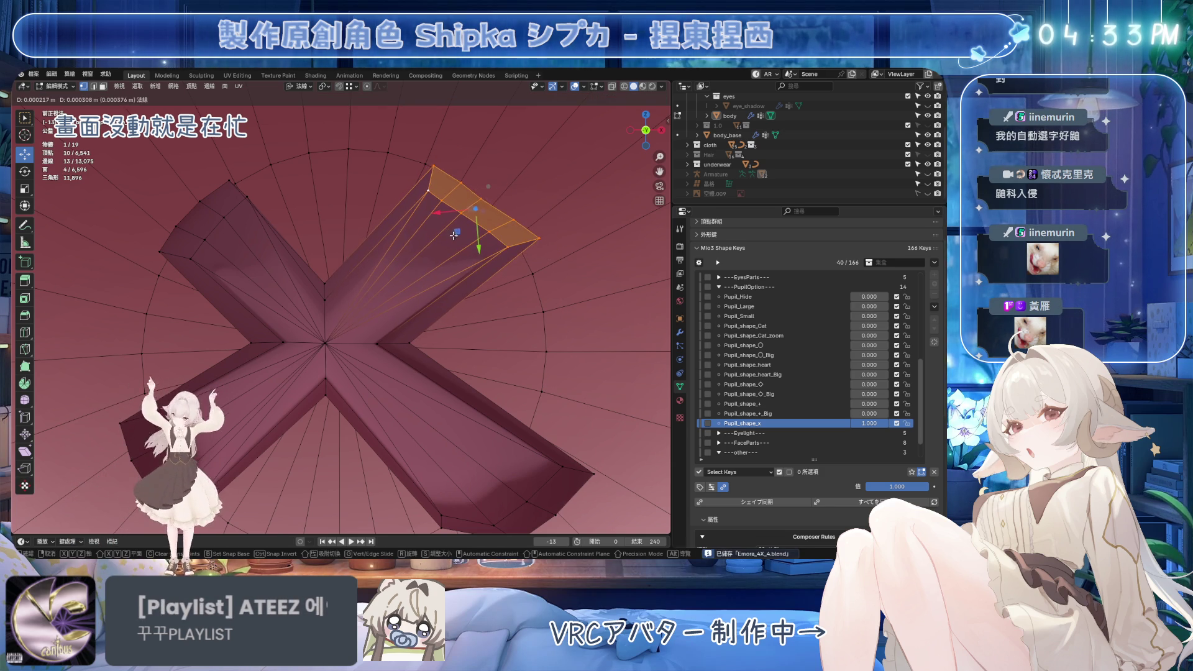
key("Escape")
left_click(512, 251)
key("ctrl+s")
key("g")
key("g")
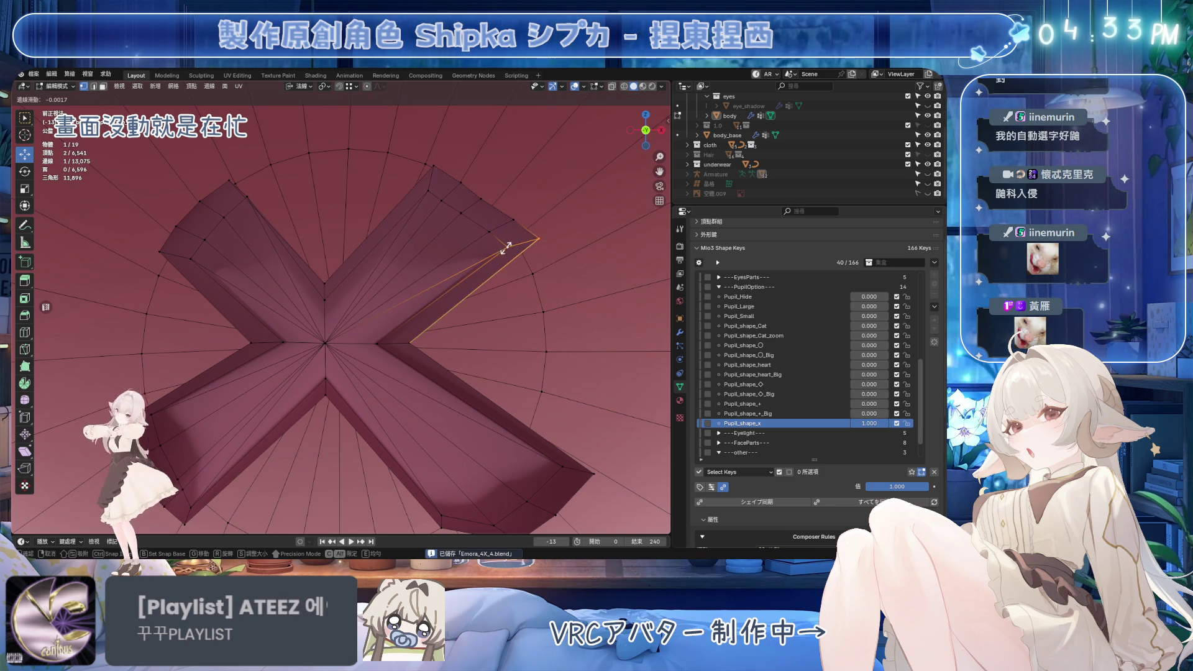
key("Escape")
Slide the upper-right arm's corner vertex along the arm's top edge, then save
left_click(536, 238)
key("g")
key("g")
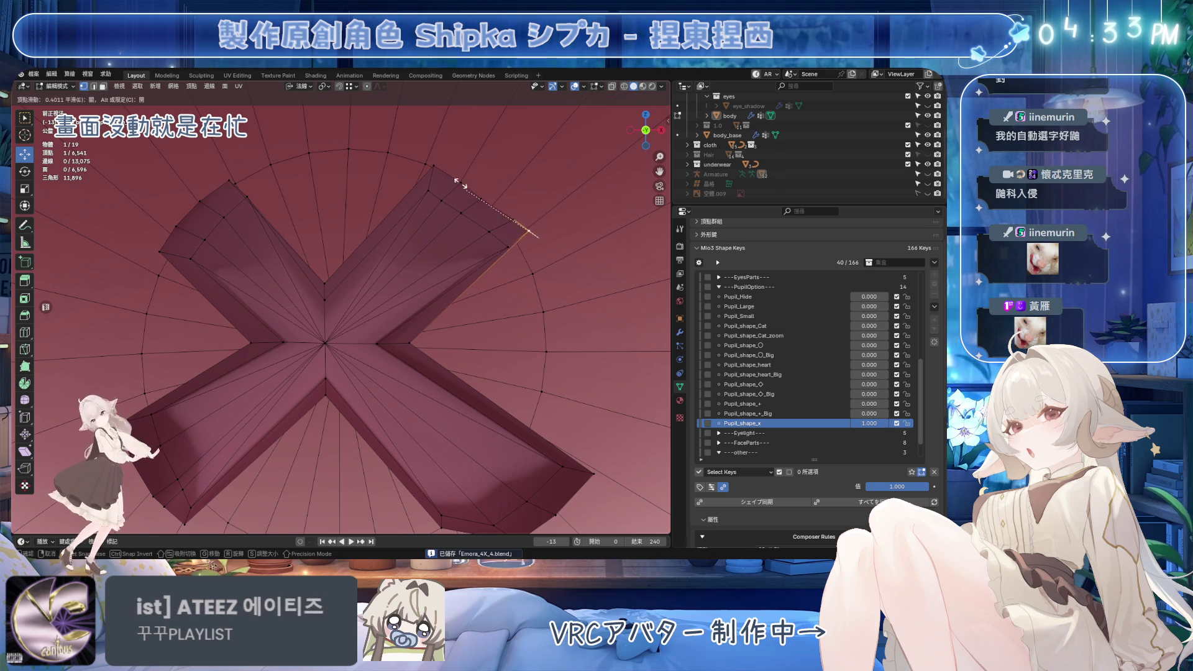
left_click(487, 226)
key("g")
key("g")
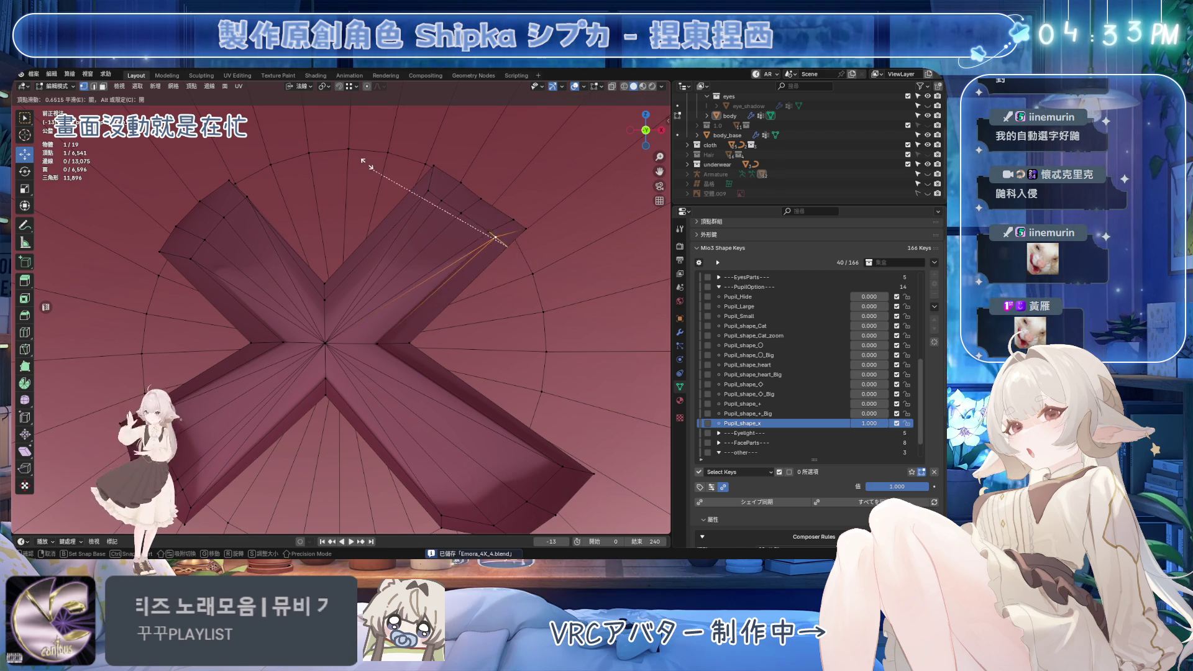
left_click(493, 245)
scroll(471, 245, "down", 3)
scroll(448, 254, "up", 1)
key("ctrl+s")
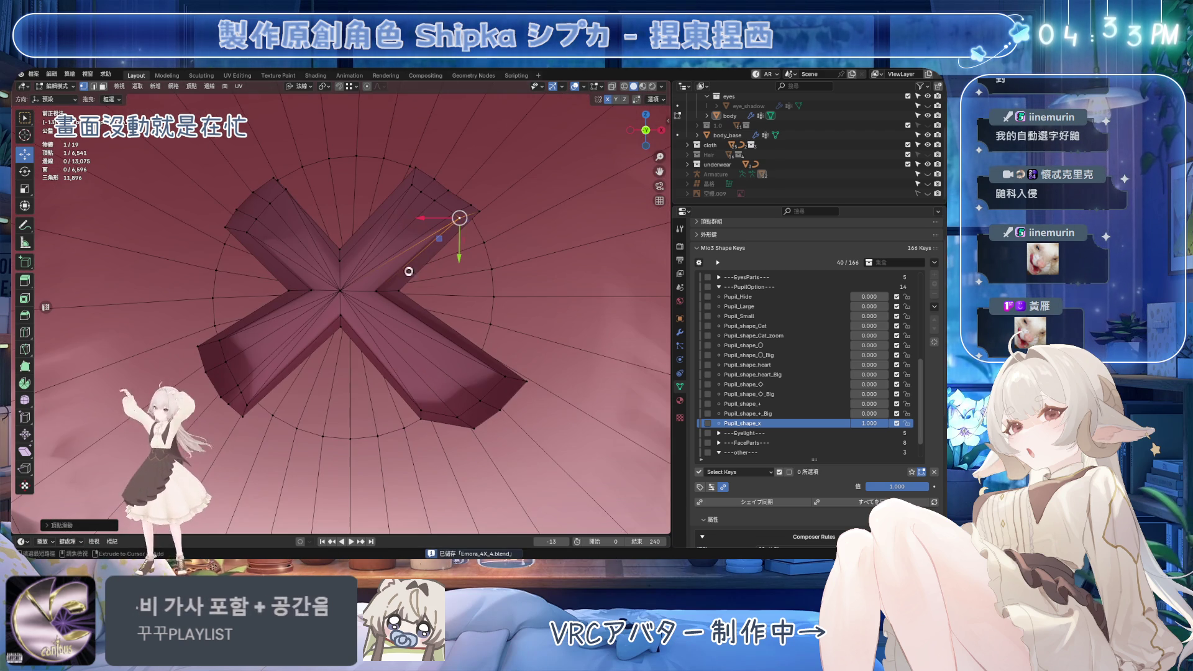
Raise the lower-right arm vertex and shift its tip vertices up and left
left_click(467, 420)
left_click(465, 423)
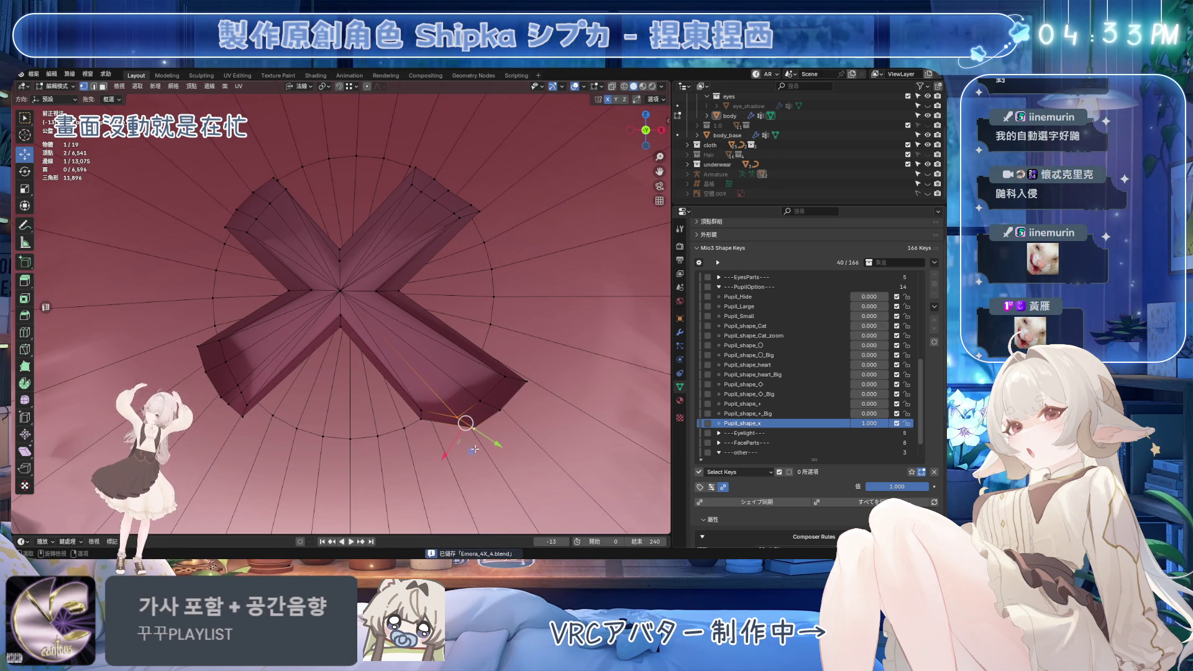
key("g")
left_click(480, 404)
key("g")
left_click(491, 398)
left_click(522, 382, "shift")
key("g")
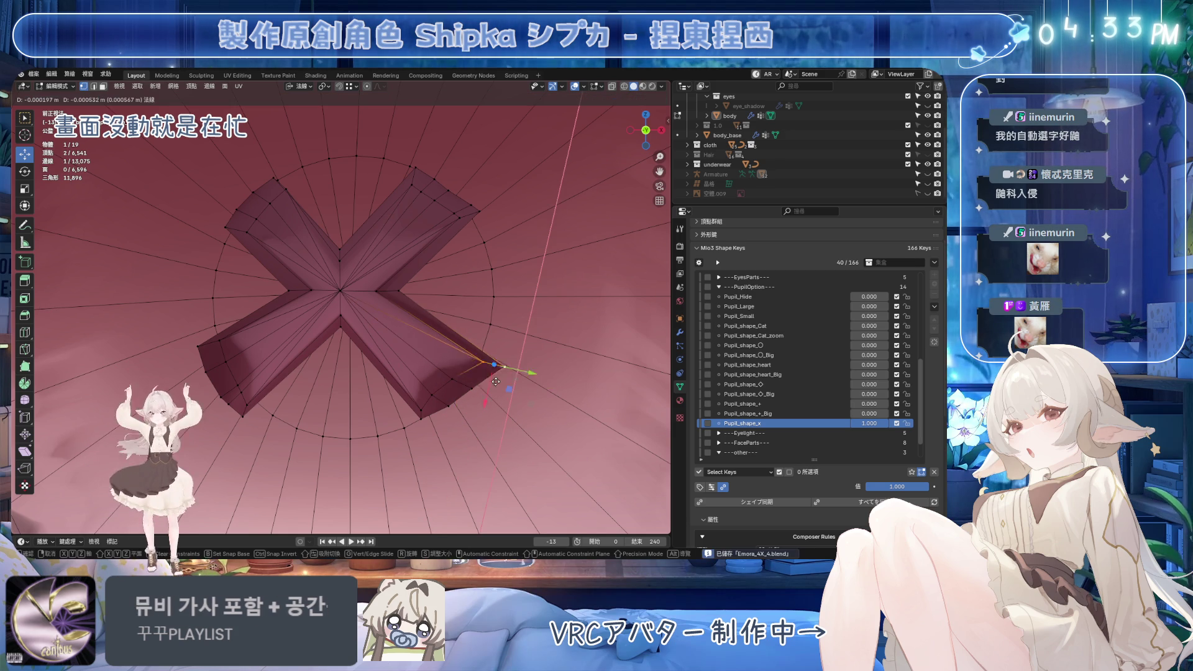
left_click(478, 387)
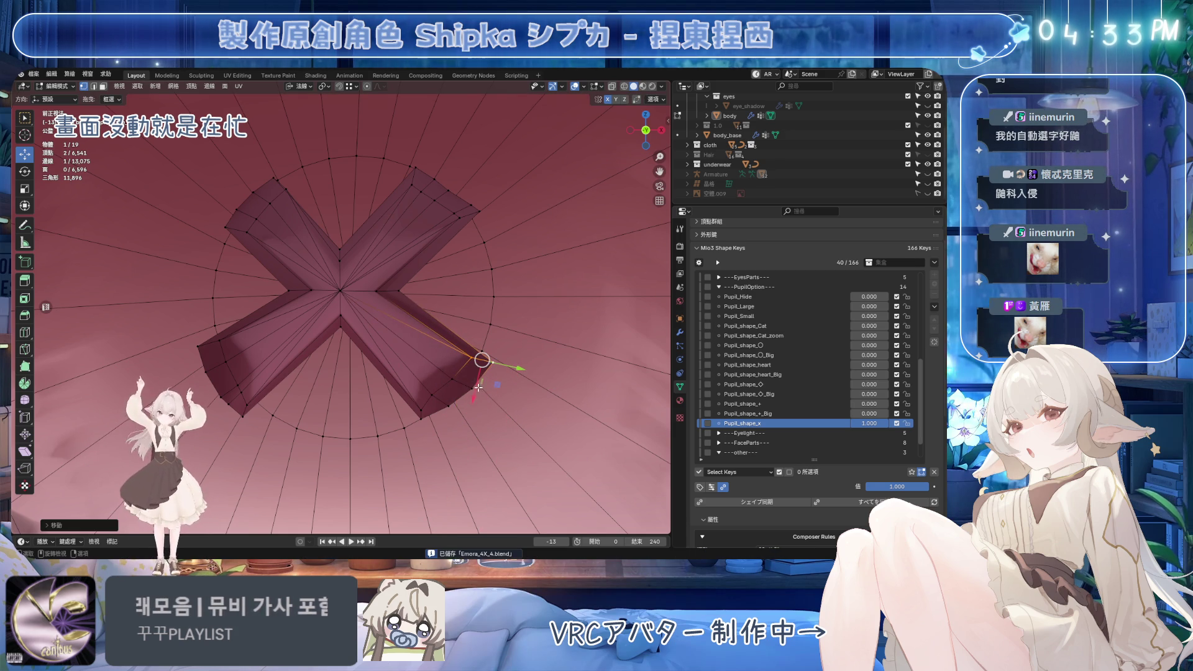
In edge select mode, move a lower-left arm edge right and down, saving the file
left_click(219, 341)
key("3")
key("2")
left_click(228, 365)
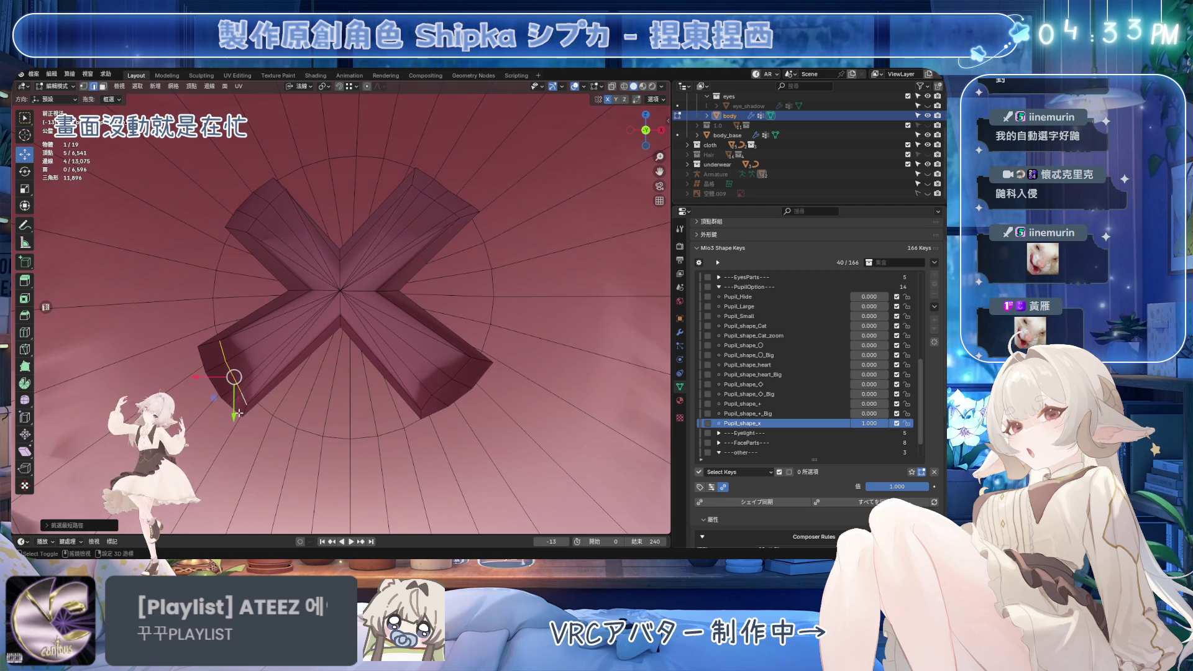
key("ctrl+s")
key("g")
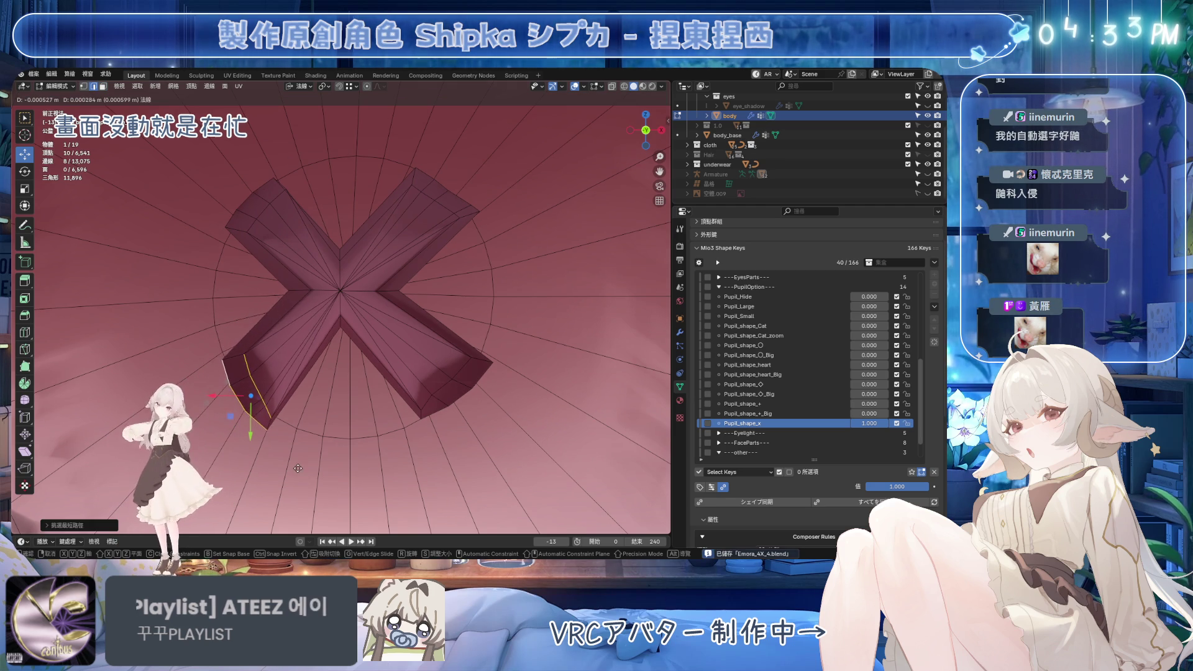
left_click(246, 361)
left_click(246, 361)
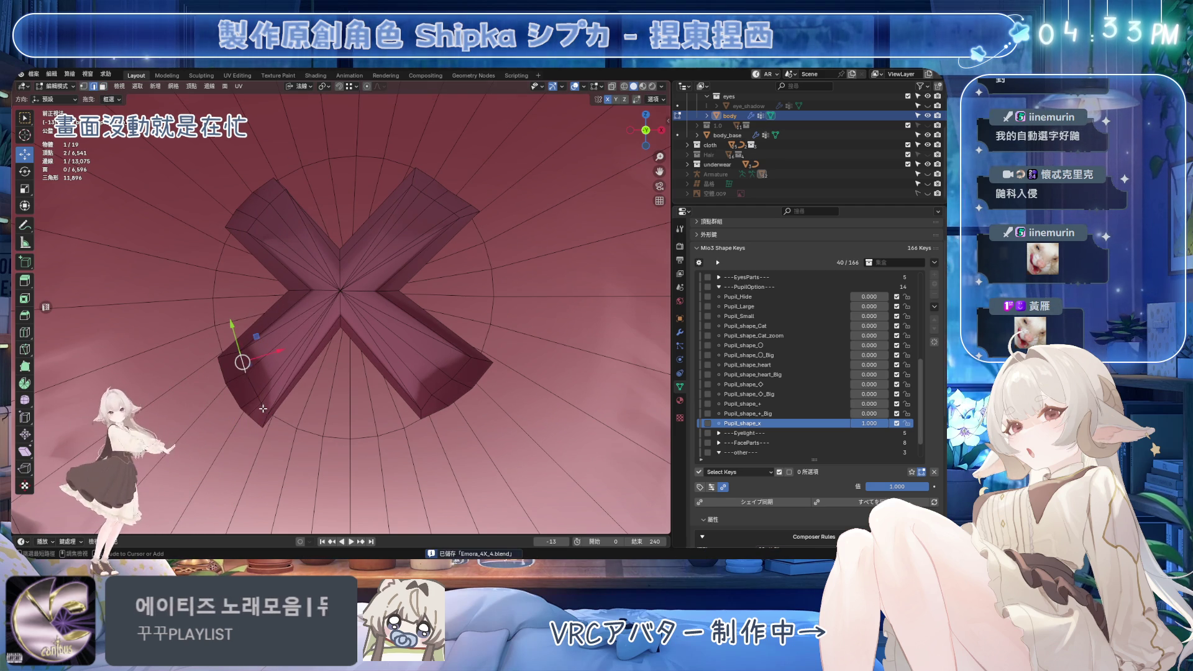
Set the lower-left arm tip's edge path linear, flatten it with LoopTools, and save
left_click(263, 409, "ctrl")
right_click(403, 366)
left_click(404, 534)
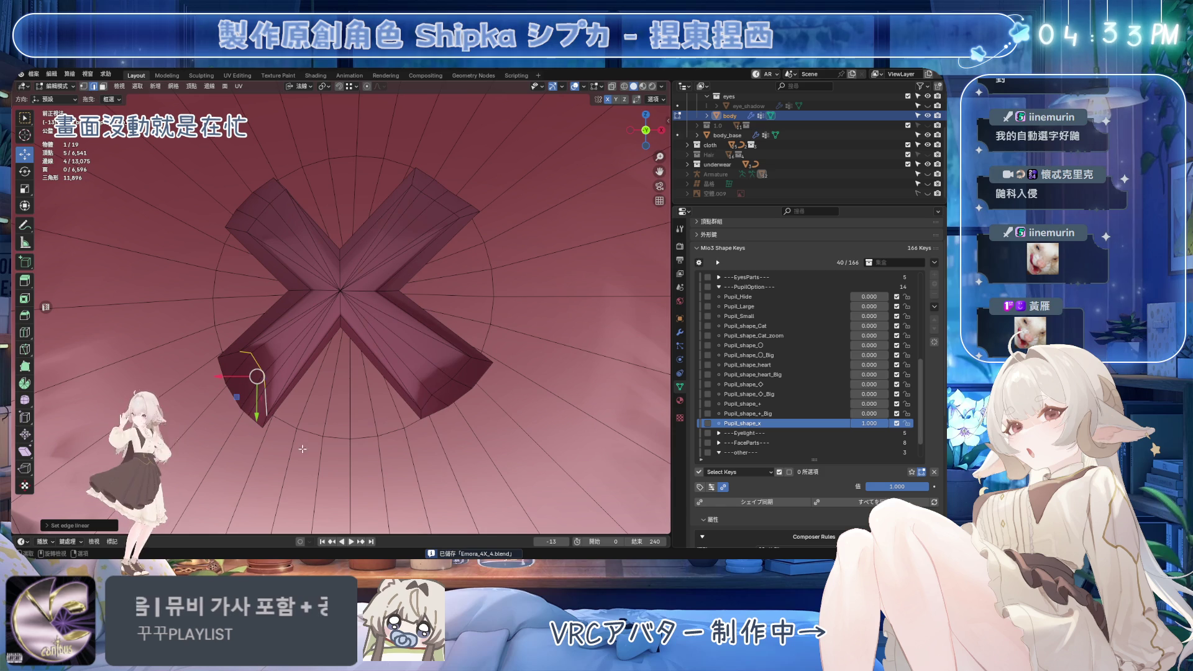
right_click(435, 231)
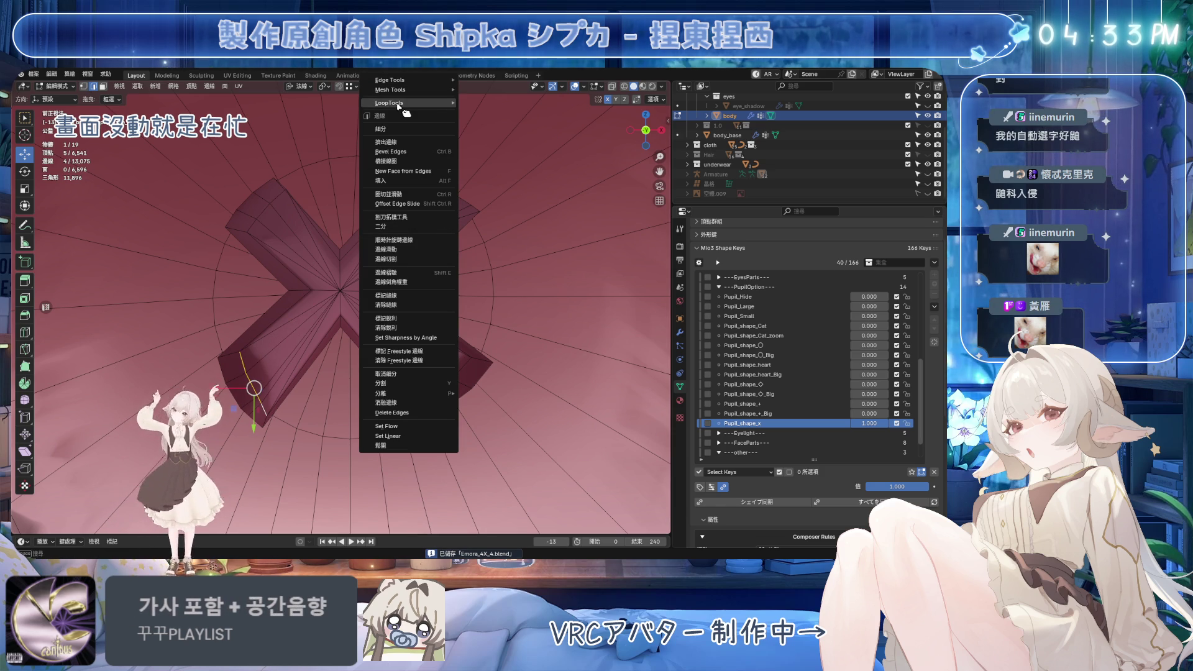
mouse_move(399, 105)
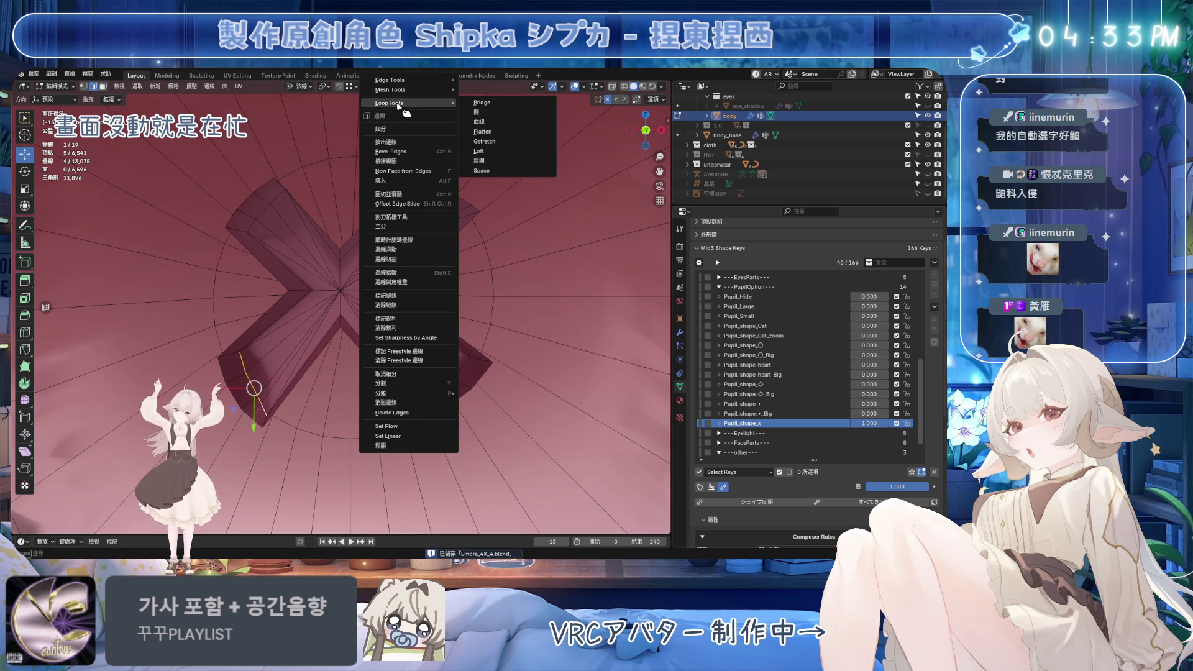
left_click(499, 134)
mouse_move(355, 340)
middle_mouse_down()
mouse_move(338, 339)
mouse_move(403, 350)
mouse_move(330, 305)
middle_mouse_up()
key("ctrl+s")
Slide the arm corner vertex step by step along its edge to reposition it
left_click(310, 305)
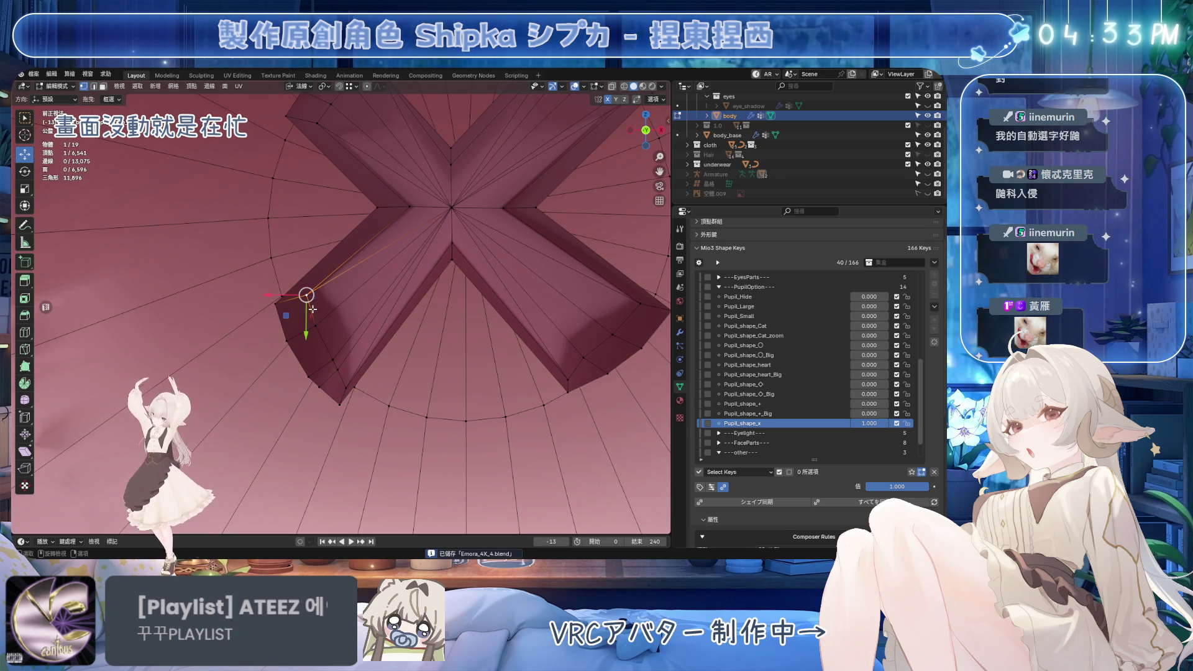
key("g")
key("g")
left_click(311, 348)
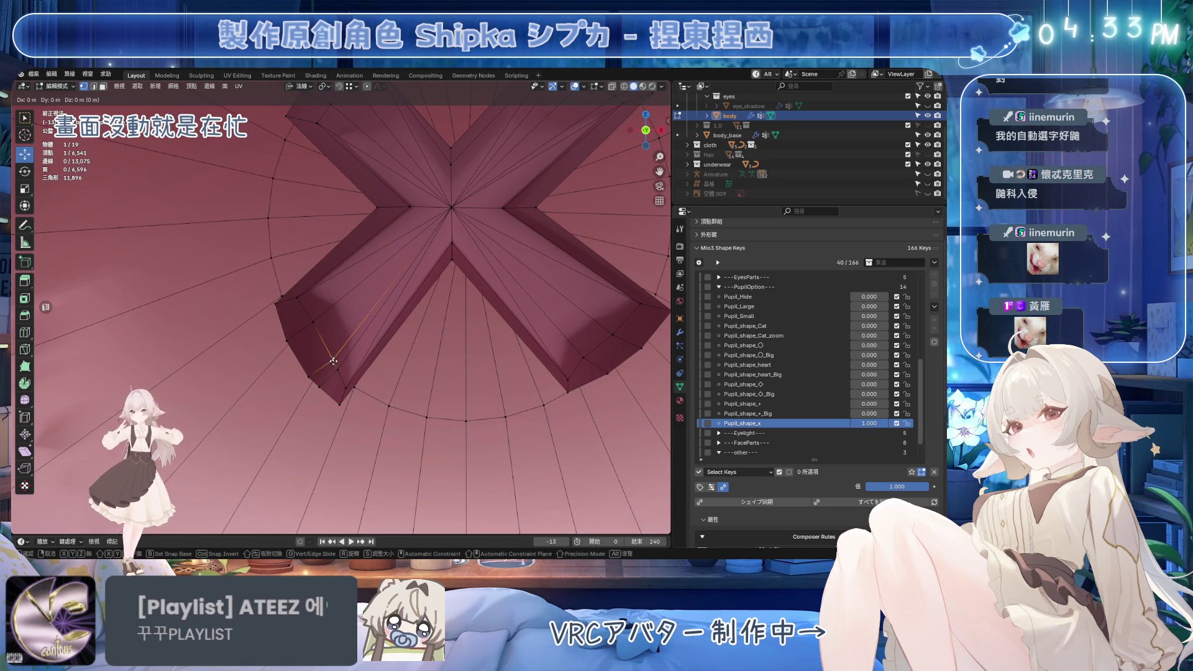
key("g")
key("g")
left_click(335, 348)
key("g")
key("g")
left_click(332, 370)
key("g")
key("g")
left_click(336, 382)
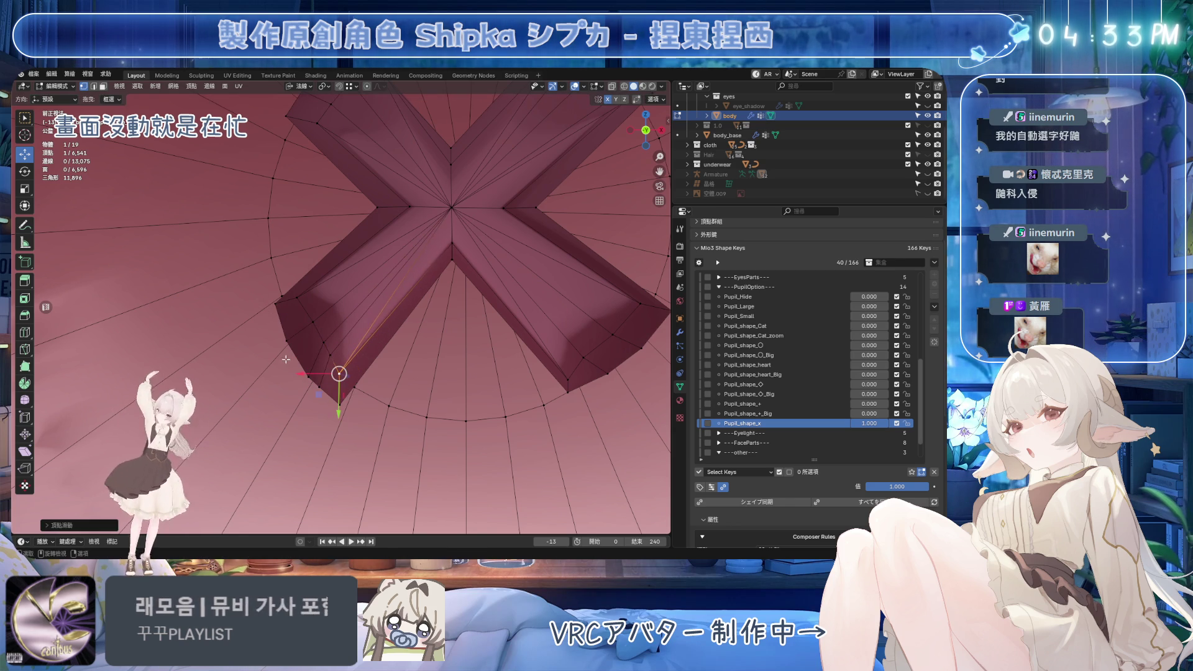
key("g")
key("g")
left_click(336, 314)
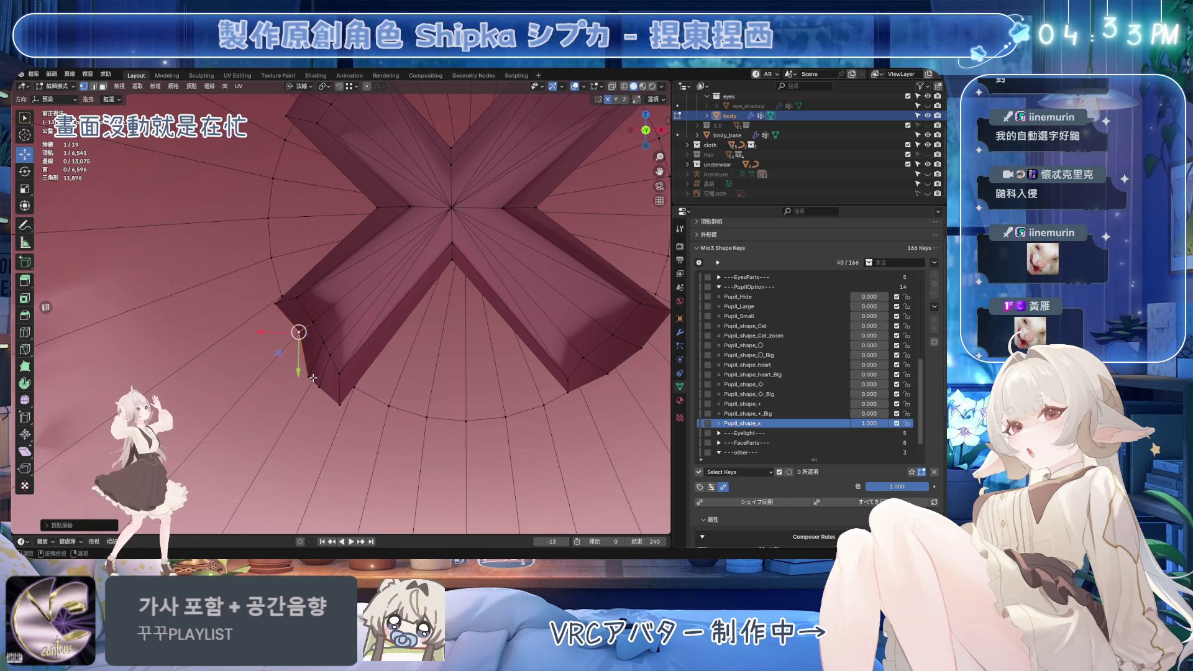
Keep nudging the corner vertex up and down its edges until it sits right
key("g")
key("g")
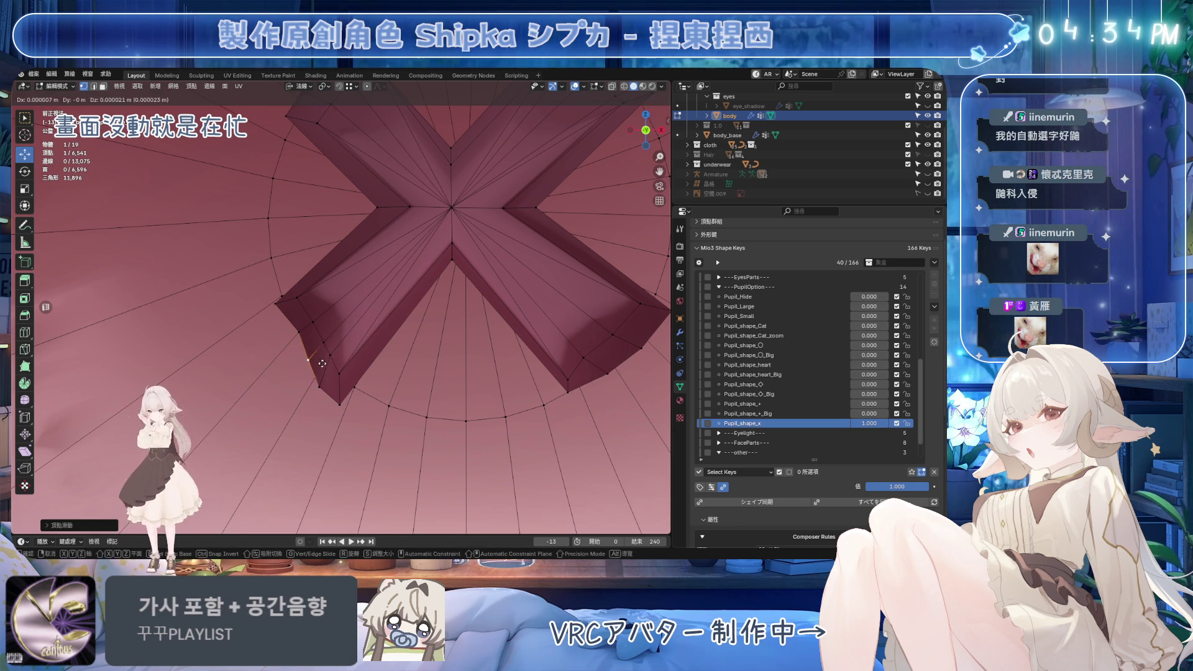
left_click(329, 350)
key("g")
key("g")
left_click(329, 351)
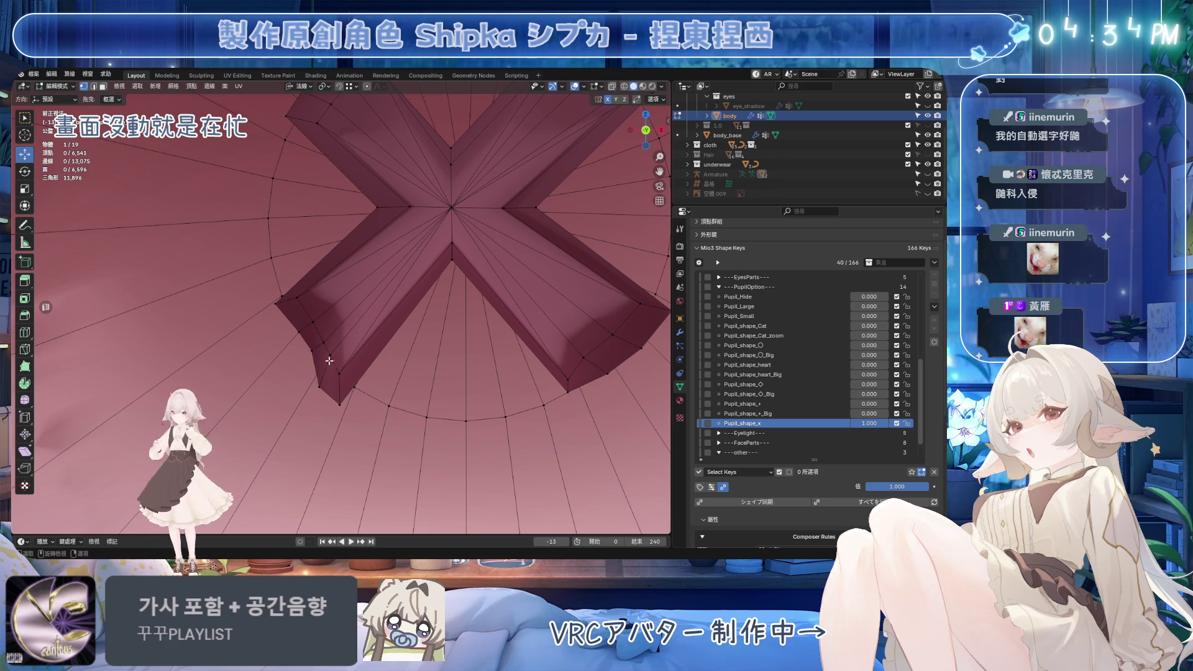
key("g")
key("g")
left_click(388, 331)
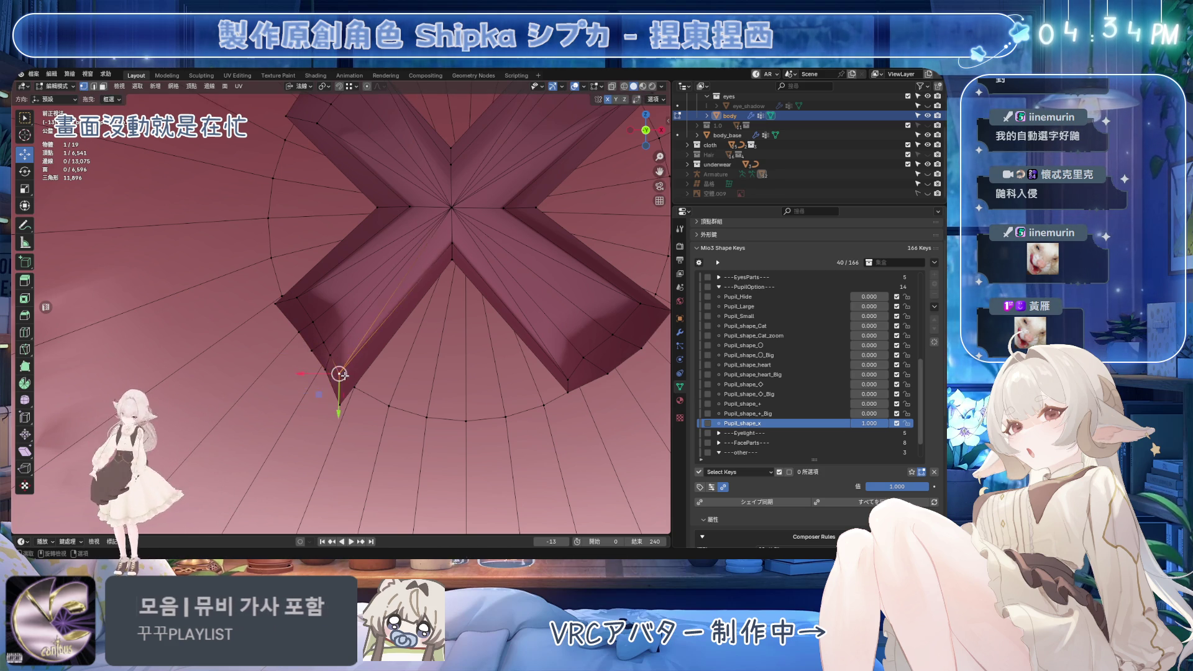
key("g")
key("g")
left_click(336, 353)
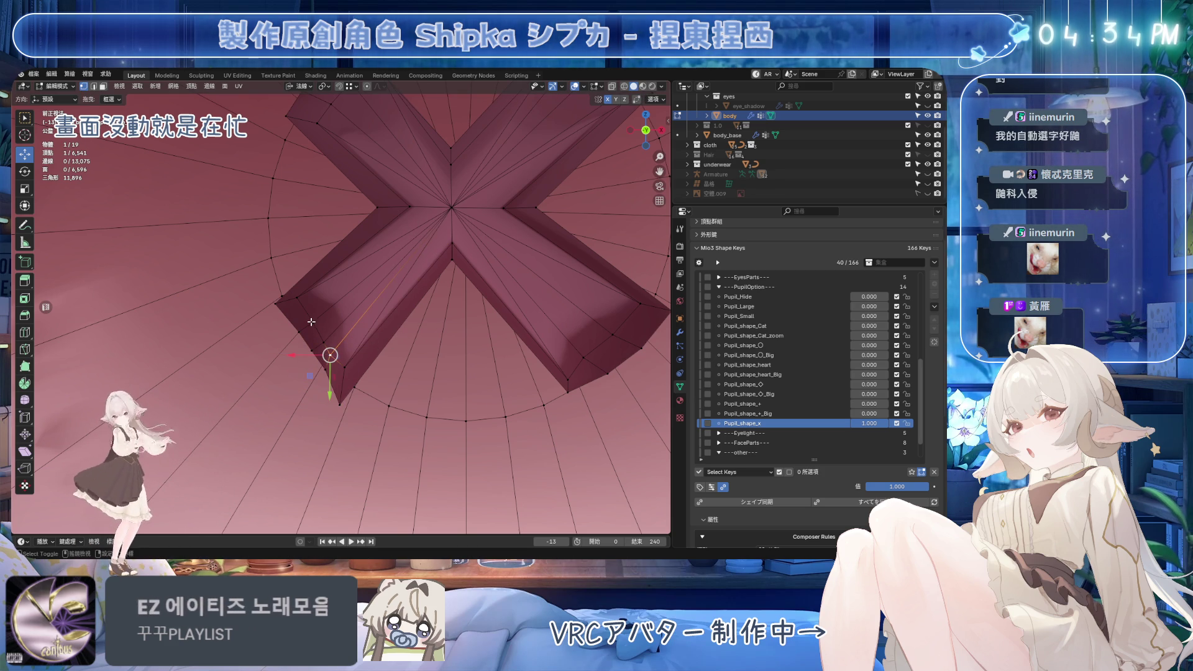
key("g")
key("g")
left_click(344, 411)
key("g")
key("g")
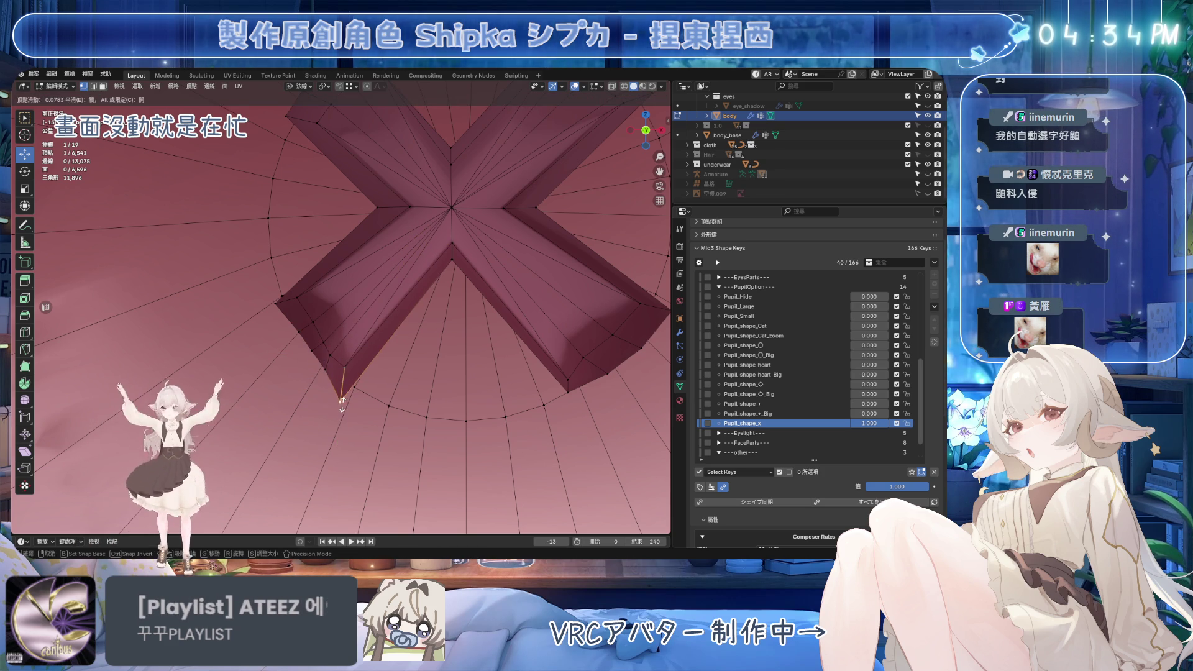
left_click(306, 290)
Select three more arm corner vertices and save Emora_4X_4.blend
mouse_move(275, 311)
left_mouse_down()
mouse_move(250, 267)
mouse_move(250, 318)
left_mouse_up()
middle_click_drag(344, 325, 287, 398, "shift")
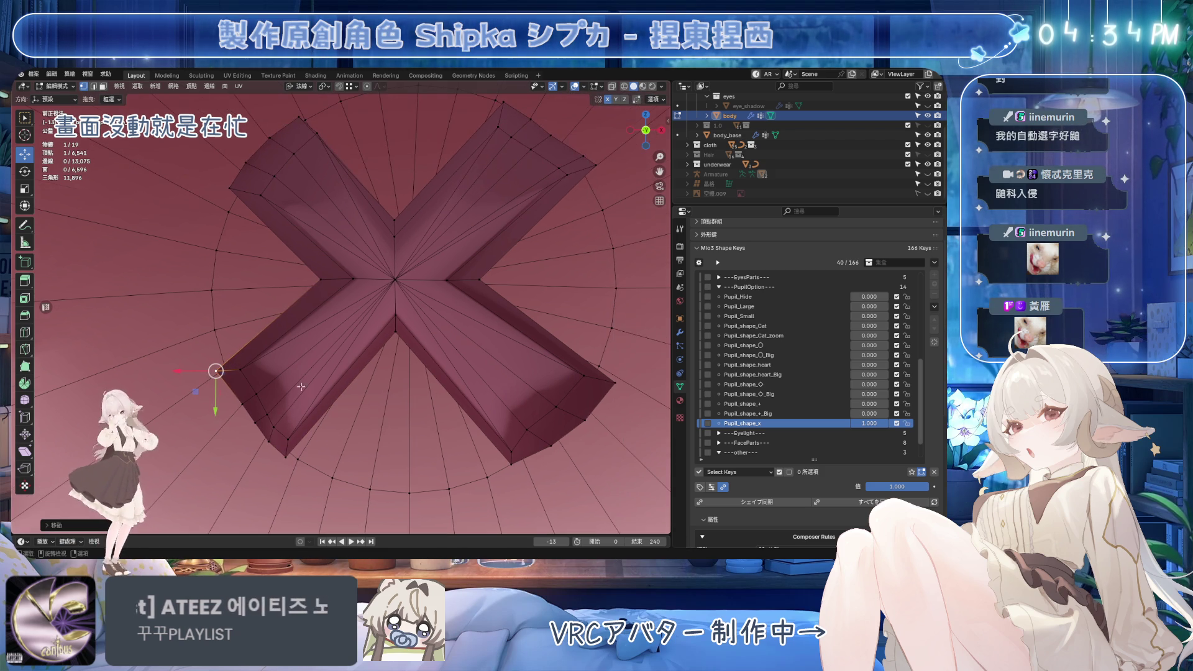
left_click(319, 280, "shift")
left_click(393, 220, "shift")
left_click(502, 104, "shift")
key("ctrl+s")
Slide the upper-left arm's outer corner vertex toward the lower left and select the edge vertices
left_click(300, 87)
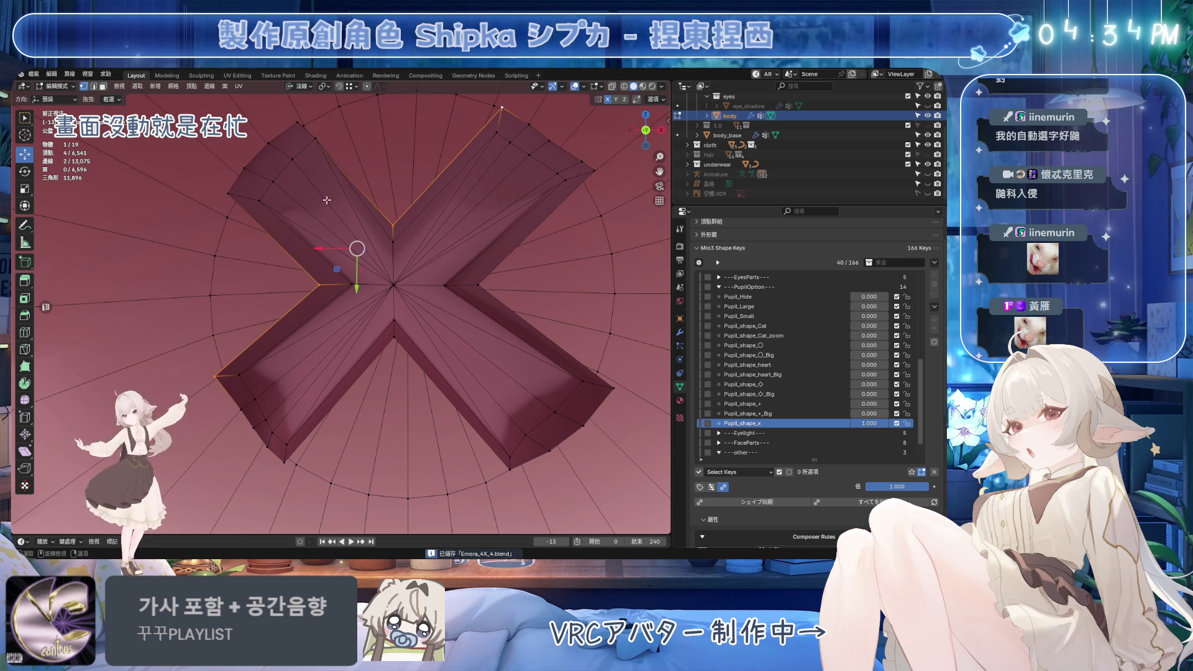
left_click(316, 139)
key("g")
key("g")
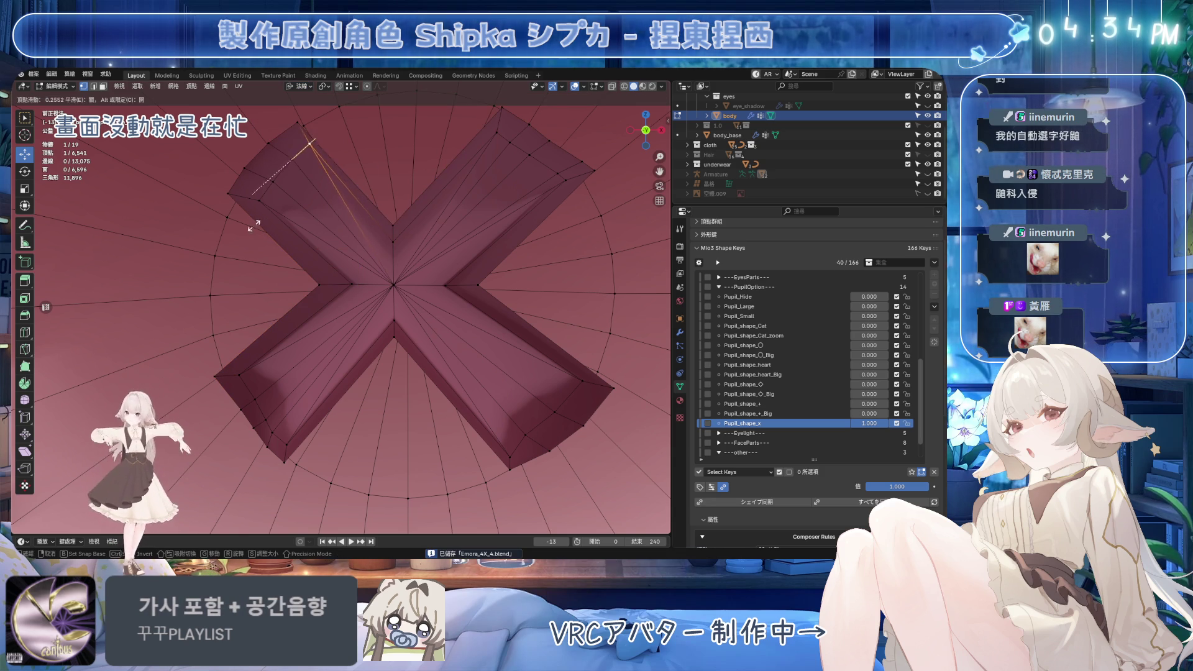
left_click(205, 256)
left_click(229, 193, "ctrl")
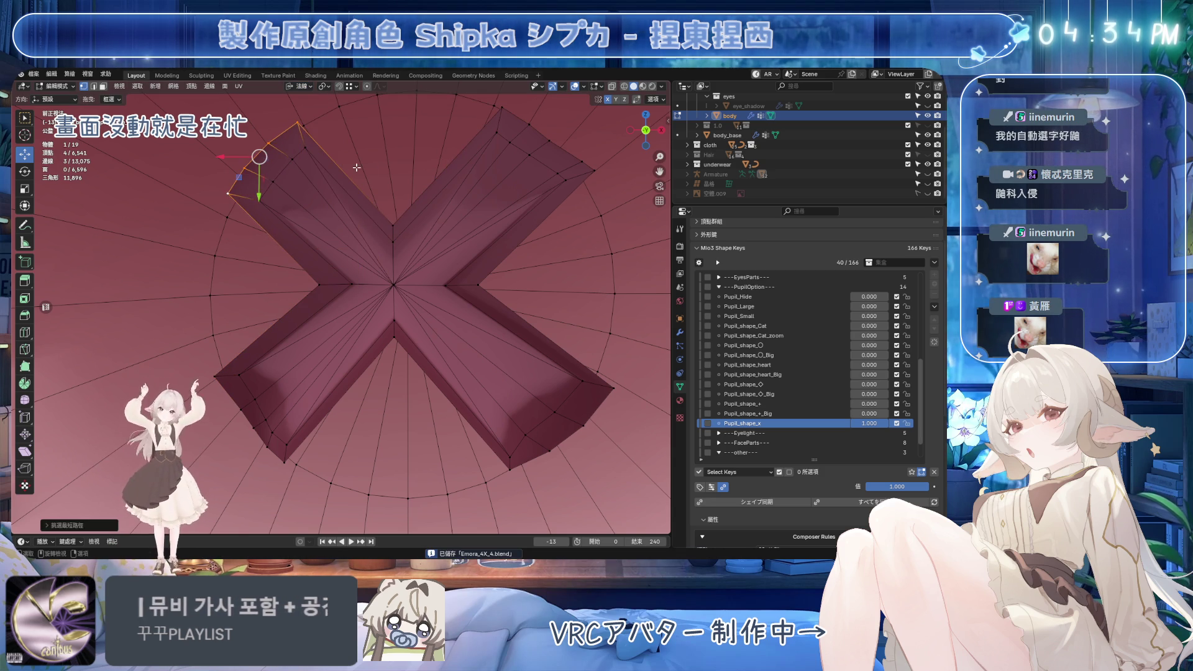
key("ctrl+e")
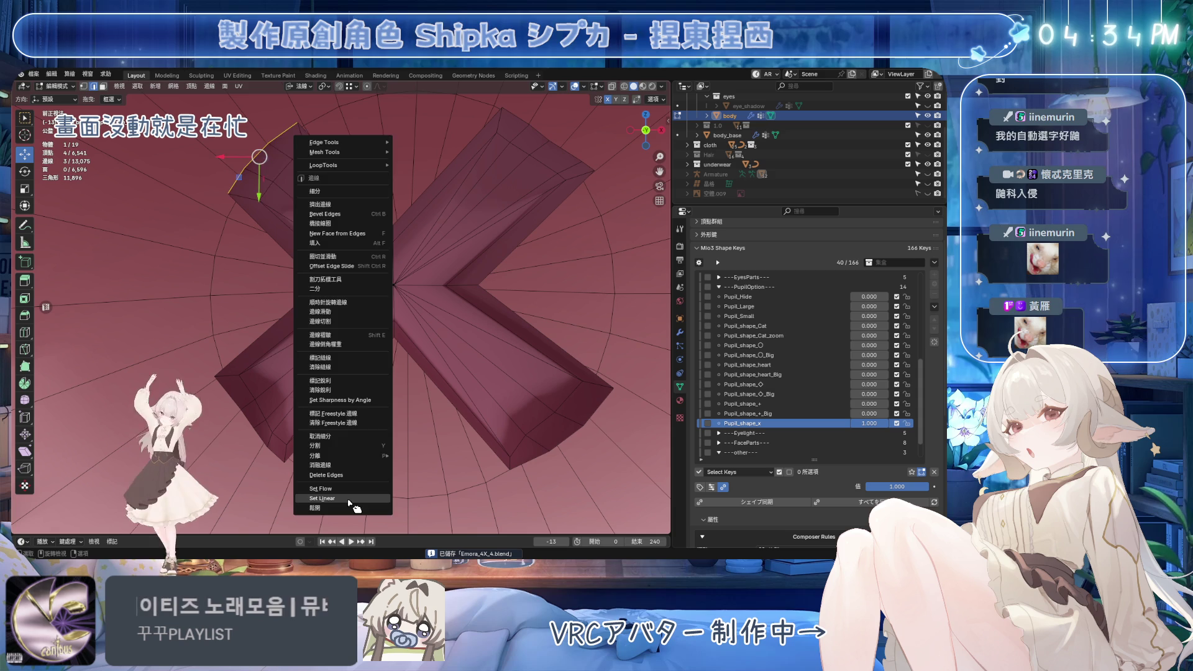
Apply Set Linear to the upper-left arm's edge vertices, leaving LoopTools and Edge Tools unused
left_click(350, 502)
key("ctrl+e")
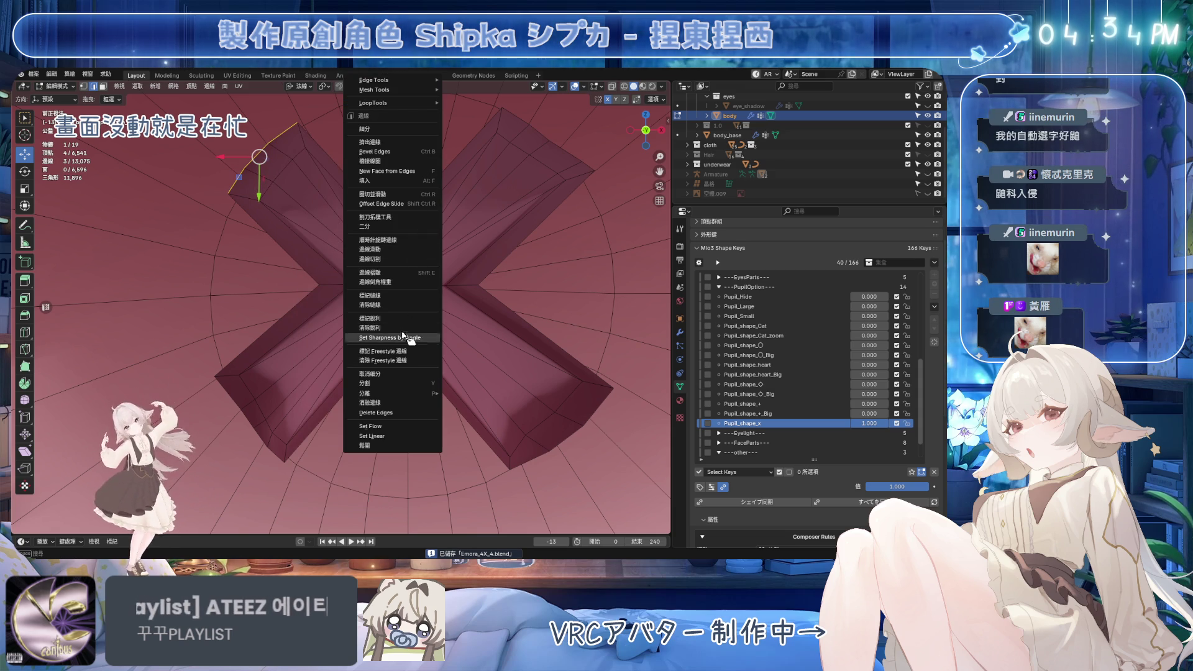
mouse_move(396, 104)
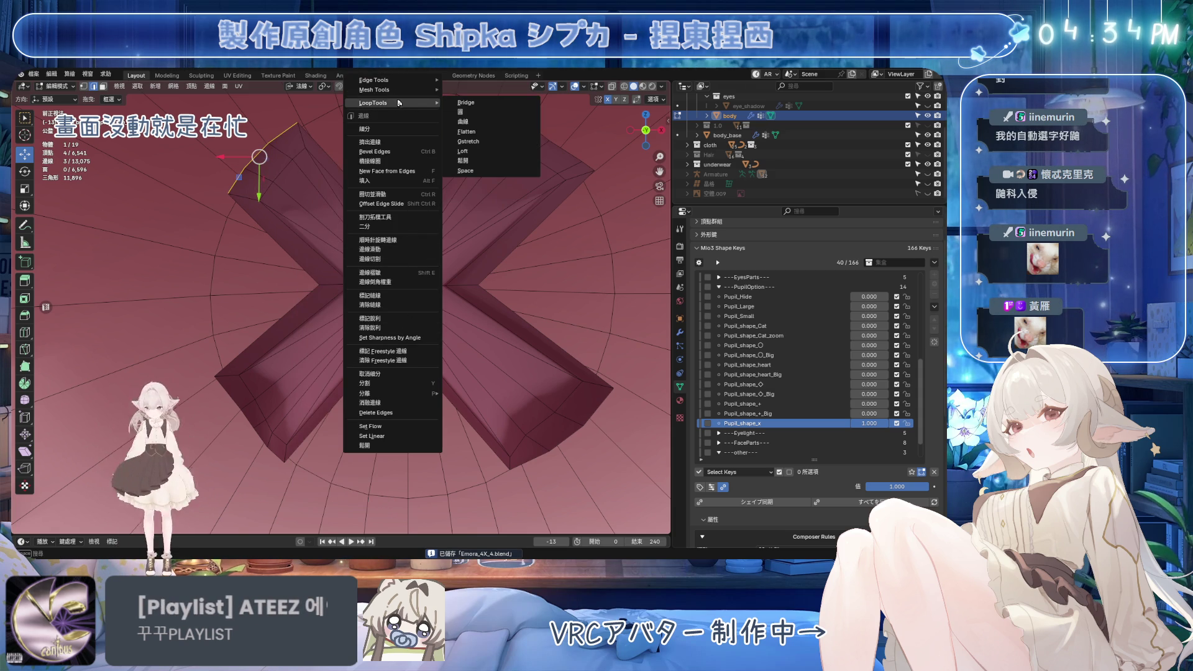
mouse_move(407, 79)
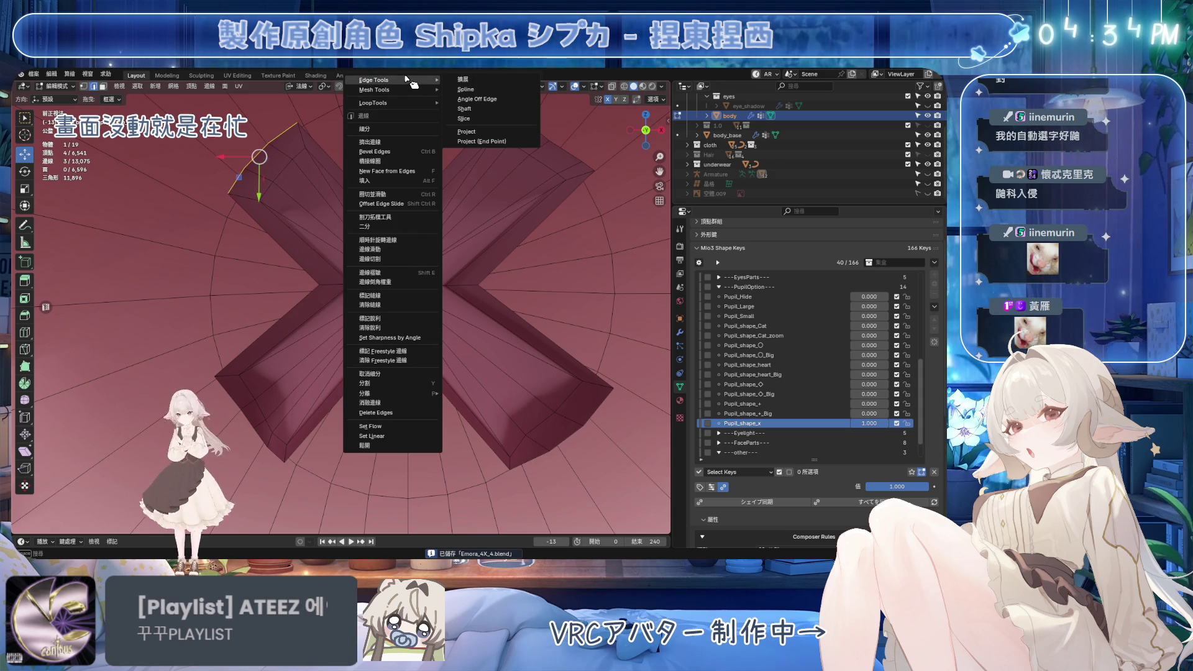
left_click(390, 437)
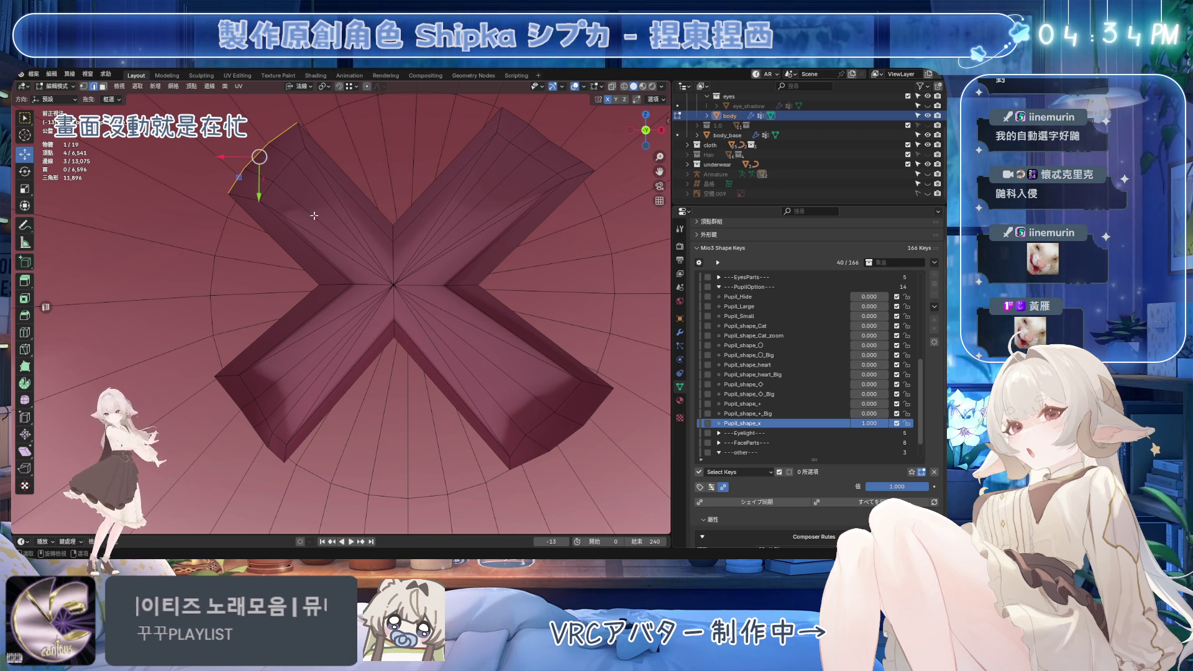
left_click(259, 159)
Slide the upper-left arm's corner edge and vertex up-left, then save Emora_4X_4.blend
key("g")
key("g")
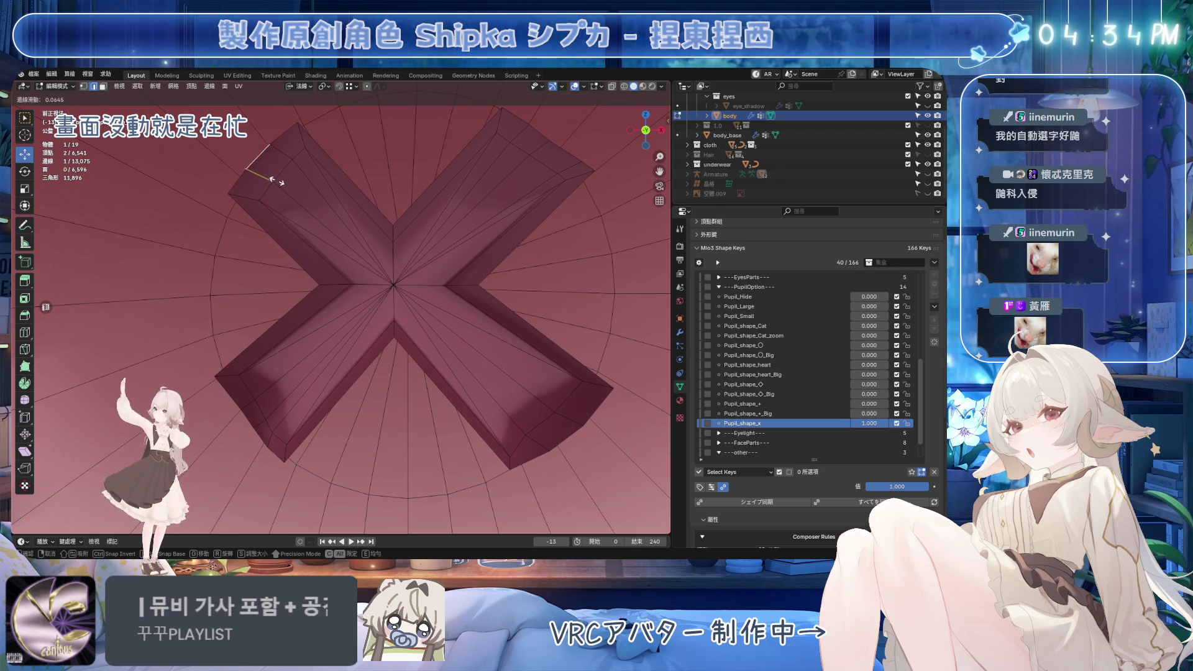
left_click(286, 193)
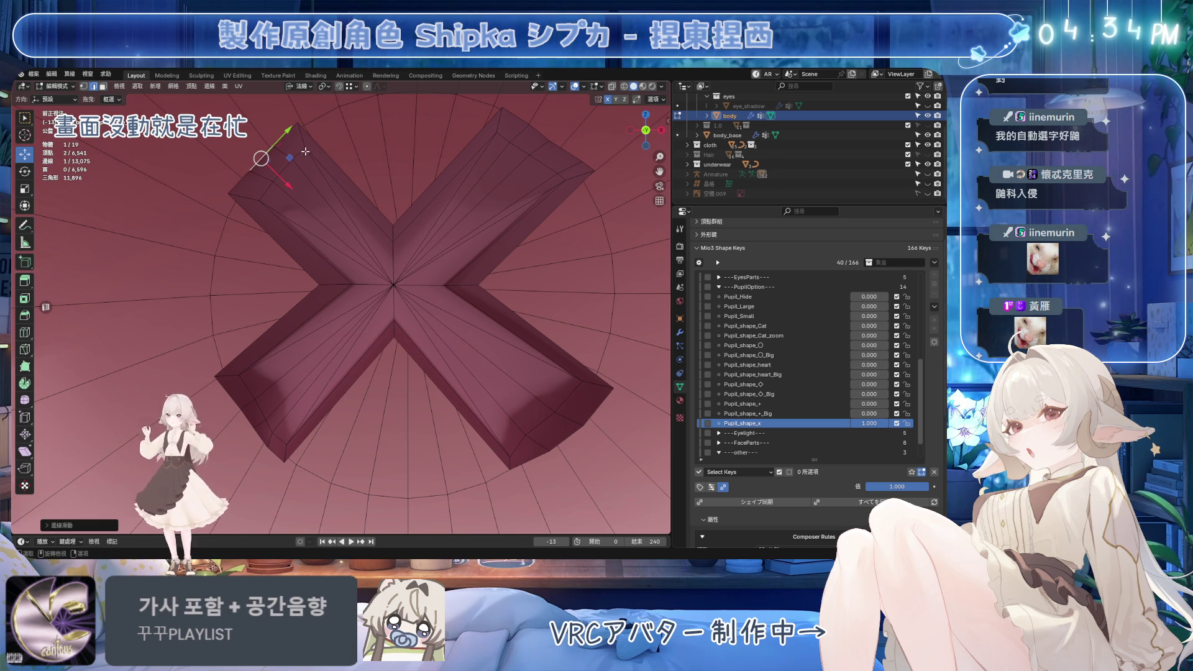
left_click(278, 174, "ctrl")
key("g")
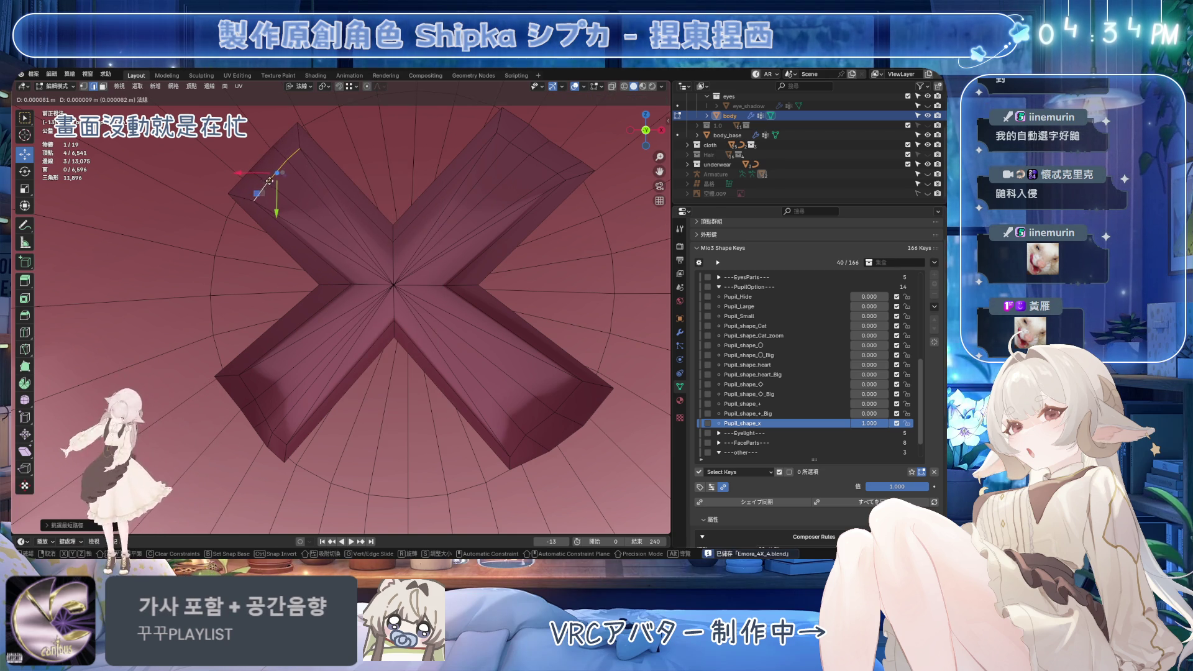
right_click(269, 183)
left_click(259, 203)
key("g")
key("g")
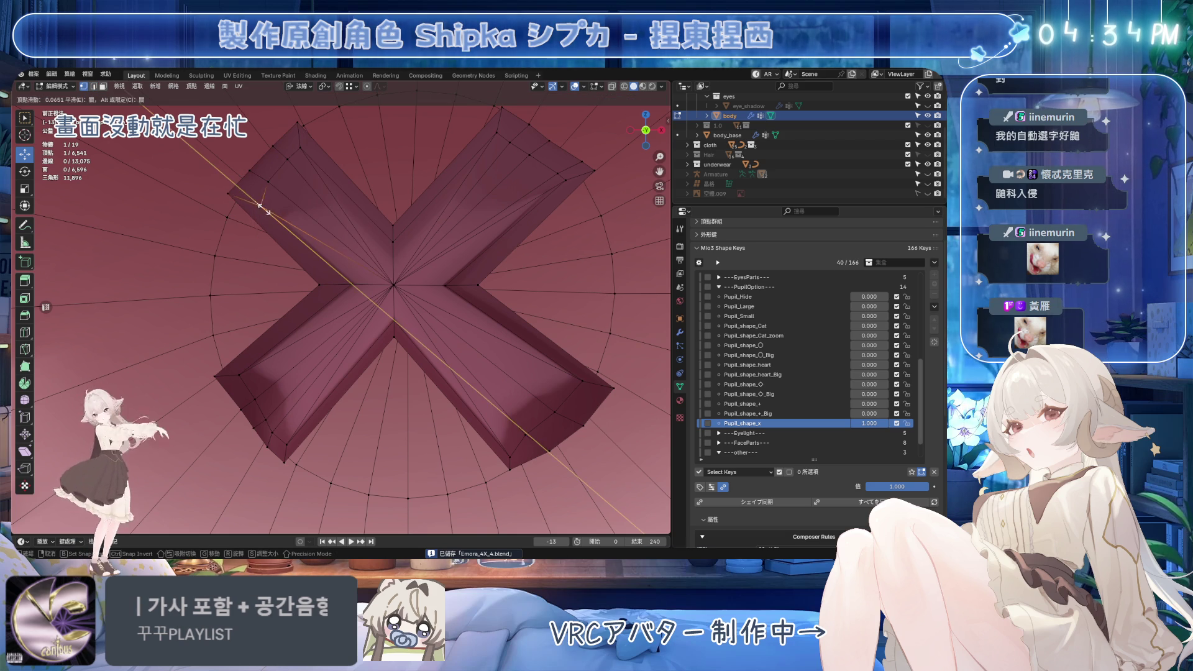
left_click(269, 183)
left_click(294, 161)
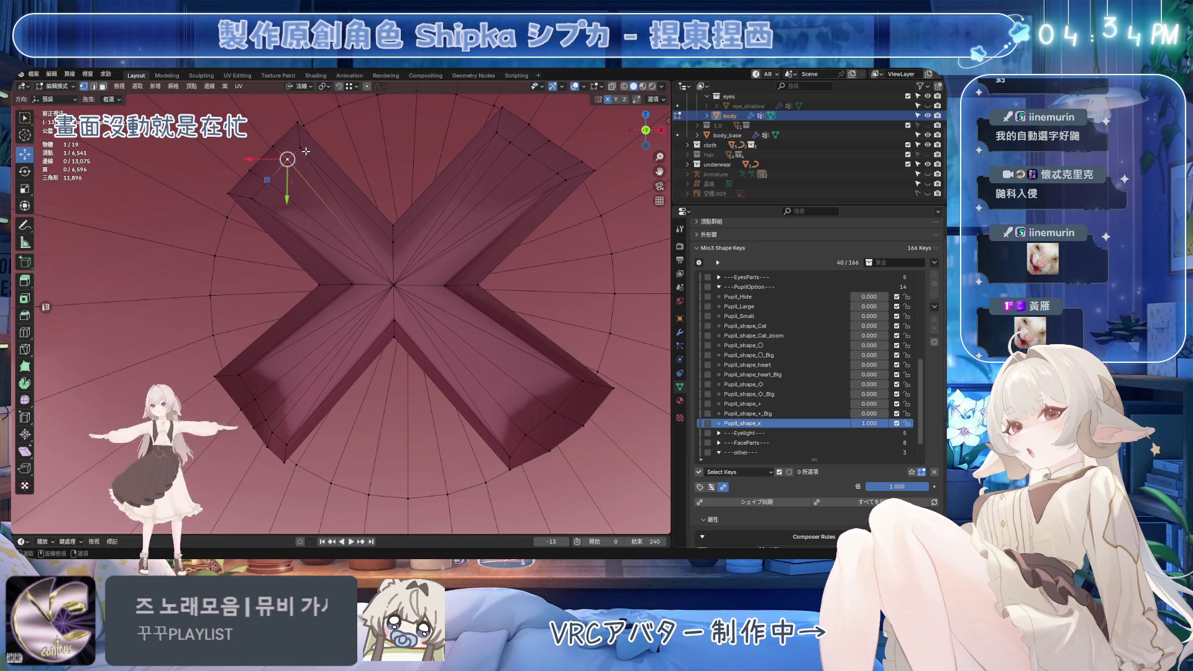
middle_click_drag(298, 165, 448, 238)
key("ctrl+s")
middle_click_drag(329, 348, 315, 363)
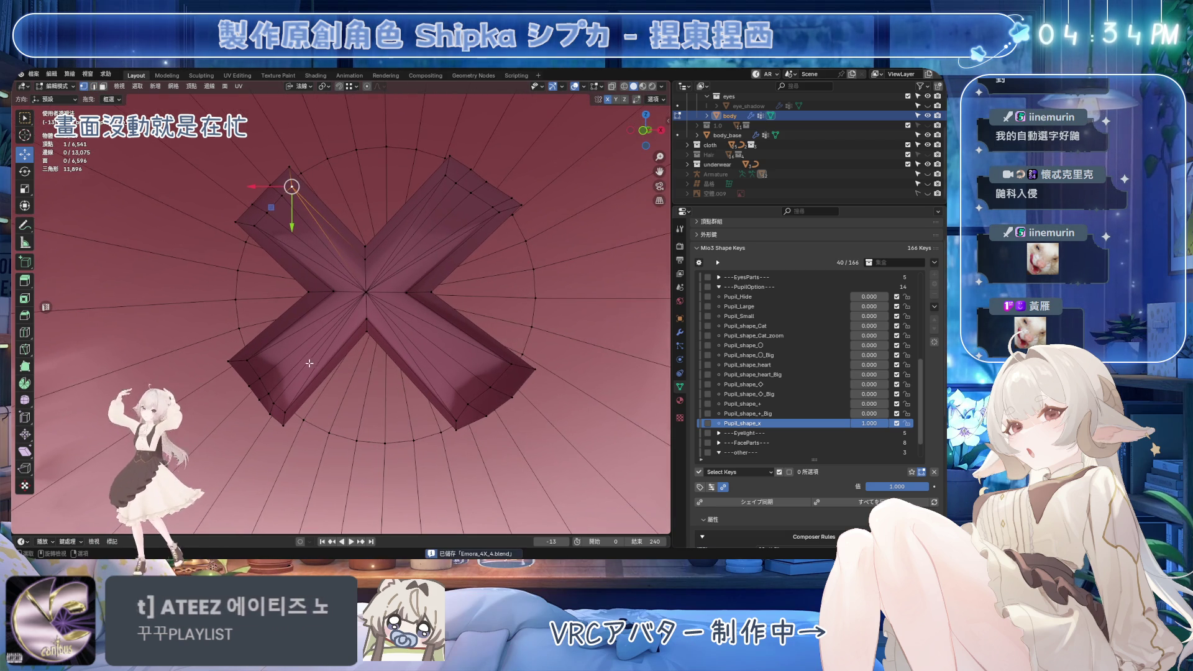
In front view, slide a lower-left arm corner vertex outward along its edge
left_click(225, 365)
left_click(276, 421, "ctrl")
middle_click_drag(276, 422, 365, 385)
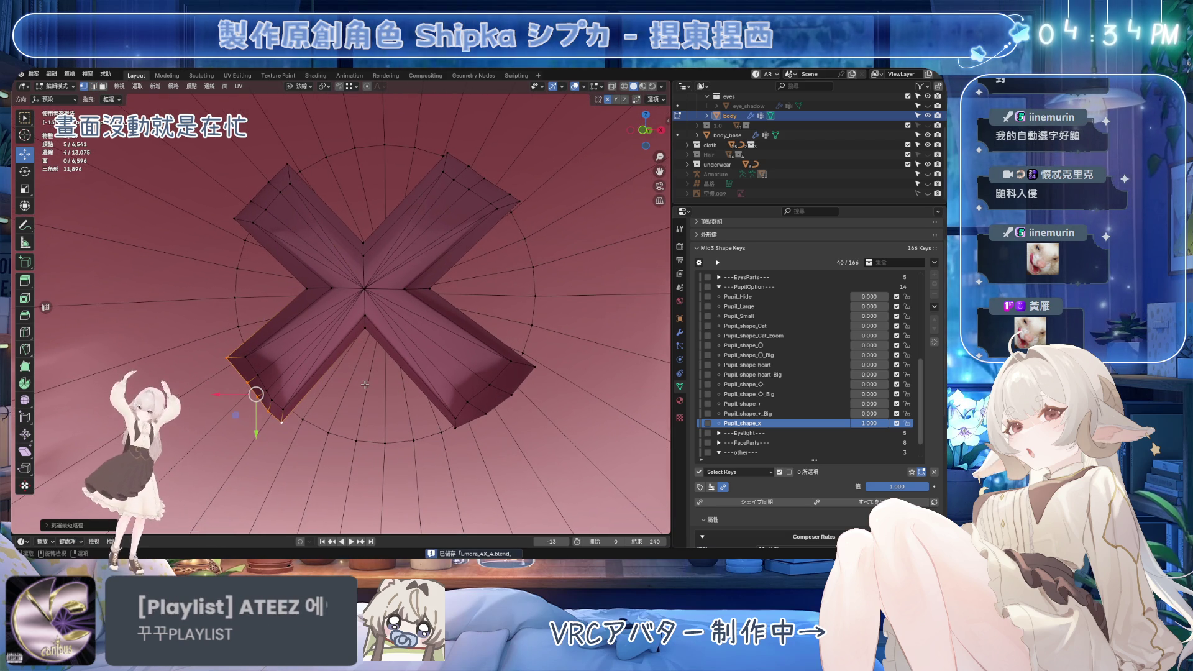
key("KP_1")
scroll(367, 350, "up", 2)
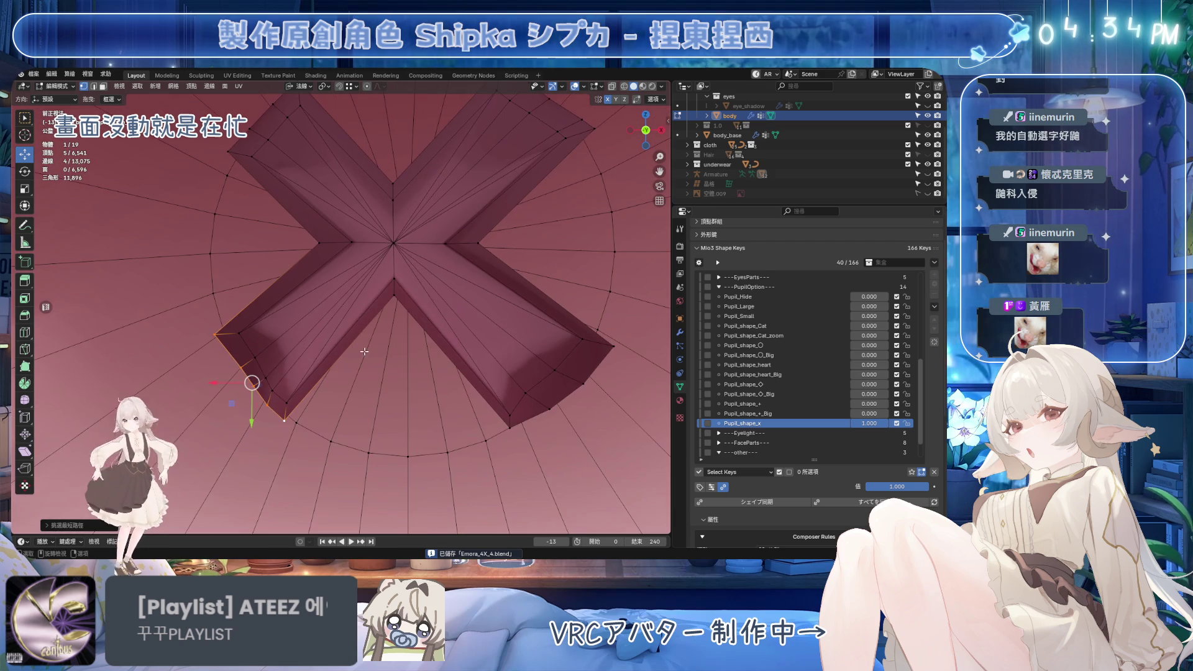
left_click(243, 371)
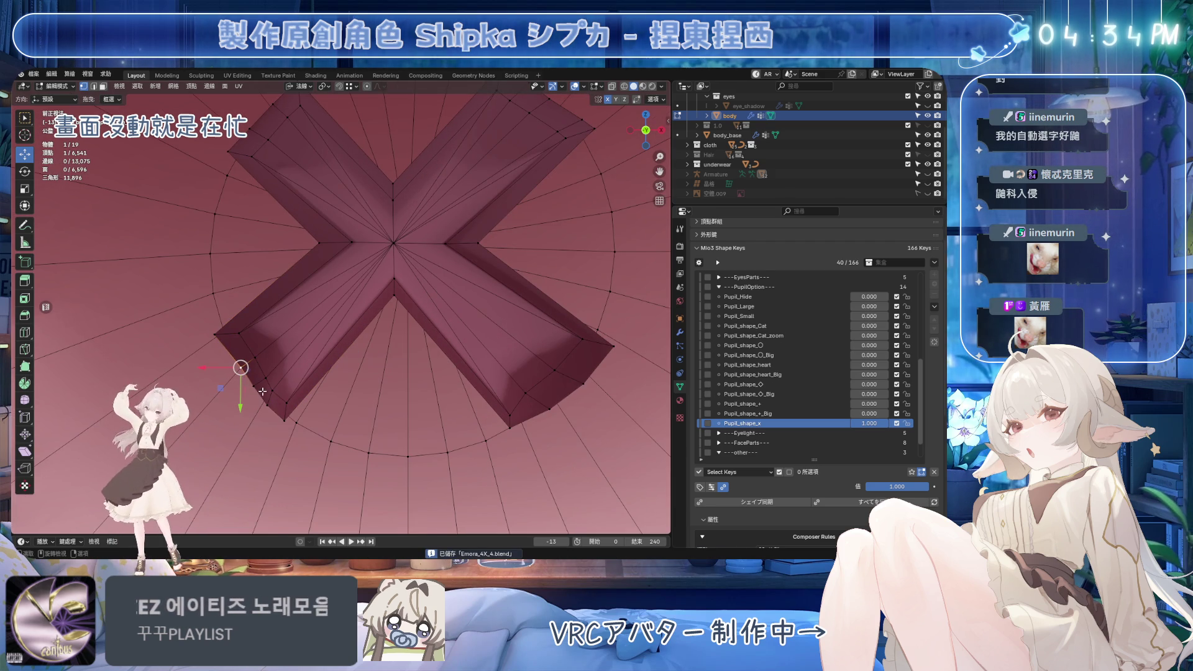
key("g")
key("g")
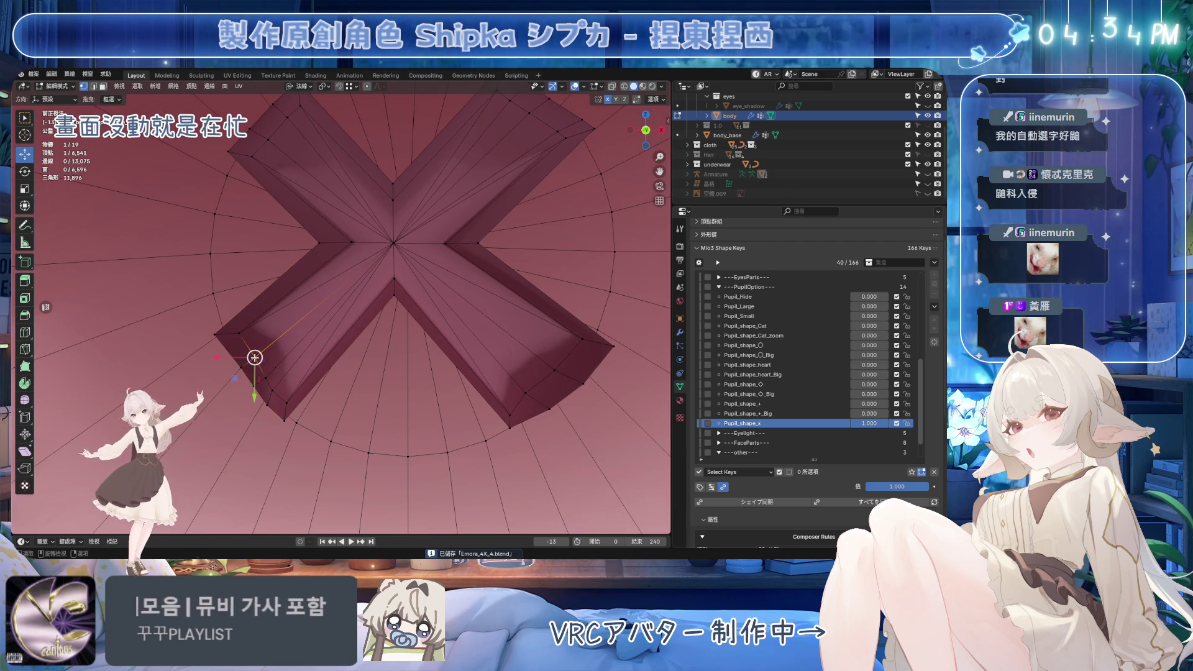
left_click(256, 343)
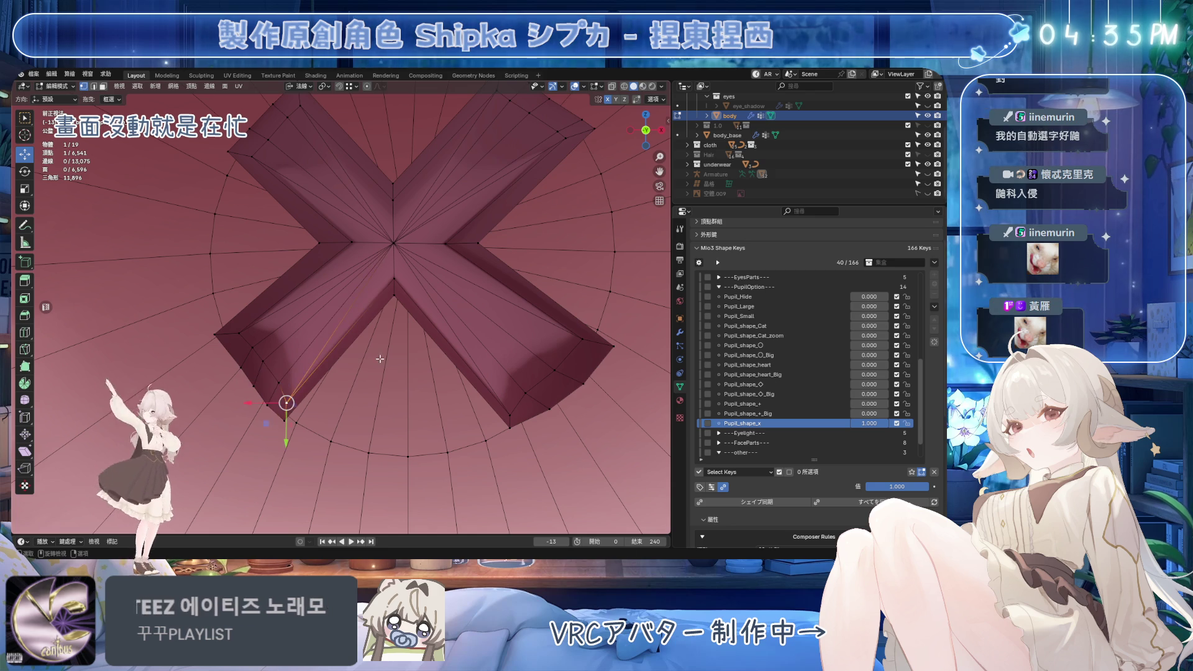
left_click(436, 314)
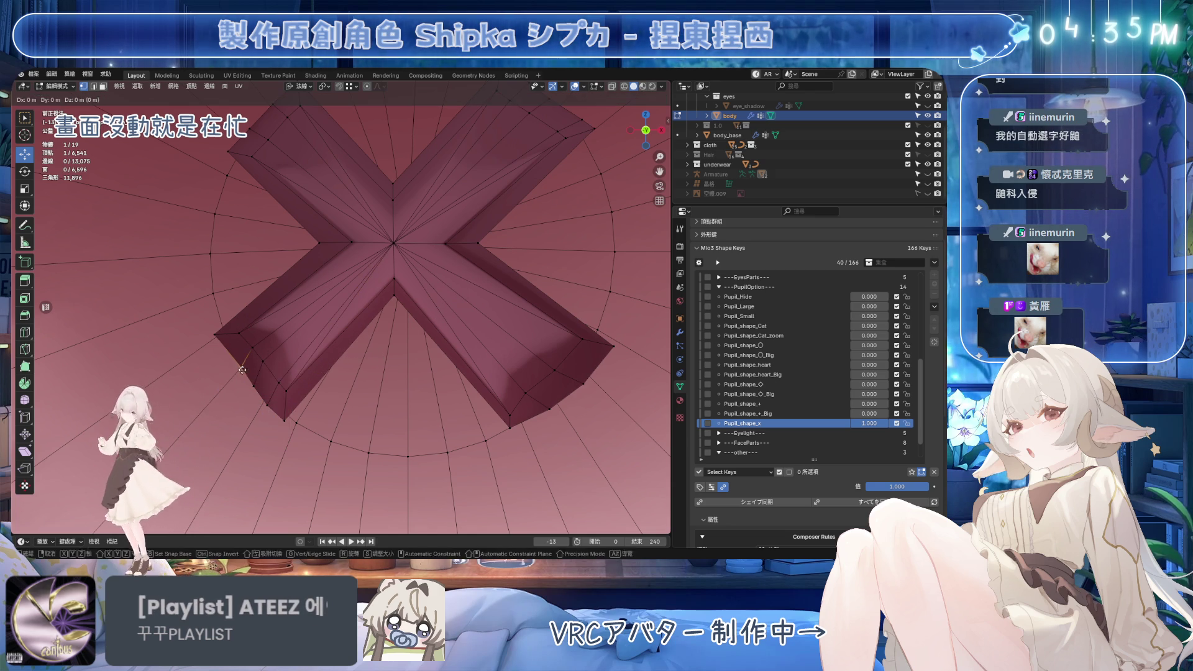
Vertex-slide the neighbouring lower-left arm vertices with Shift+V, undoing one extra slide
left_click(252, 386)
key("shift+v")
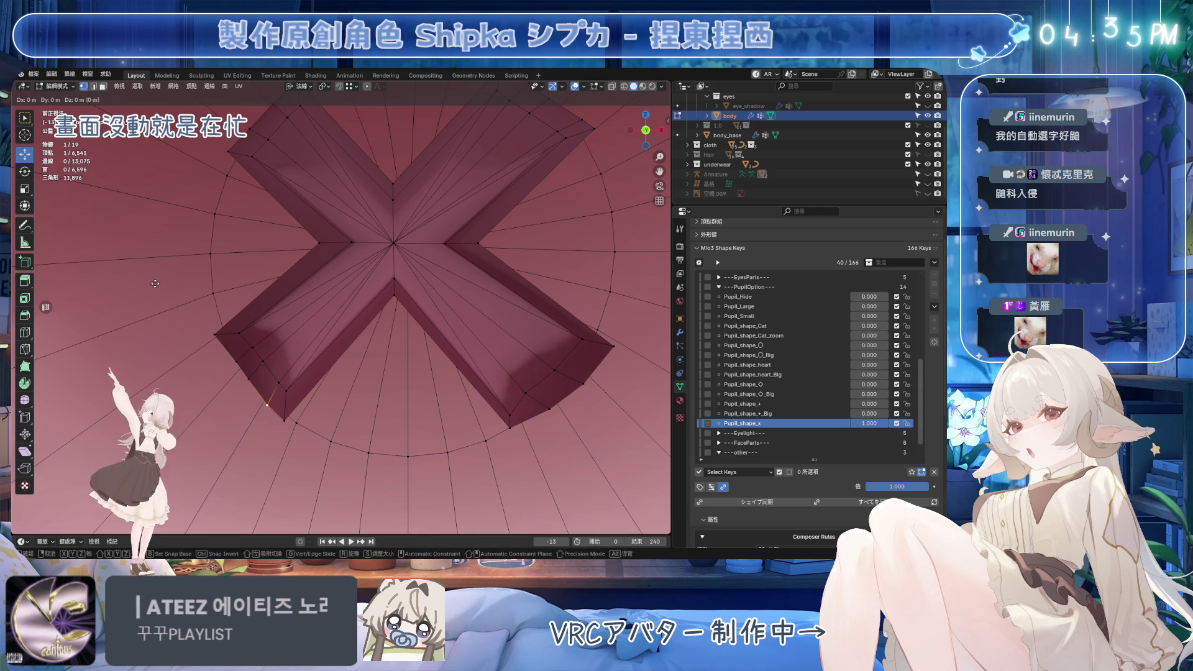
left_click(107, 235)
key("shift+v")
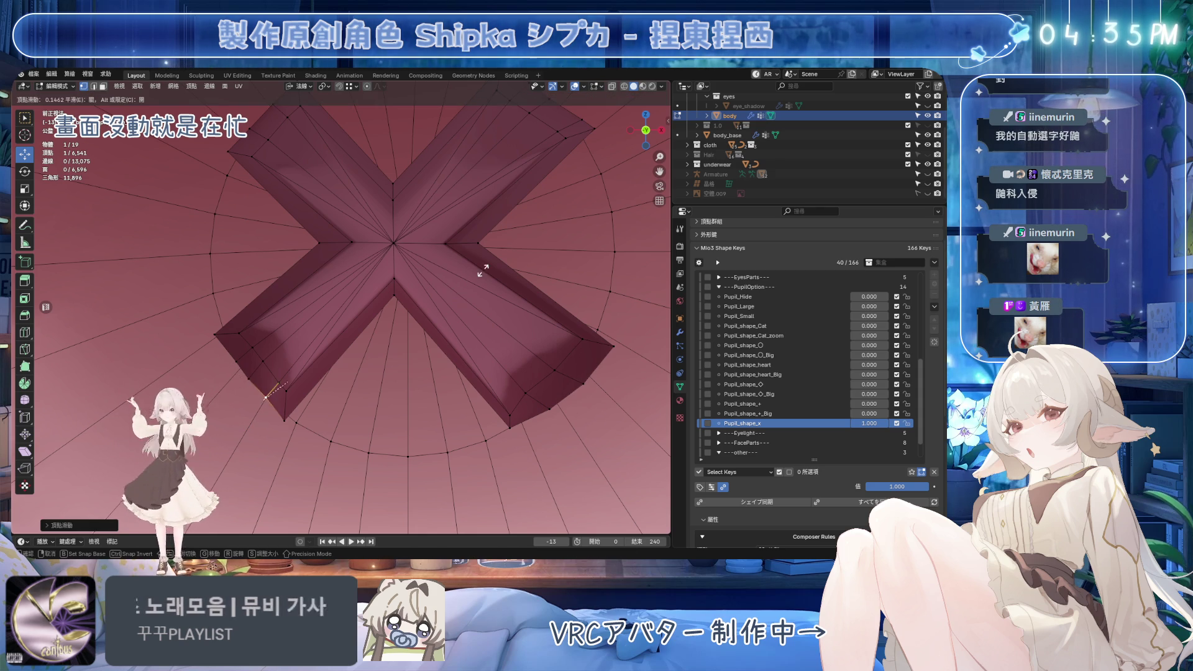
left_click(483, 272)
key("ctrl+z")
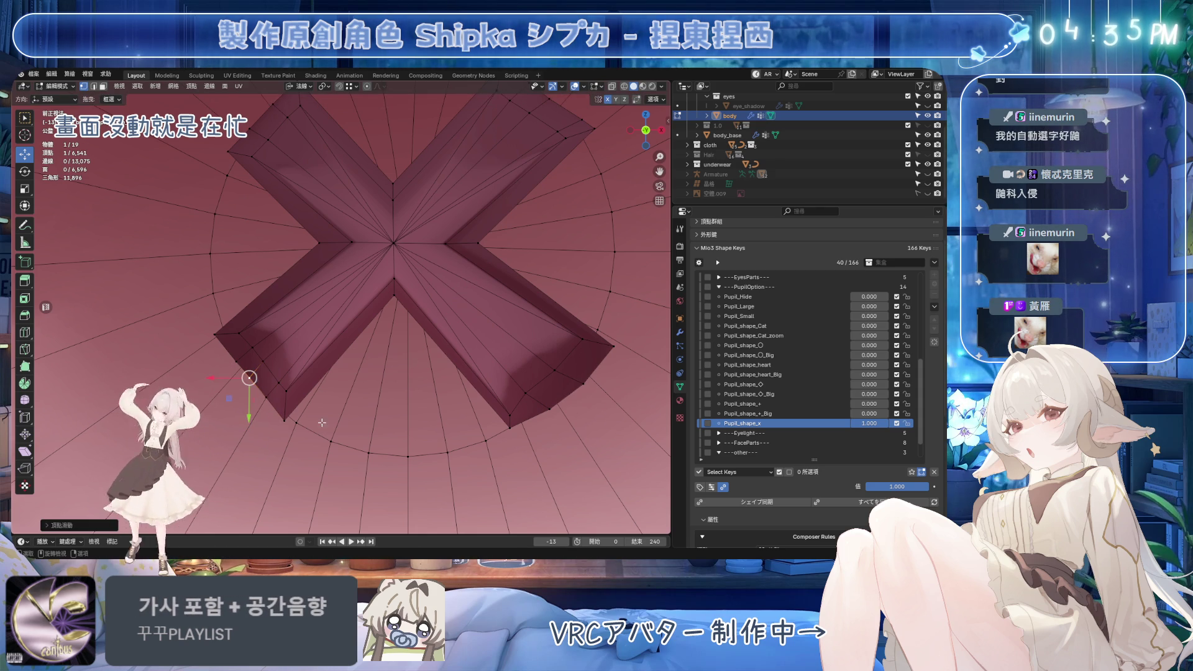
left_click(284, 421)
key("shift+v")
left_click(404, 321)
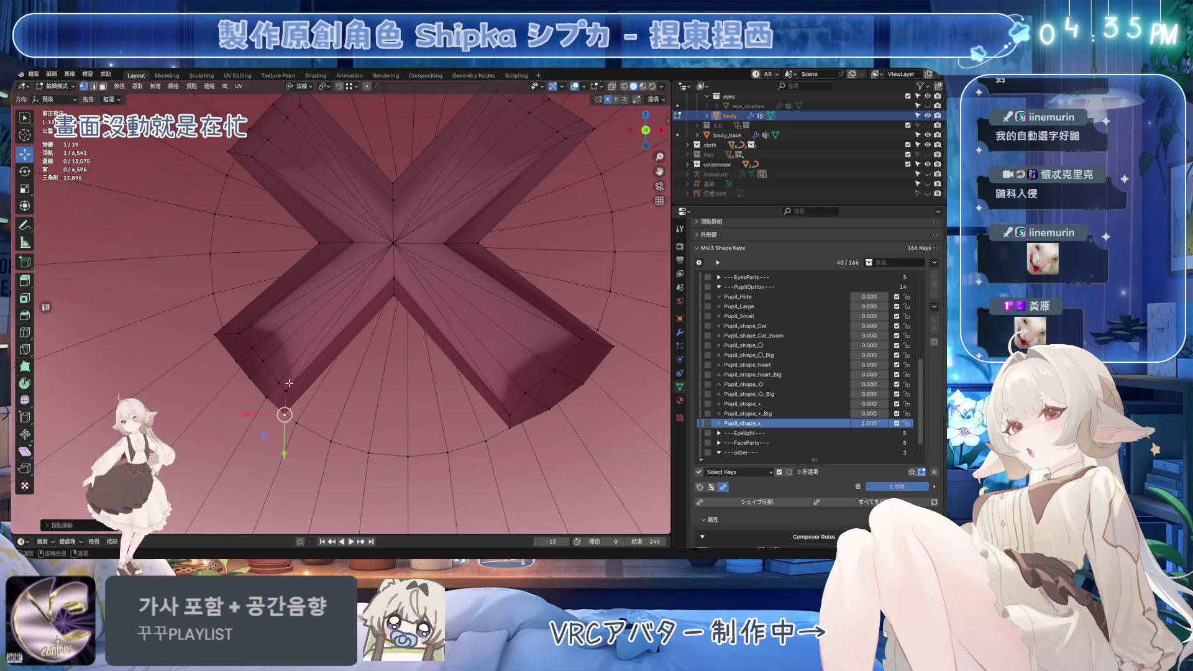
middle_click_drag(485, 317, 438, 392, "shift")
Save, then select the upper-right arm's corner vertices and slide them toward the arm tip
key("ctrl+s")
left_click(467, 176)
left_click(507, 202, "shift")
key("g")
key("g")
left_click(387, 154)
key("g")
key("g")
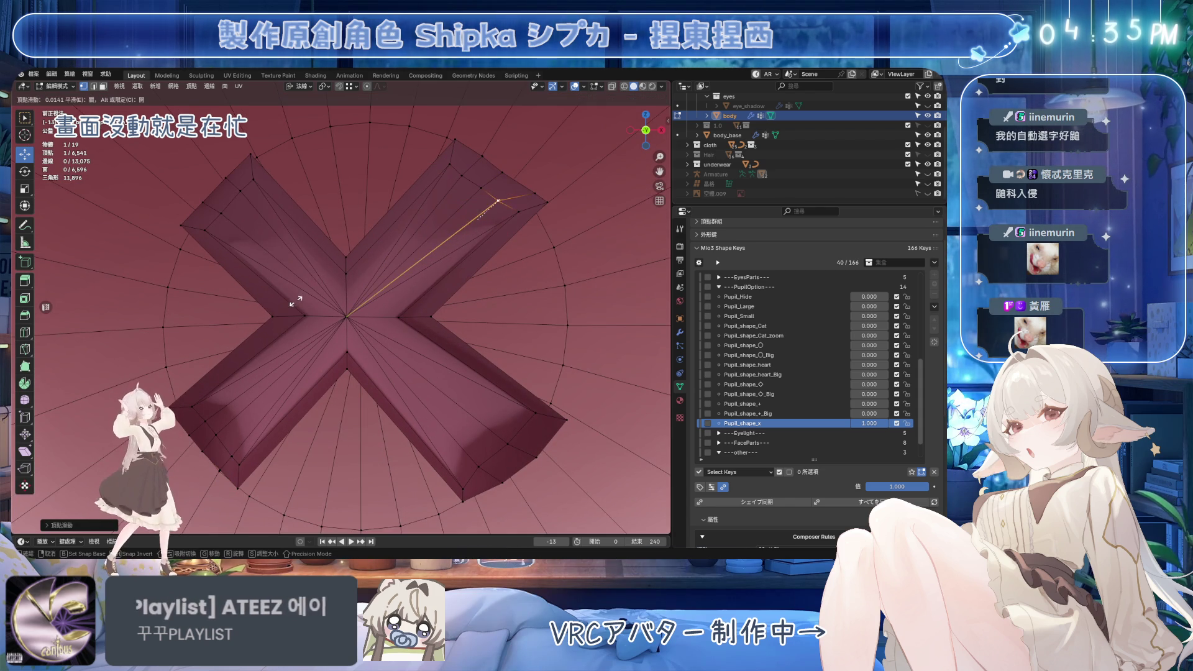
left_click(506, 198)
key("g")
key("g")
left_click(478, 190)
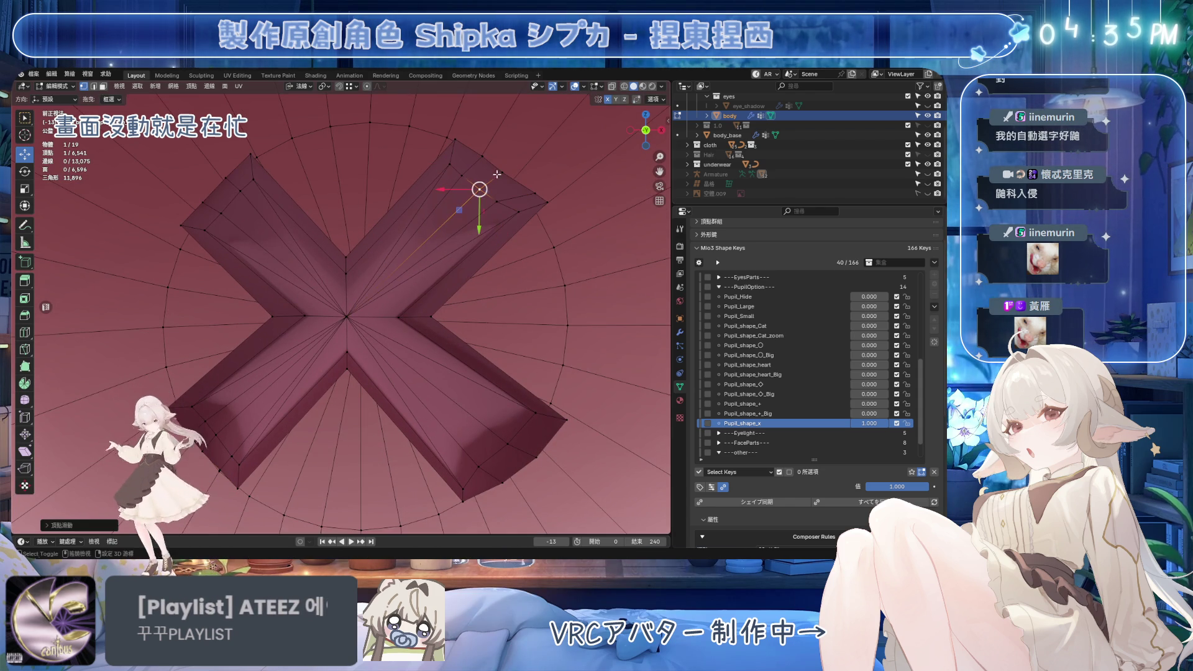
key("g")
key("g")
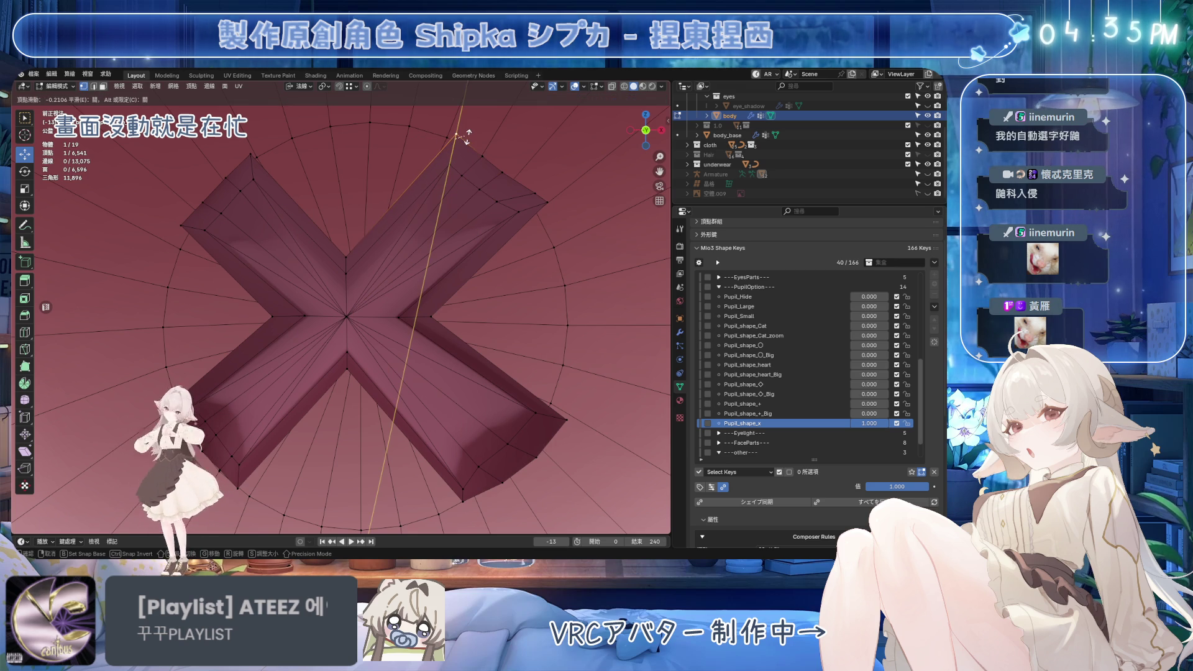
left_click(468, 139)
Keep vertex-sliding the upper-right arm's corner vertices along their edges, then save Emora_4X_4.blend
key("g")
key("g")
left_click(505, 198)
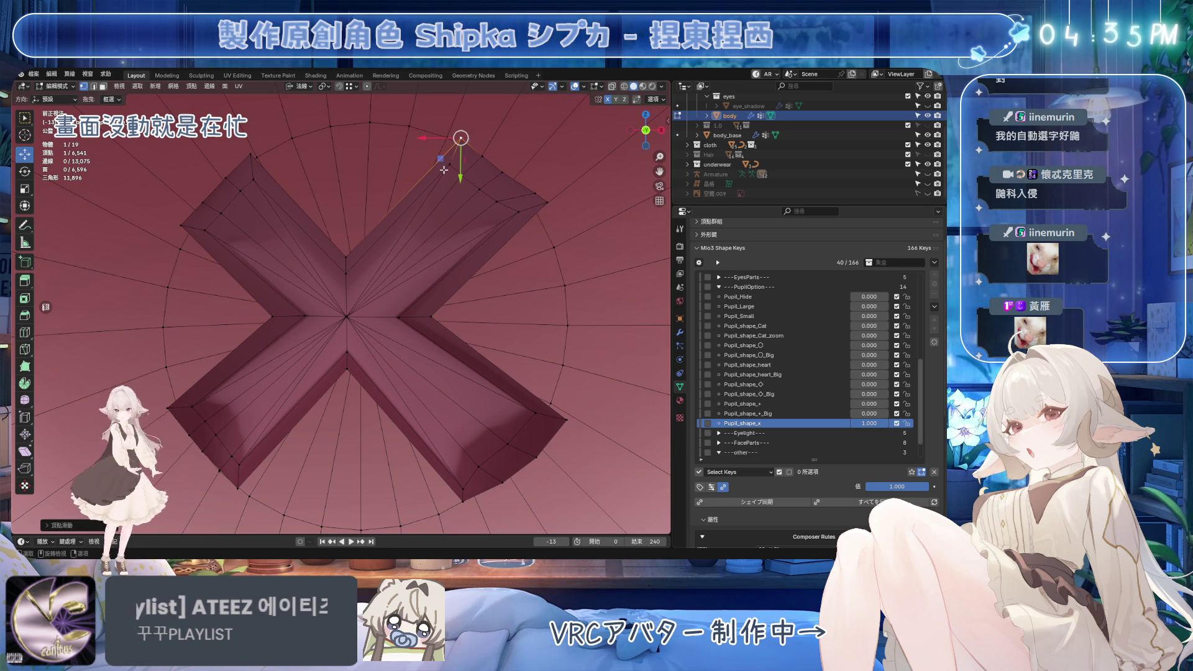
key("g")
key("g")
left_click(501, 207)
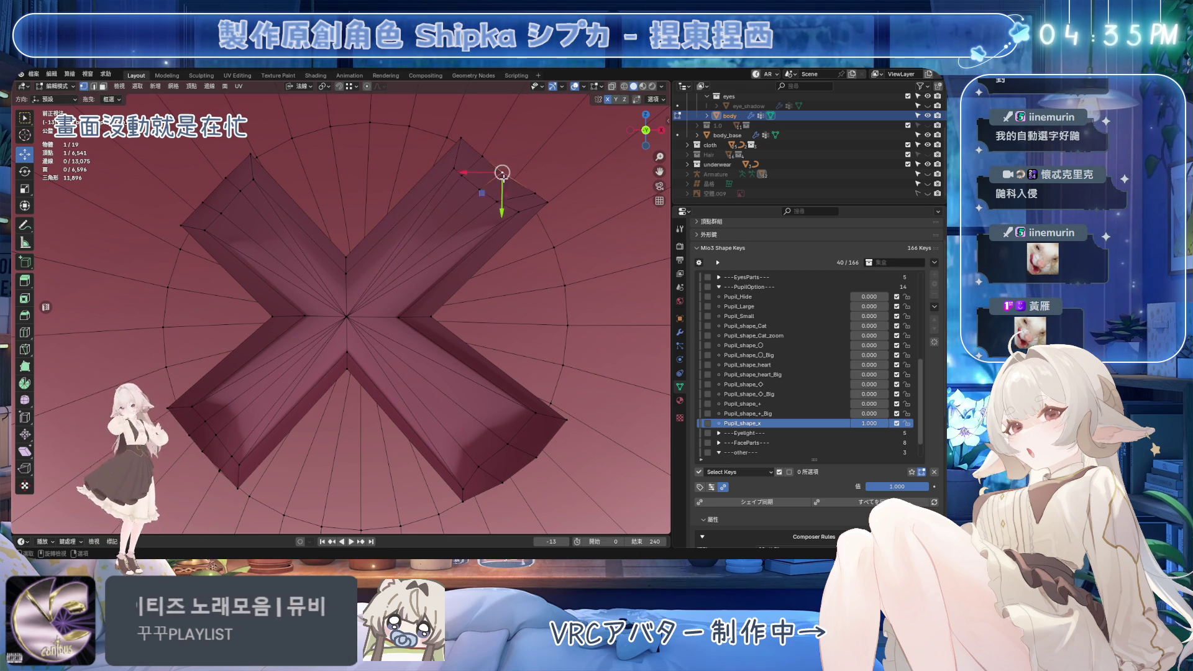
key("g")
key("g")
left_click(473, 187)
key("g")
key("g")
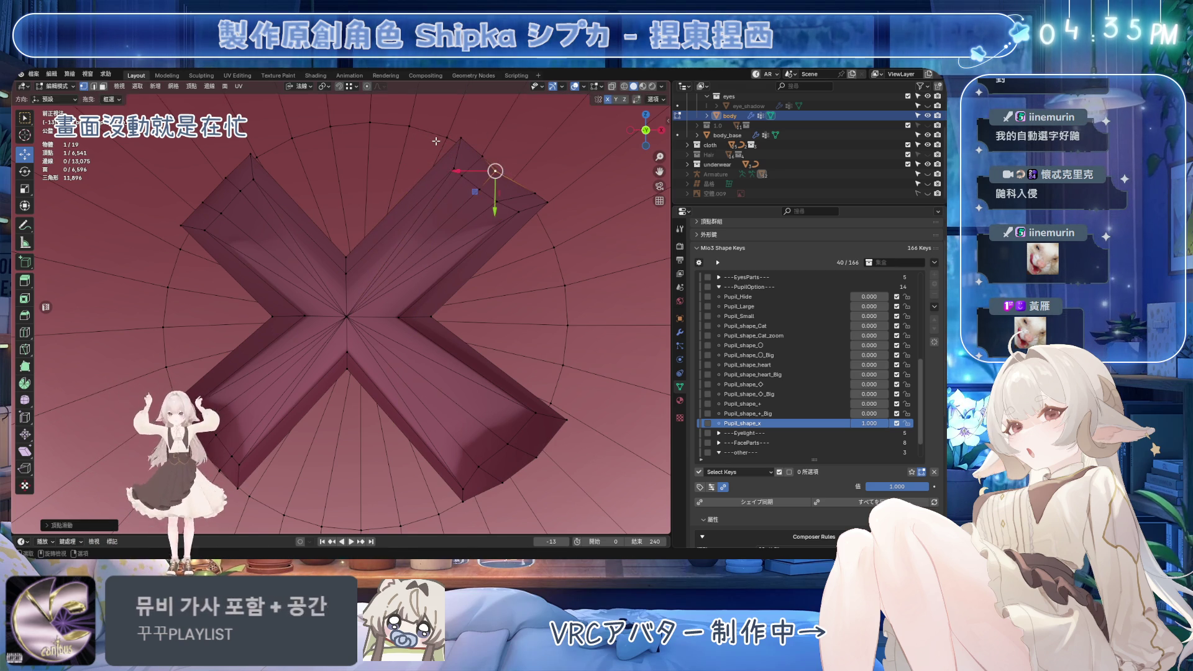
left_click(549, 189)
key("g")
key("g")
left_click(391, 107)
key("ctrl+s")
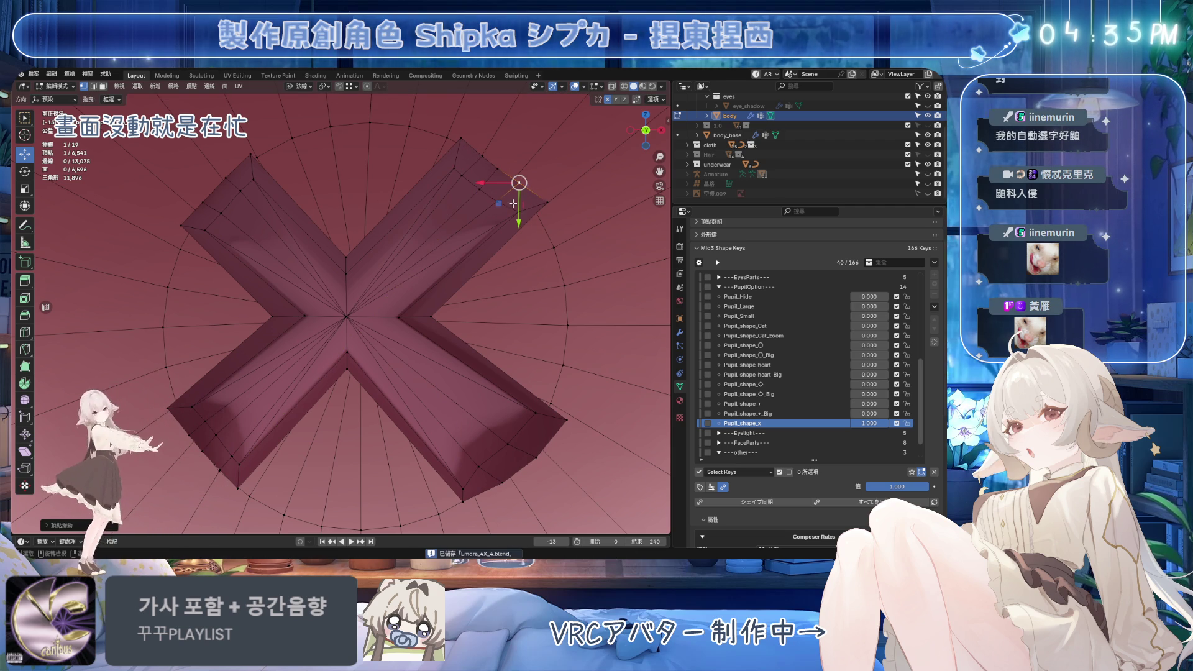
Fine-tune the upper-right arm tip's corner vertex with several more small edge slides
key("g")
key("g")
left_click(516, 210)
key("g")
key("g")
left_click(527, 187)
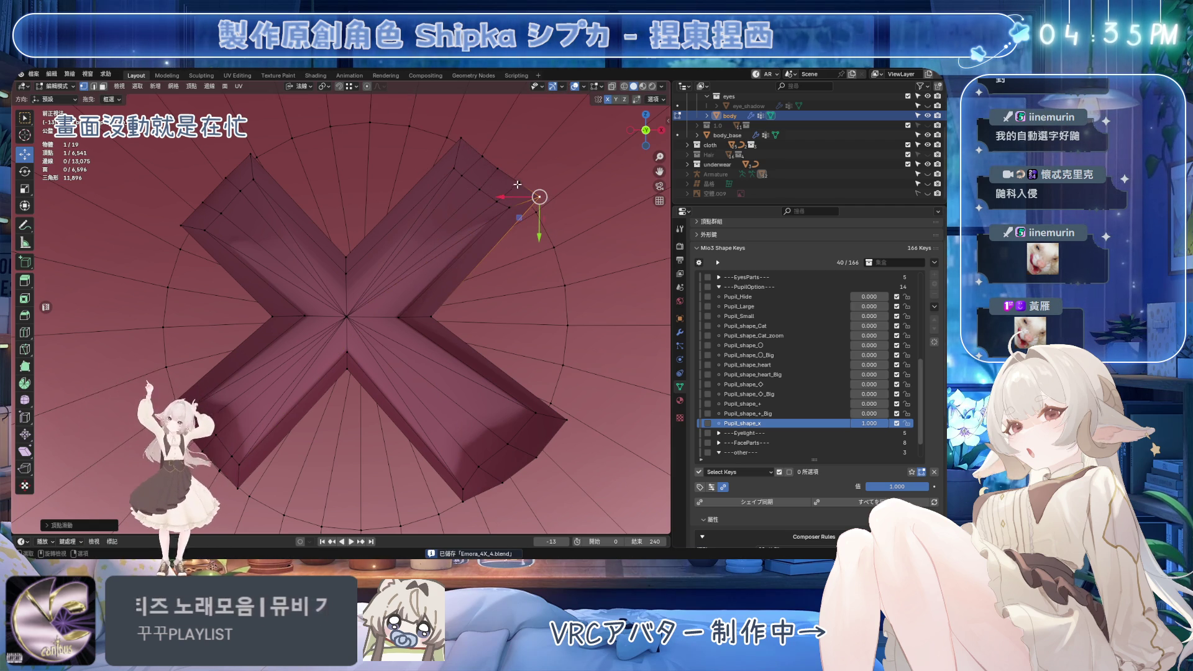
key("g")
key("g")
left_click(533, 194)
key("g")
key("g")
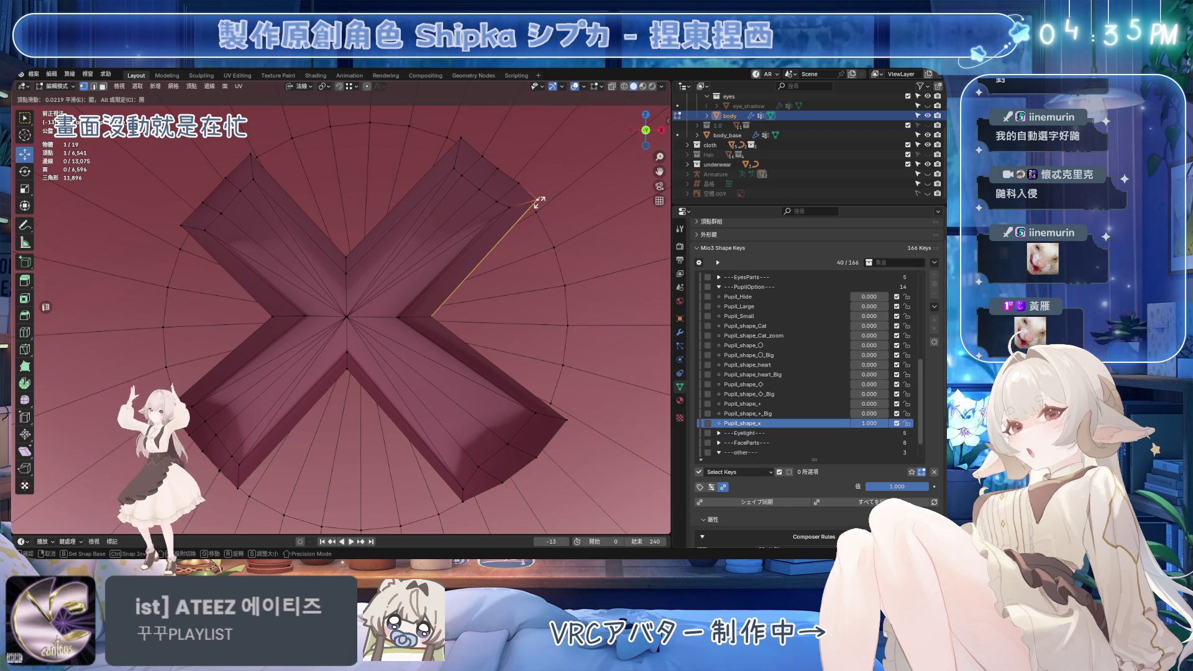
left_click(538, 203)
Finish the upper-right slide, then slide a lower-right arm vertex repeatedly toward its edge end
key("g")
key("g")
left_click(544, 246)
left_click(449, 318)
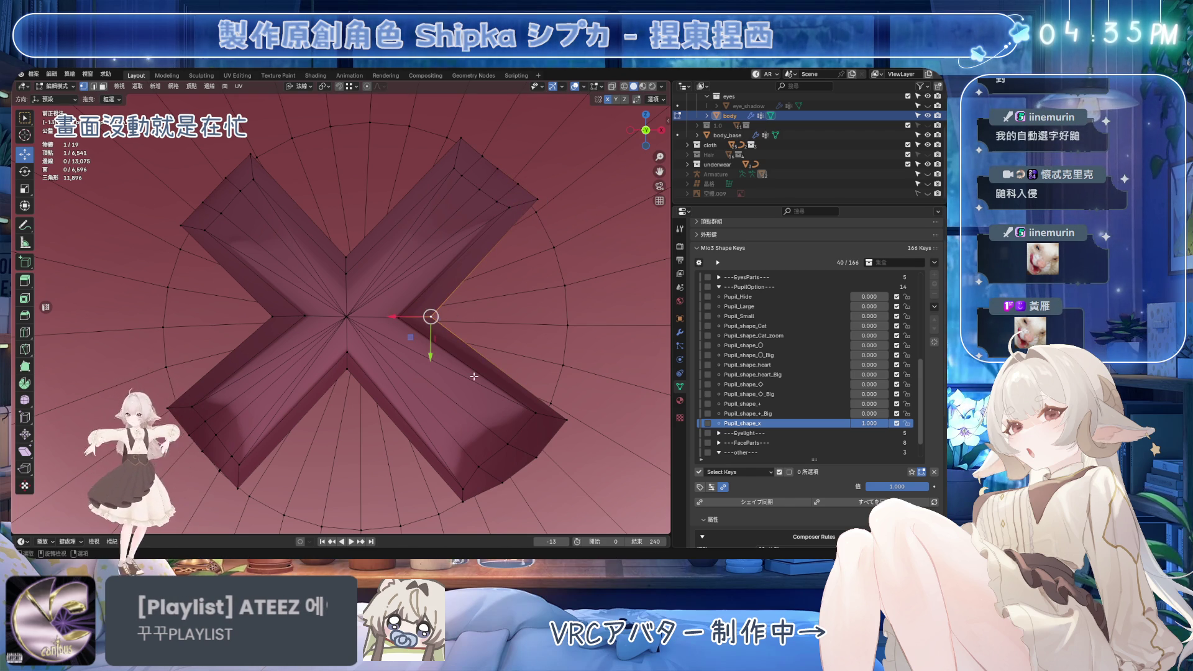
left_click(533, 421)
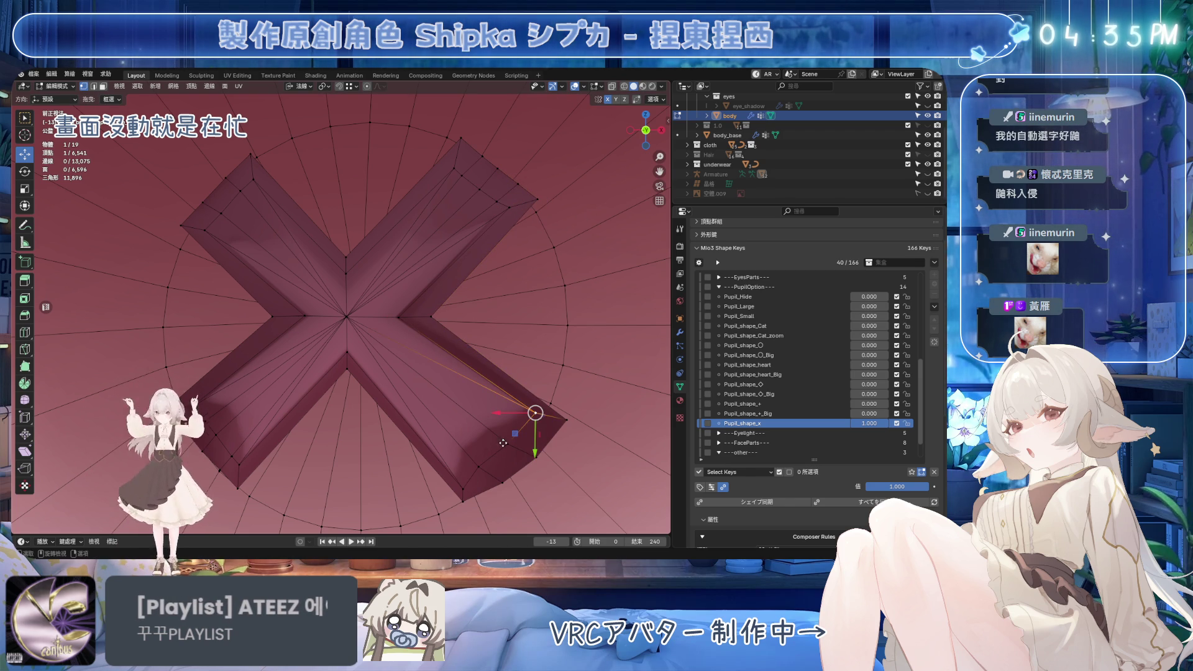
key("g")
key("g")
left_click(522, 478)
key("g")
key("g")
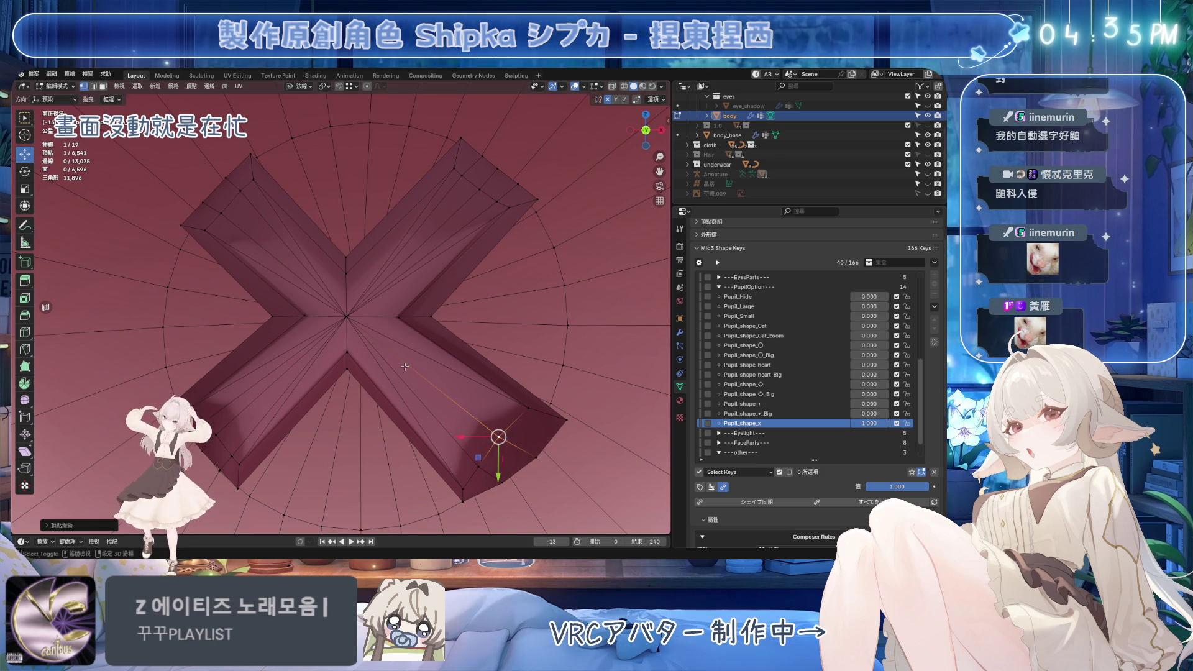
left_click(495, 434)
key("g")
key("g")
left_click(471, 459)
key("g")
key("g")
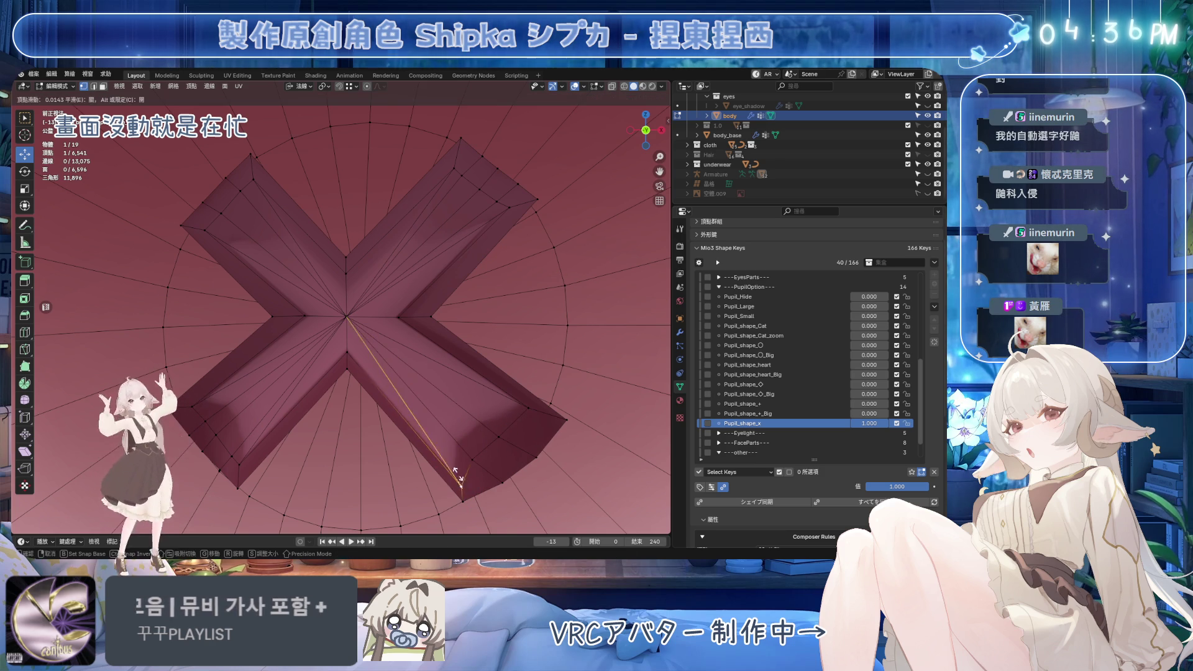
left_click(453, 488)
key("g")
key("g")
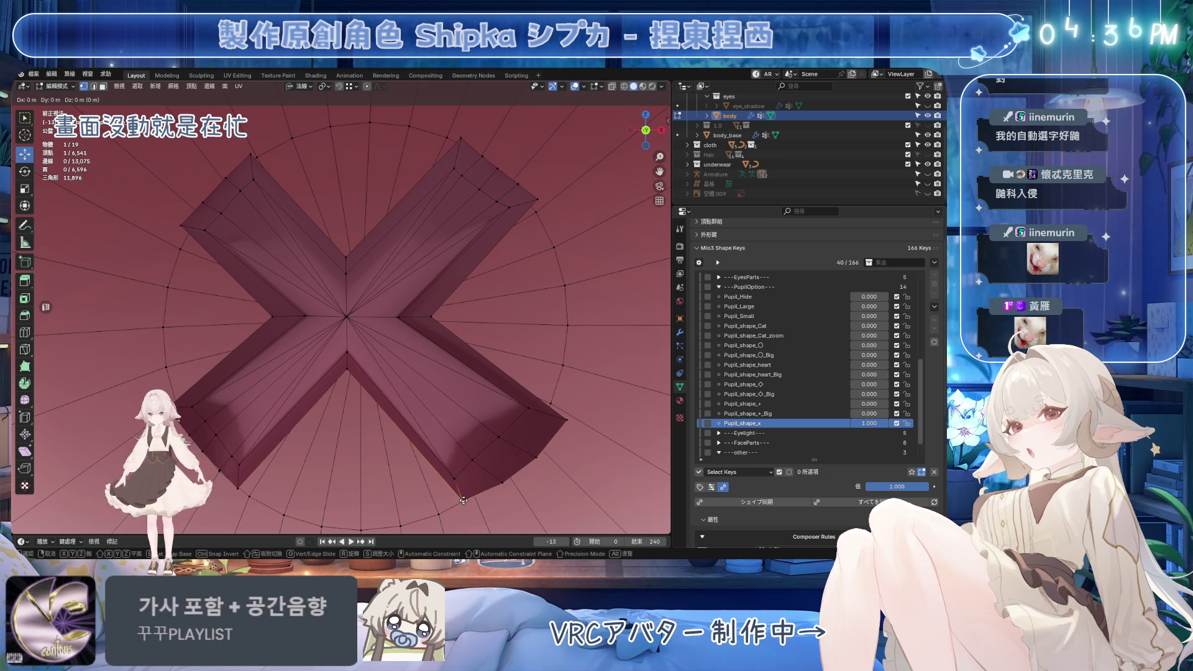
left_click(458, 503)
Slide more lower-right arm vertices, including its outer corner, along their edges
left_click(503, 480)
key("g")
key("g")
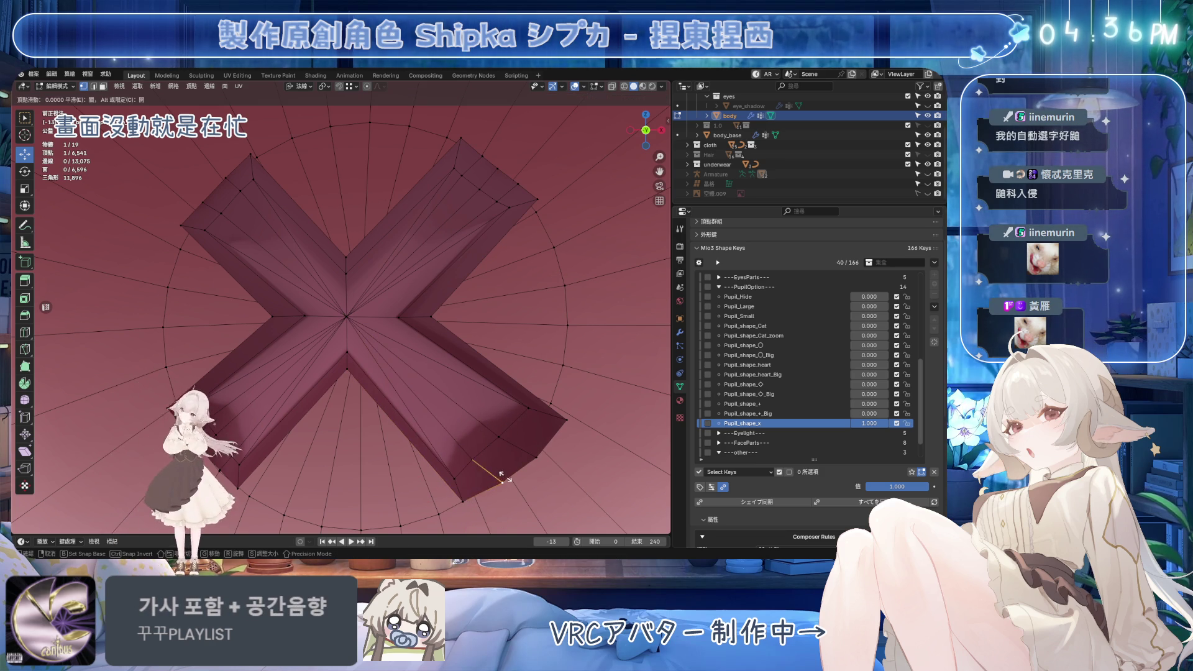
left_click(425, 419)
left_click(530, 451)
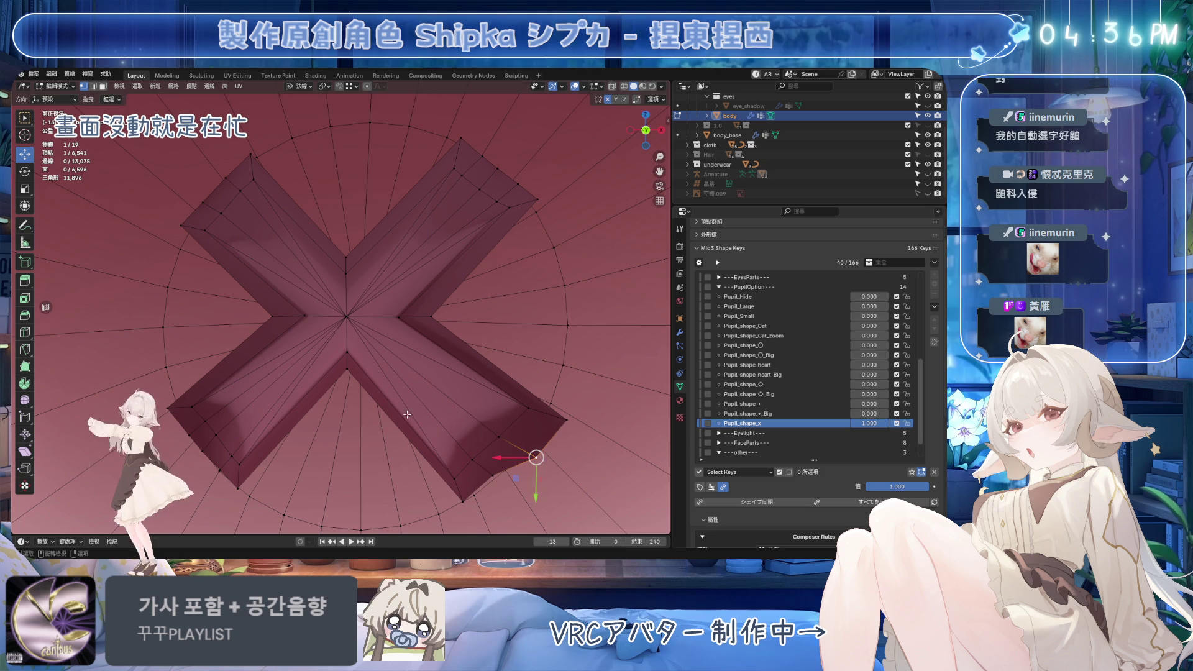
key("g")
key("g")
left_click(505, 391)
left_click(565, 418)
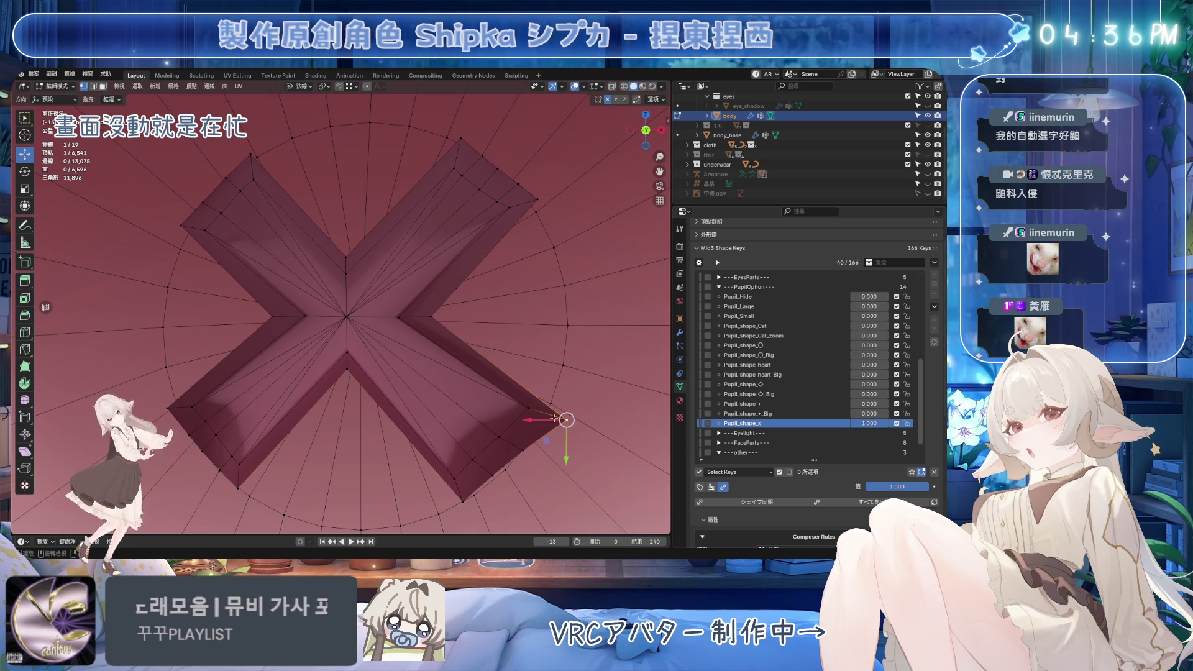
key("g")
key("g")
left_click(427, 341)
key("g")
key("g")
left_click(551, 415)
Even out the remaining lower-right arm vertices and save the file
left_click(525, 446)
key("g")
key("g")
left_click(340, 358)
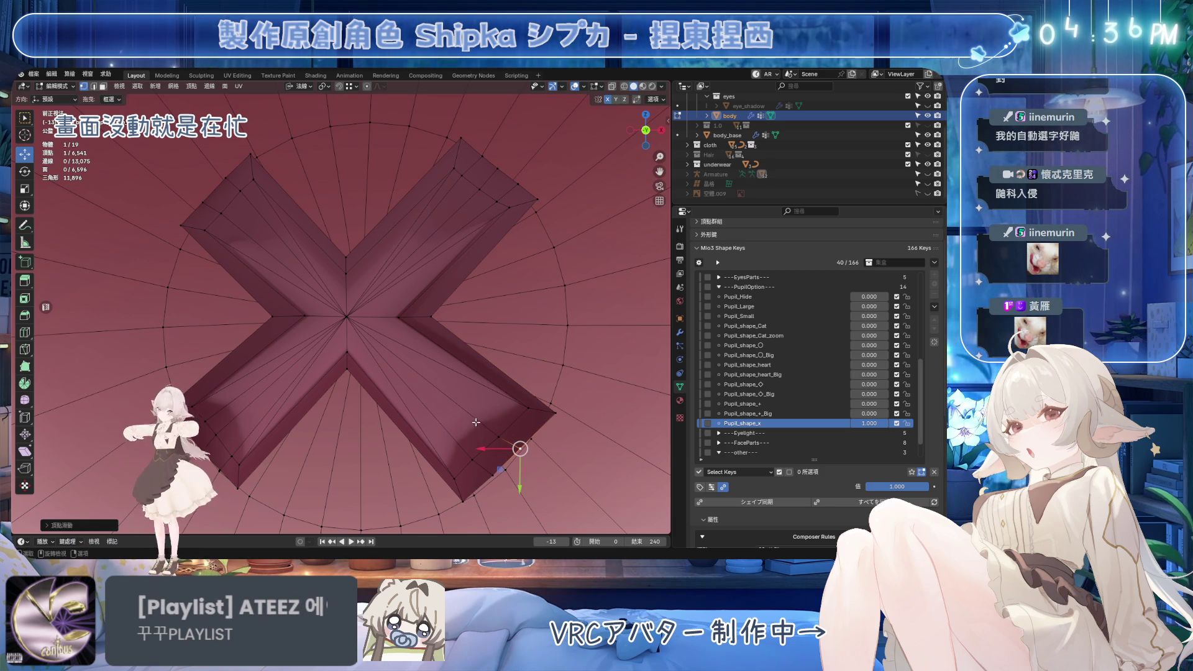
left_click(494, 435)
key("g")
key("g")
left_click(483, 454)
key("g")
key("g")
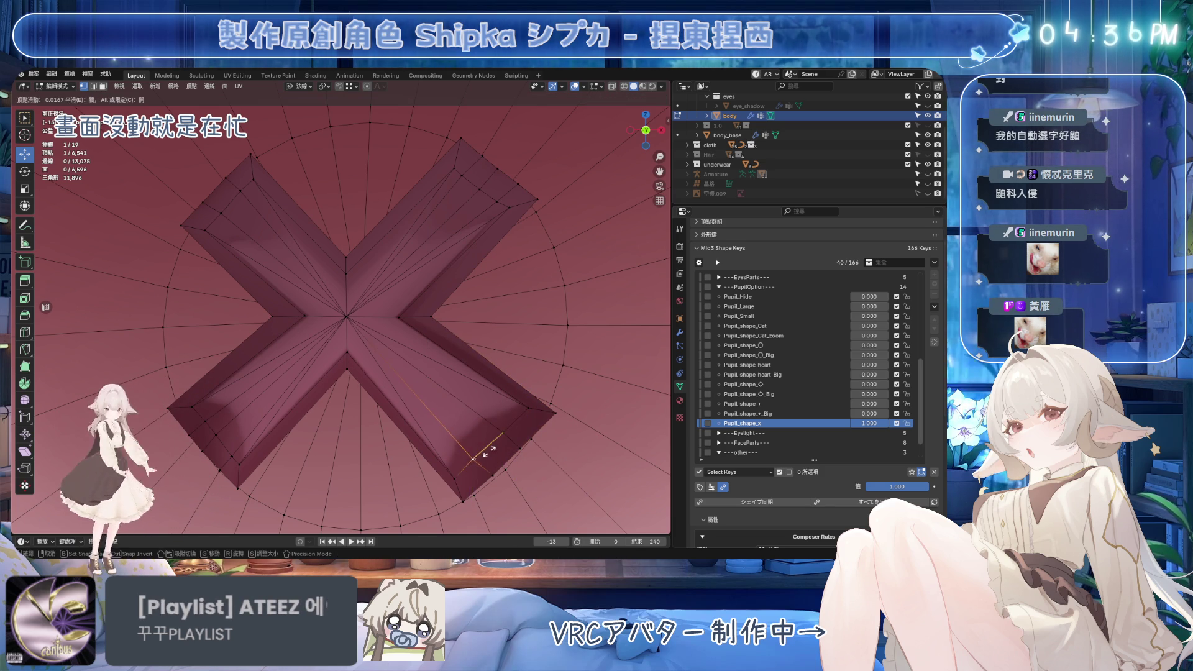
left_click(479, 457)
scroll(463, 392, "down", 4)
scroll(463, 392, "up", 2)
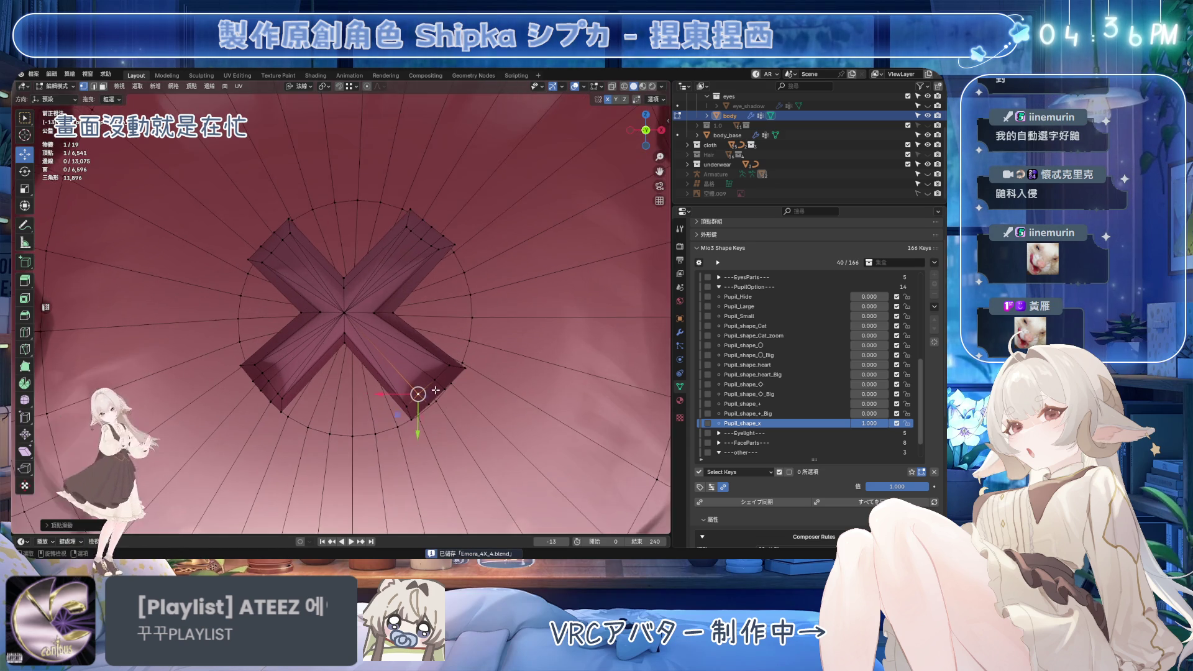
key("ctrl+s")
Move the selected upper-left and lower-right edges up-left, then slide the lower-right corner vertex
scroll(459, 372, "up", 2)
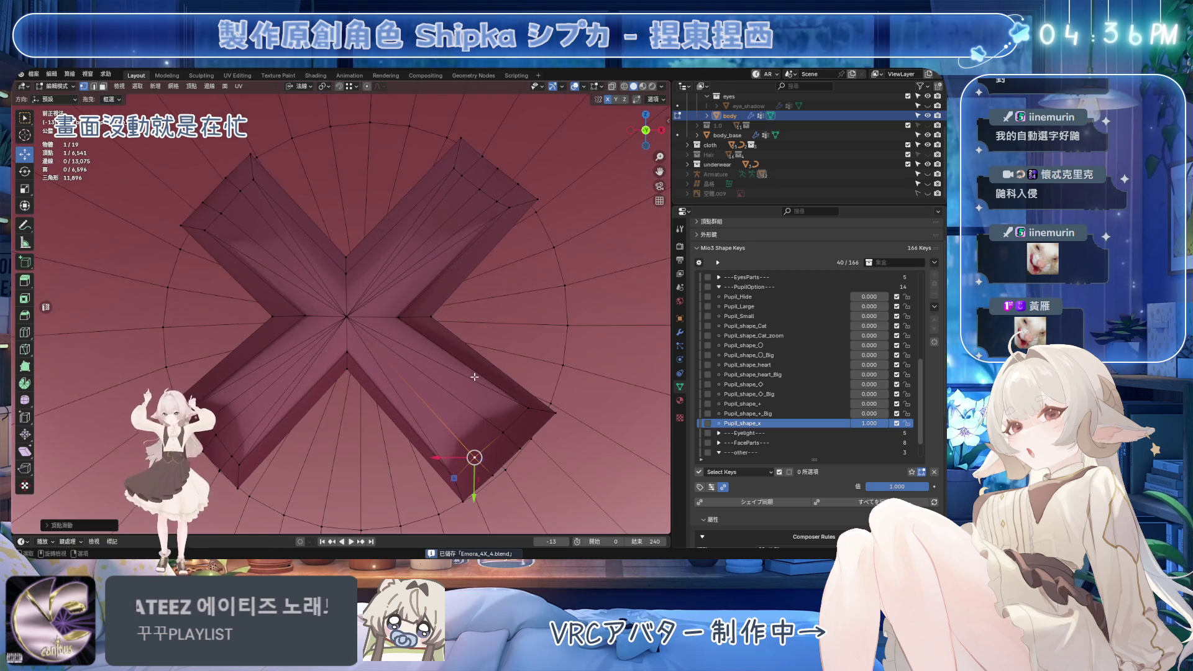
left_click(246, 138)
left_click(340, 238, "shift")
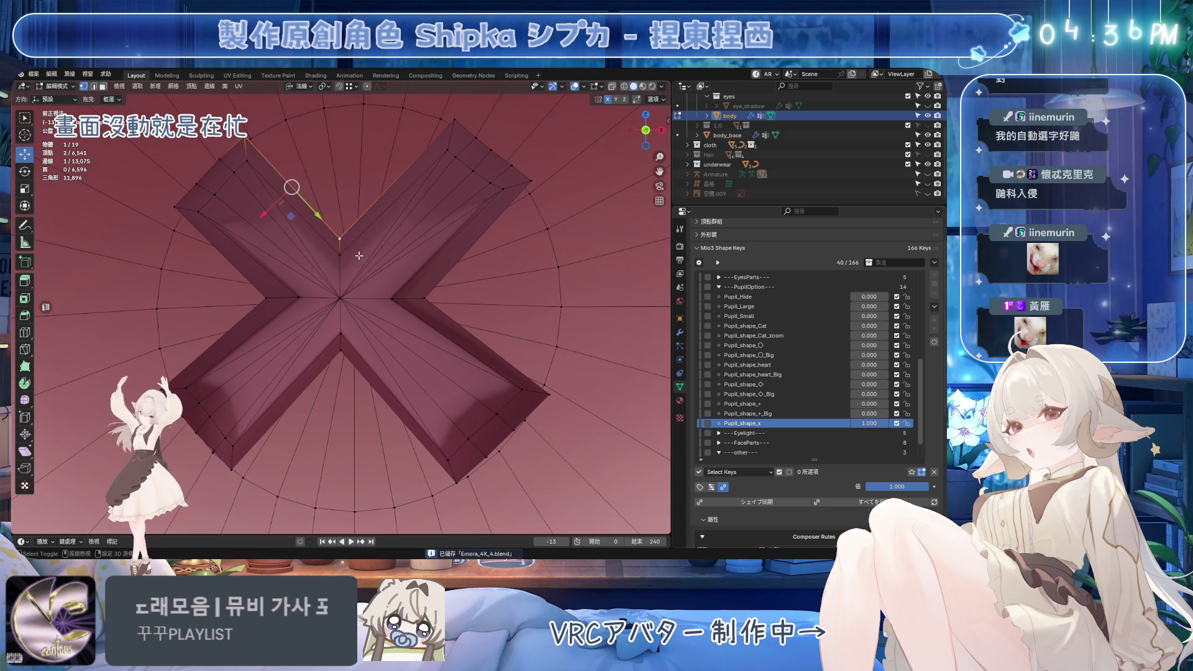
left_click(424, 299, "shift")
left_click(547, 394, "shift")
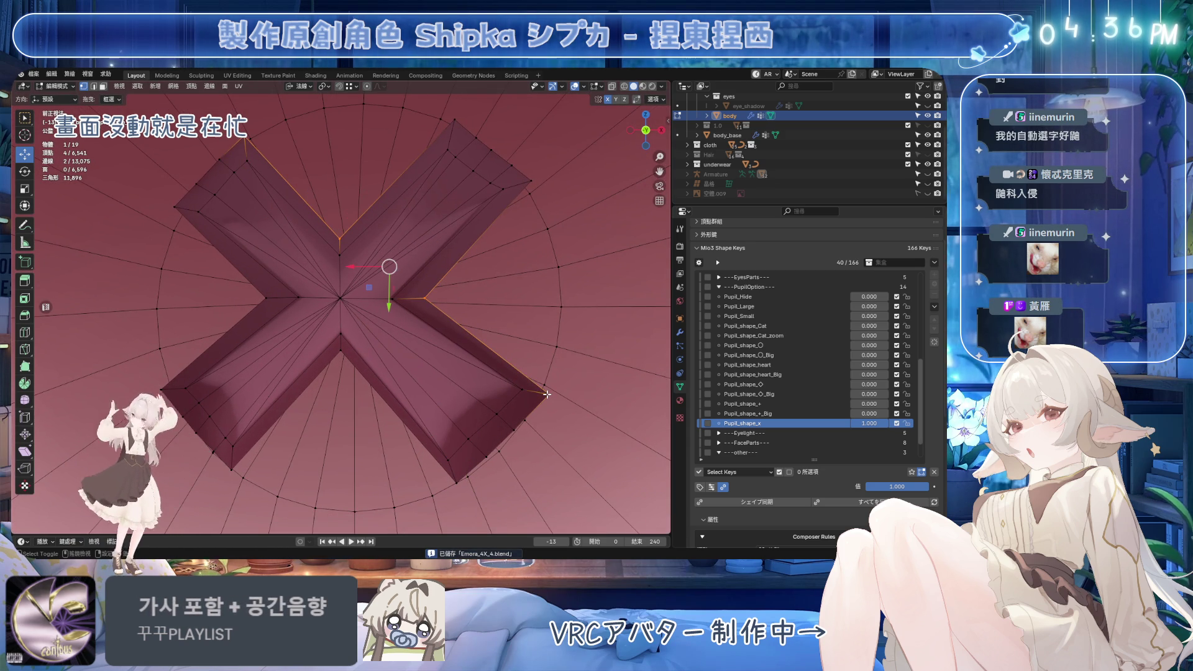
left_click(425, 299)
left_click(547, 398, "shift")
key("ctrl+s")
key("g")
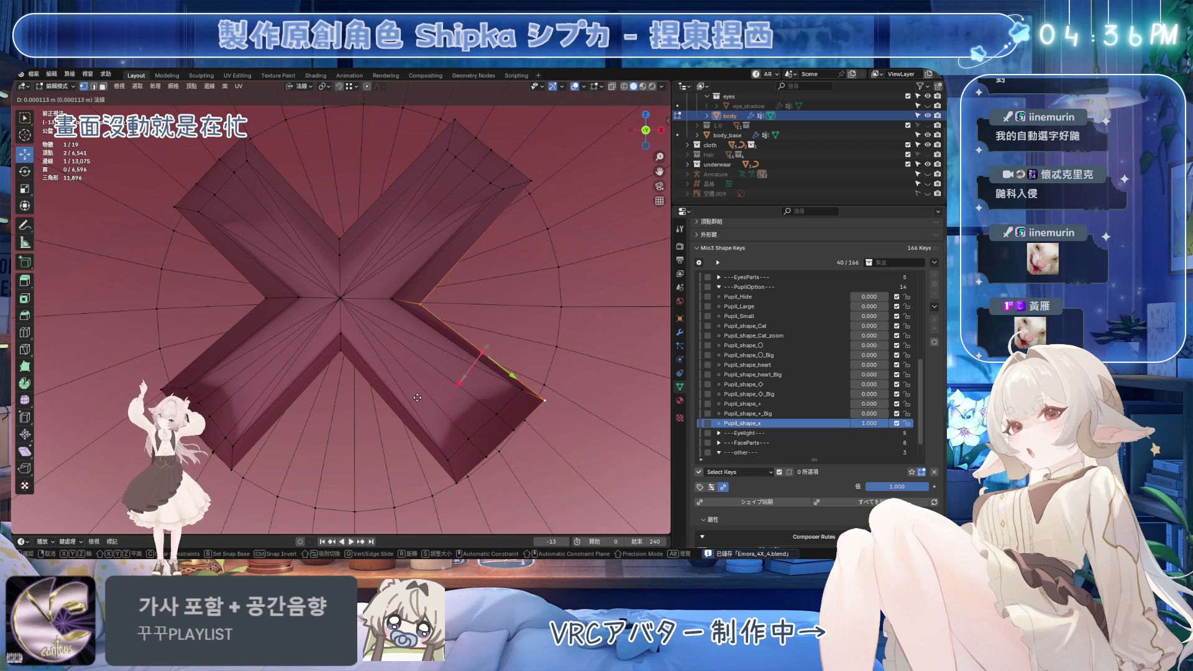
left_click(392, 299)
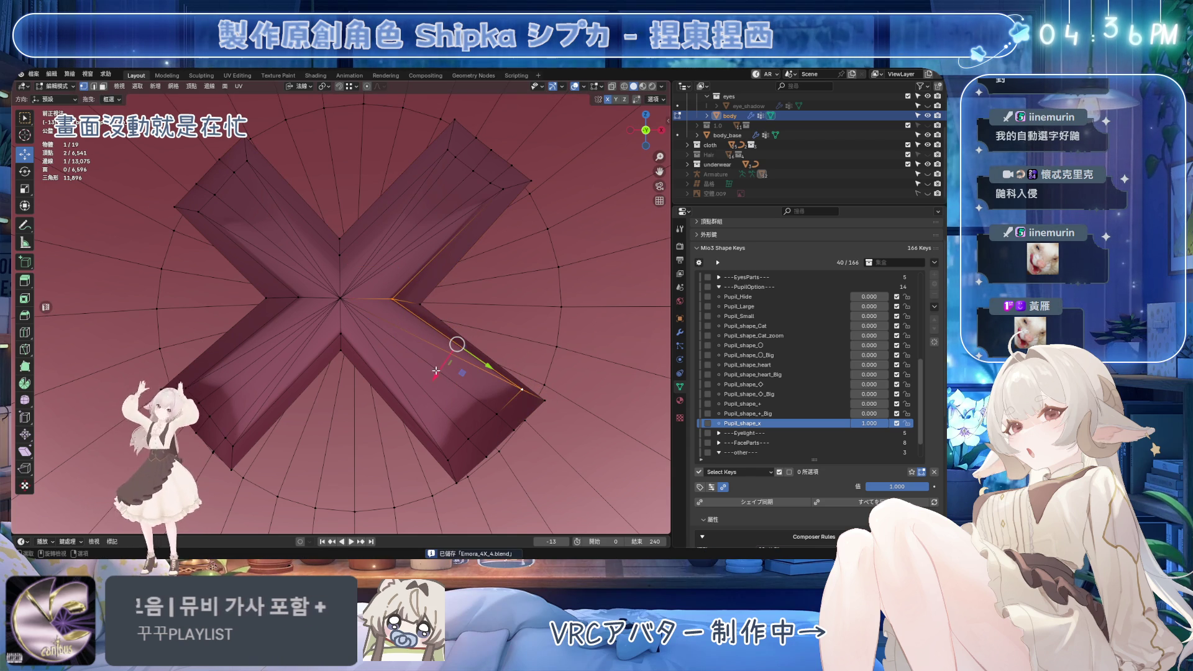
left_click(522, 390)
key("shift+v")
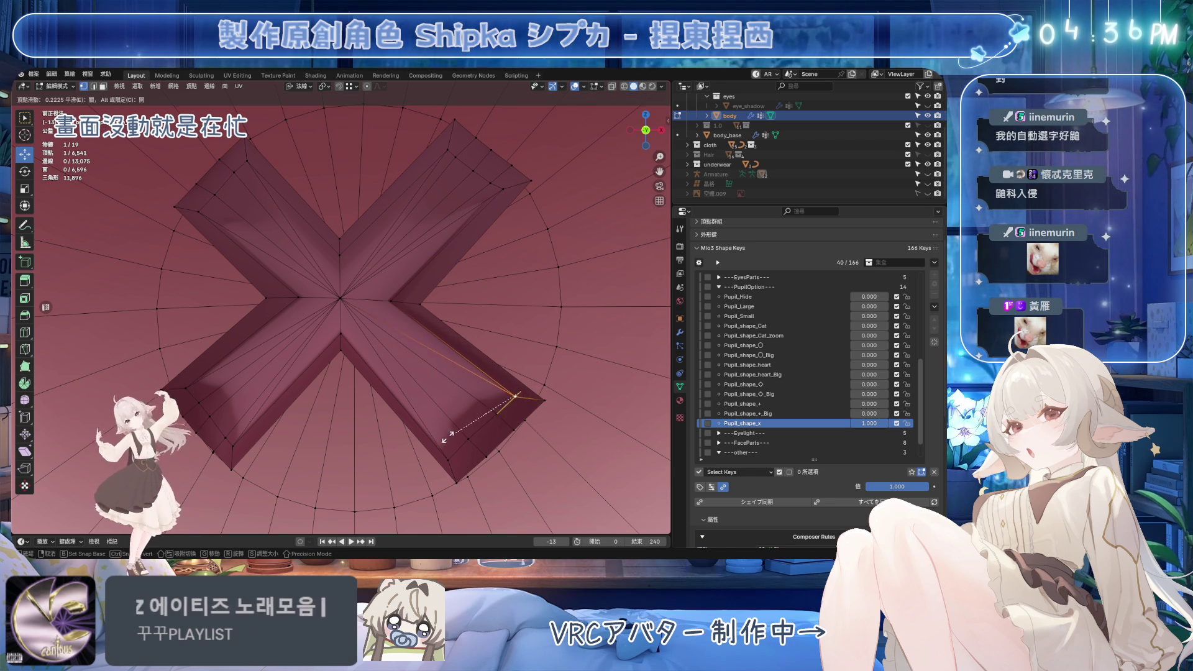
left_click(420, 441)
Try another lower-right vertex slide, undo it, and save the file
left_click(299, 297)
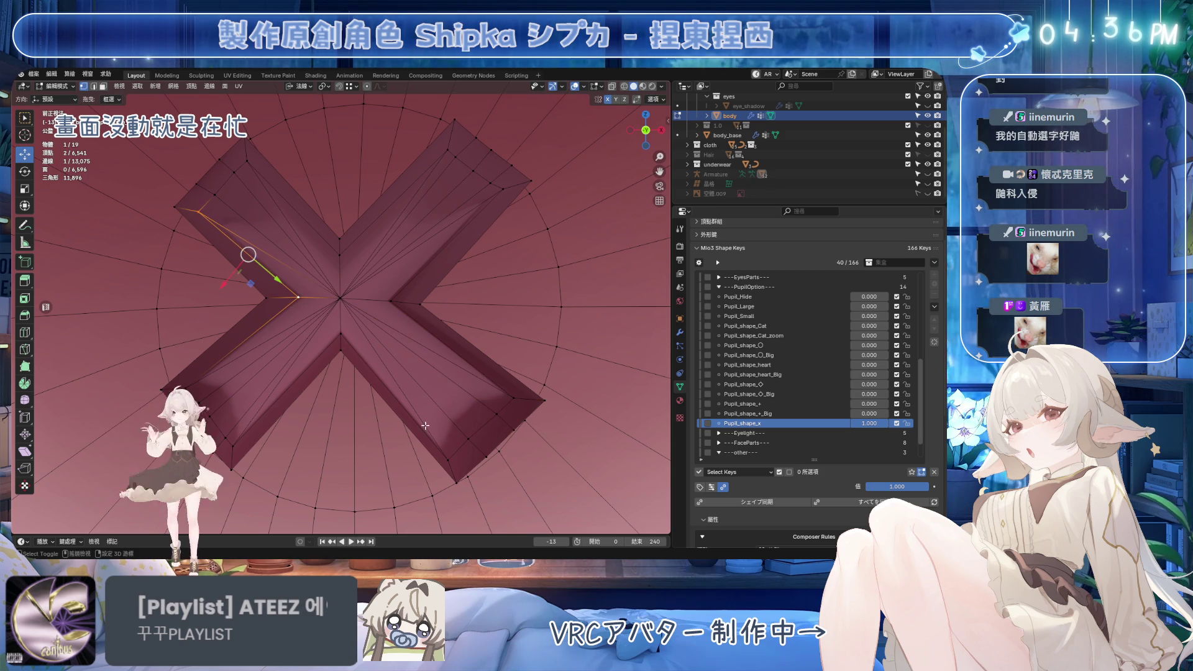
left_click(448, 446, "shift")
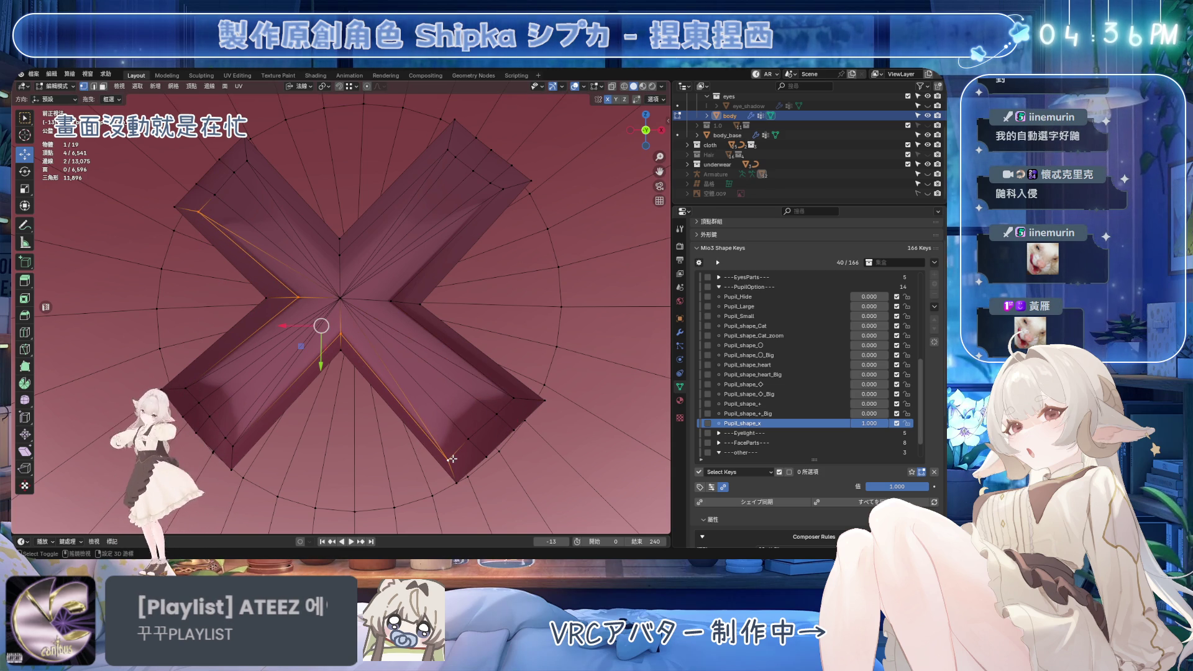
left_click(451, 461)
key("shift+v")
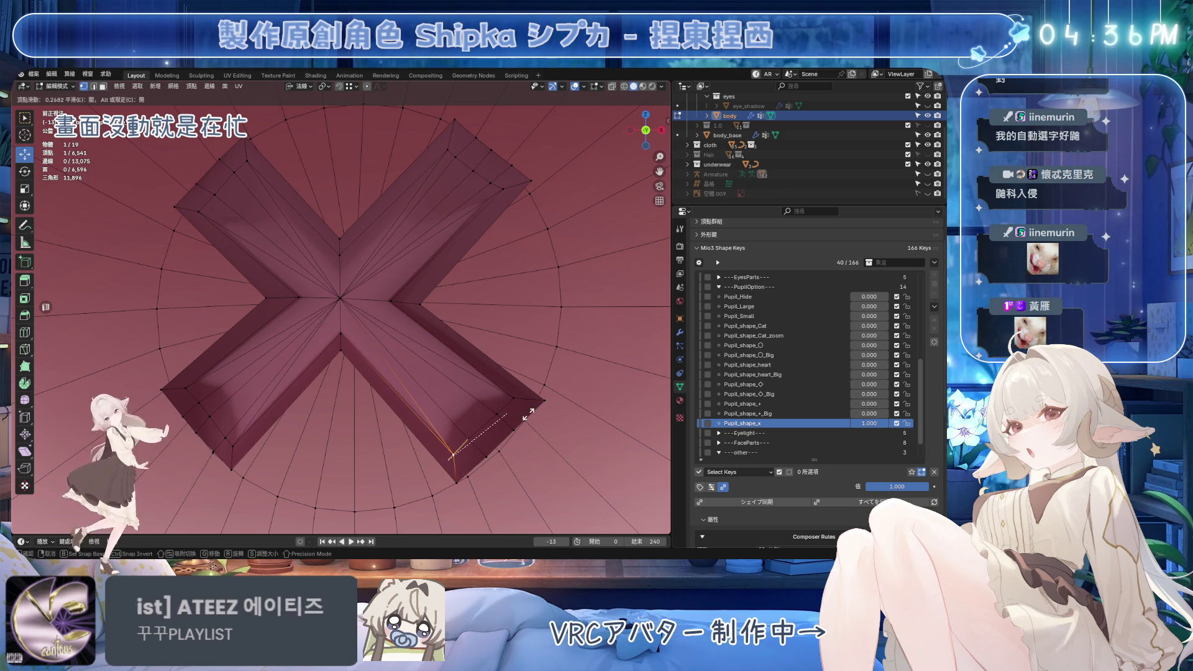
left_click(347, 339)
key("ctrl+z")
key("ctrl+z")
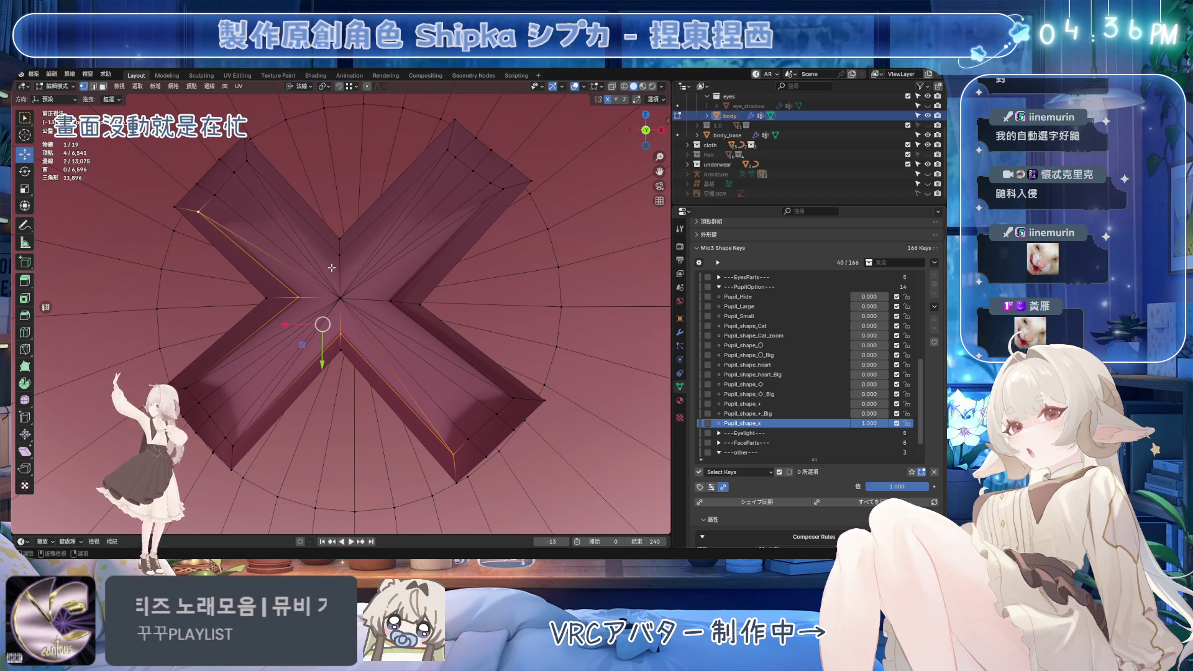
key("ctrl+s")
Slide a vertex on the upper-left arm along its edge and save
key("shift+v")
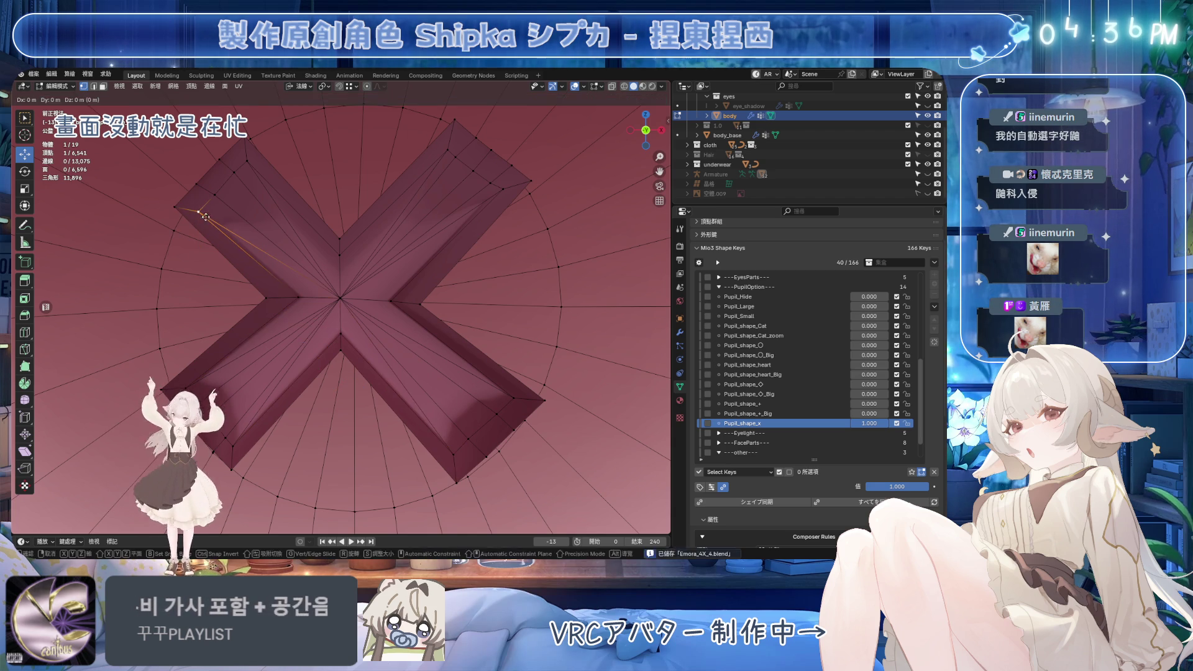
key("Escape")
left_click(230, 171)
key("shift+v")
left_click(199, 191)
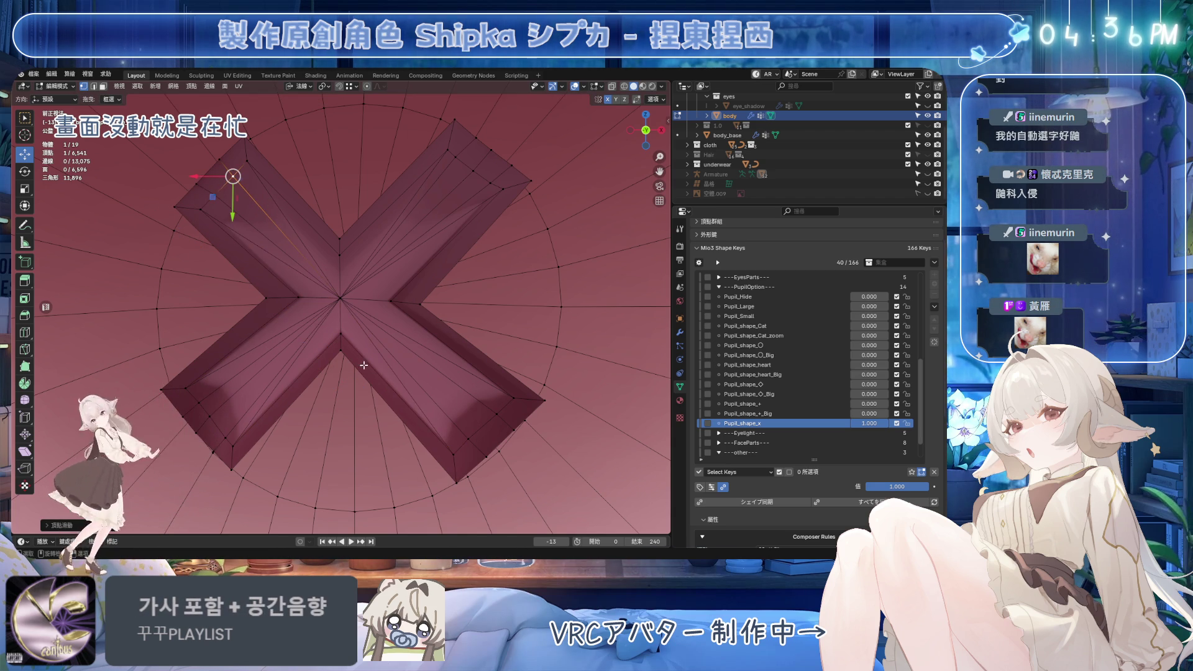
key("ctrl+s")
Slide a lower-left arm vertex along its edge and recentre the view on the X
left_click(200, 435)
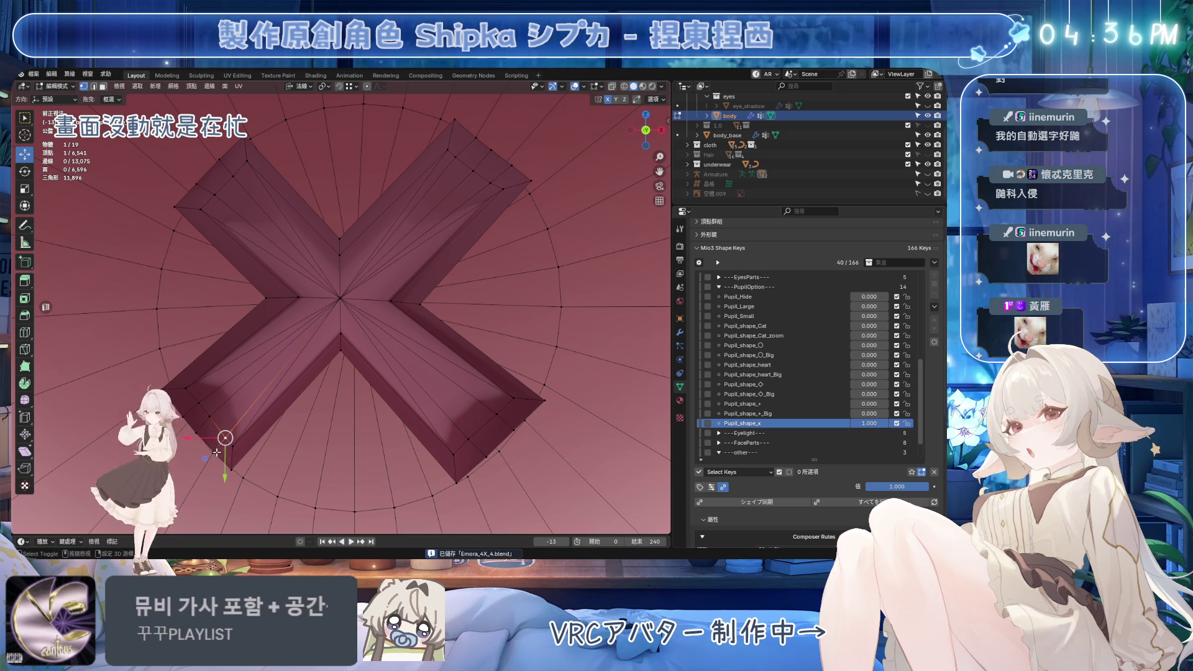
left_click(216, 452, "shift")
key("g")
key("g")
key("Escape")
left_click(209, 417)
key("g")
key("g")
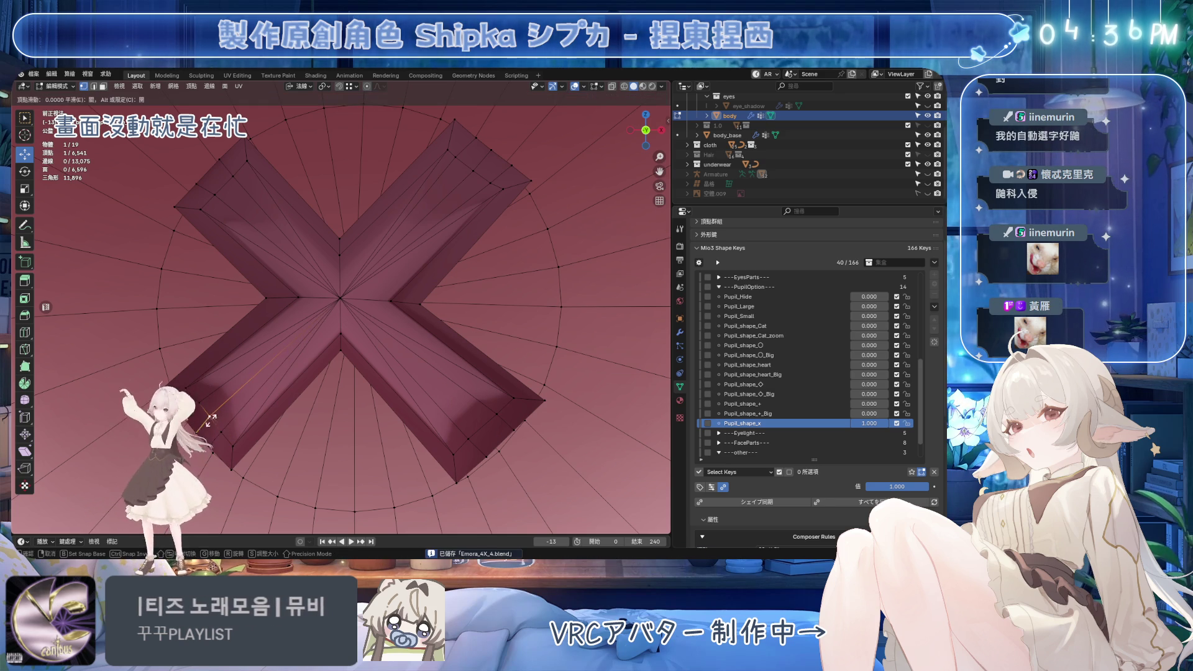
left_click(205, 433)
left_click(457, 158)
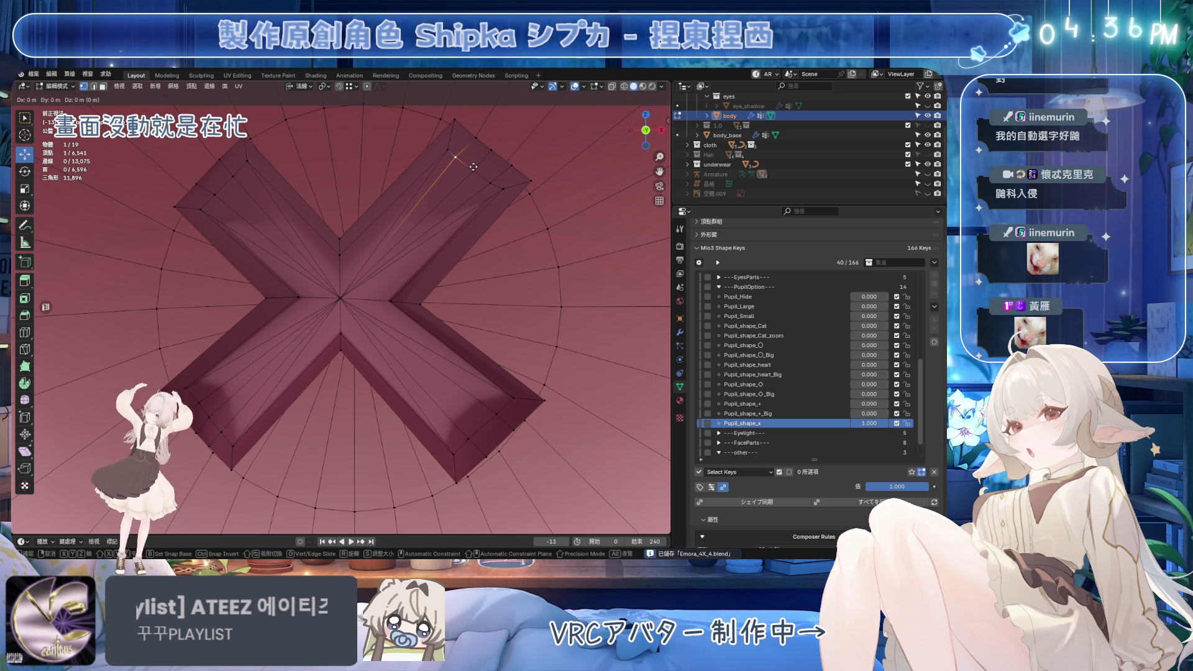
middle_click_drag(326, 244, 367, 343, "shift")
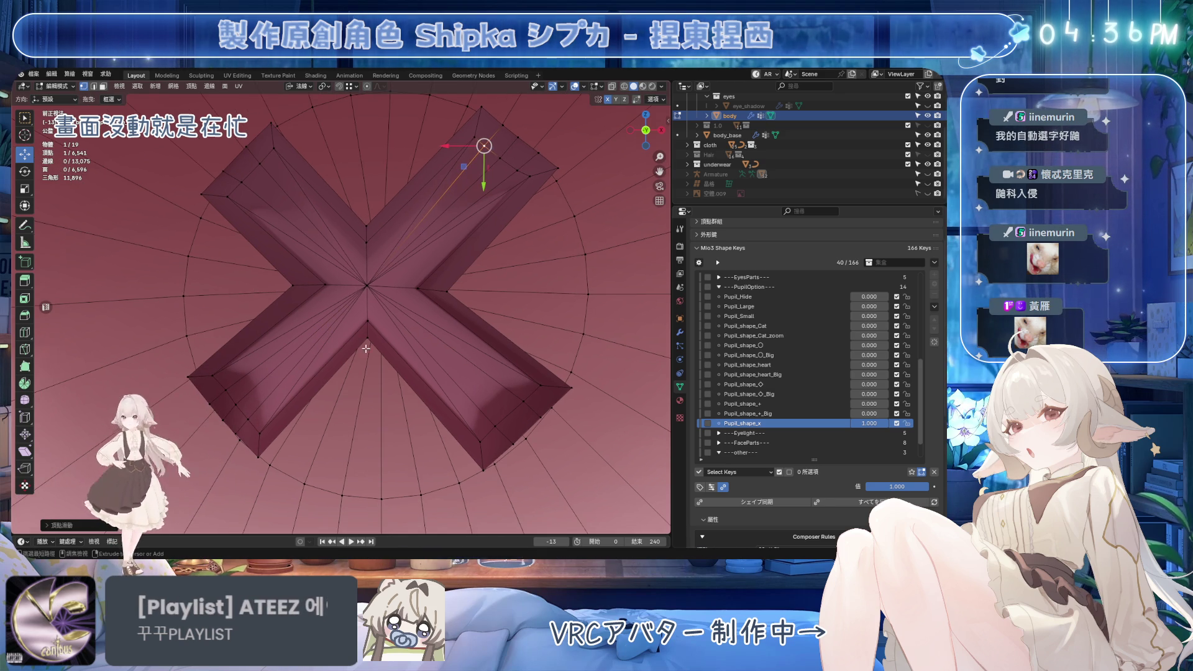
Slide the bottom-notch inner vertex and an upper-left arm edge vertex along their edges
left_click(367, 338)
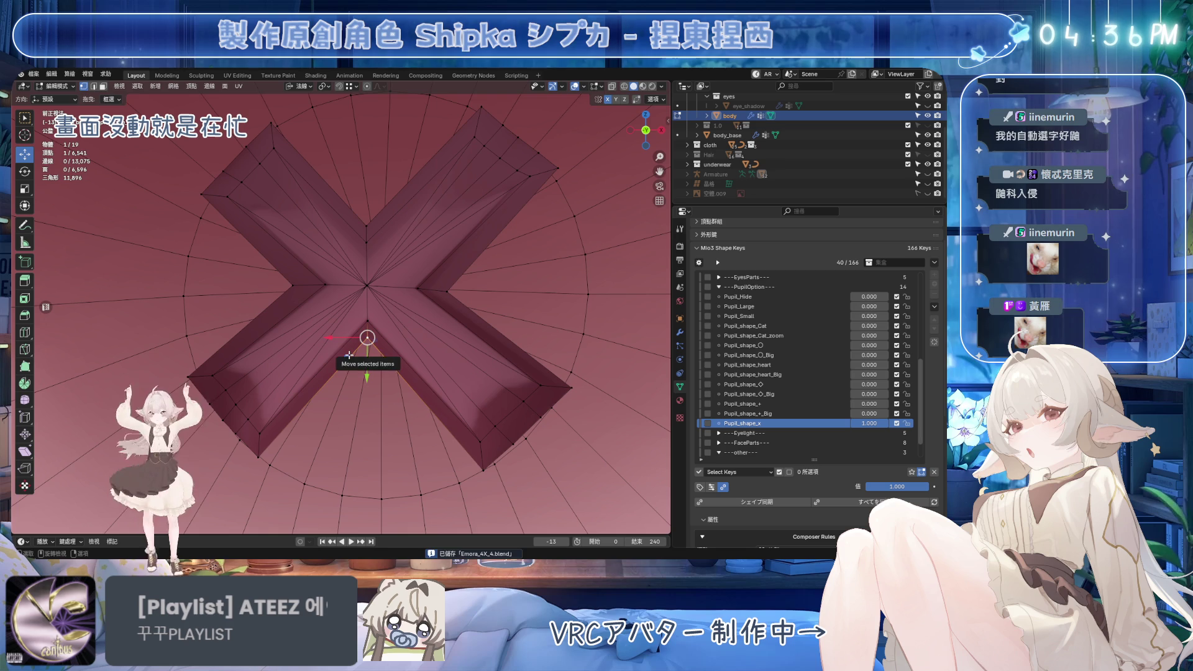
key("g")
key("g")
left_click(284, 423)
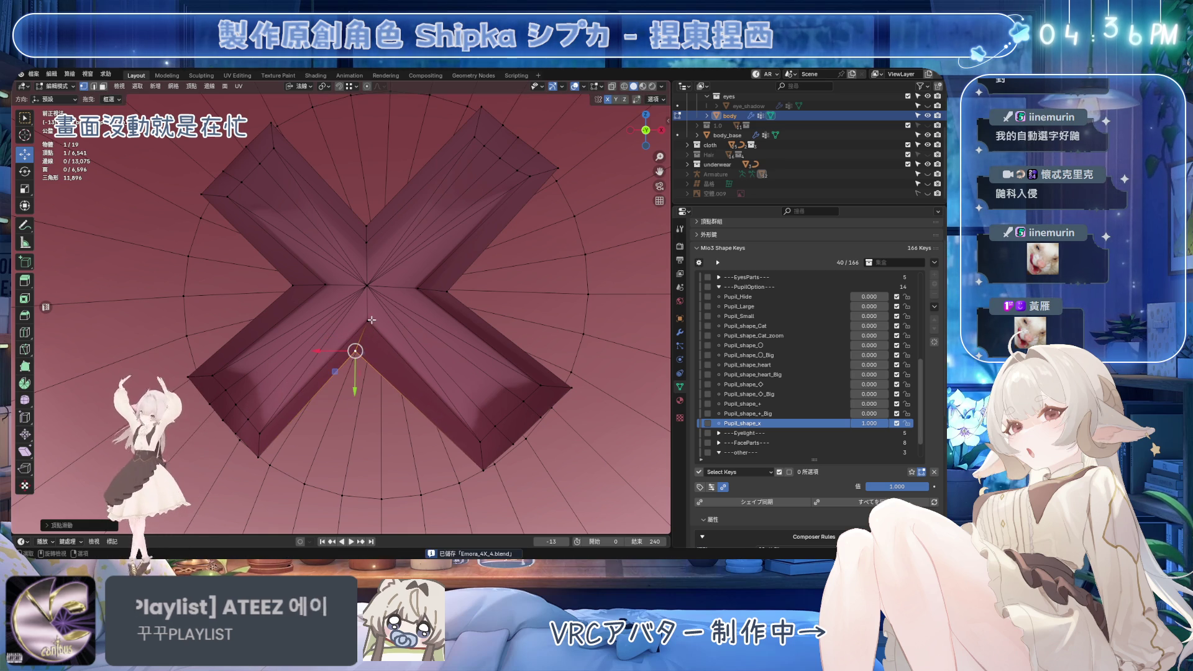
left_click(324, 284)
key("g")
key("g")
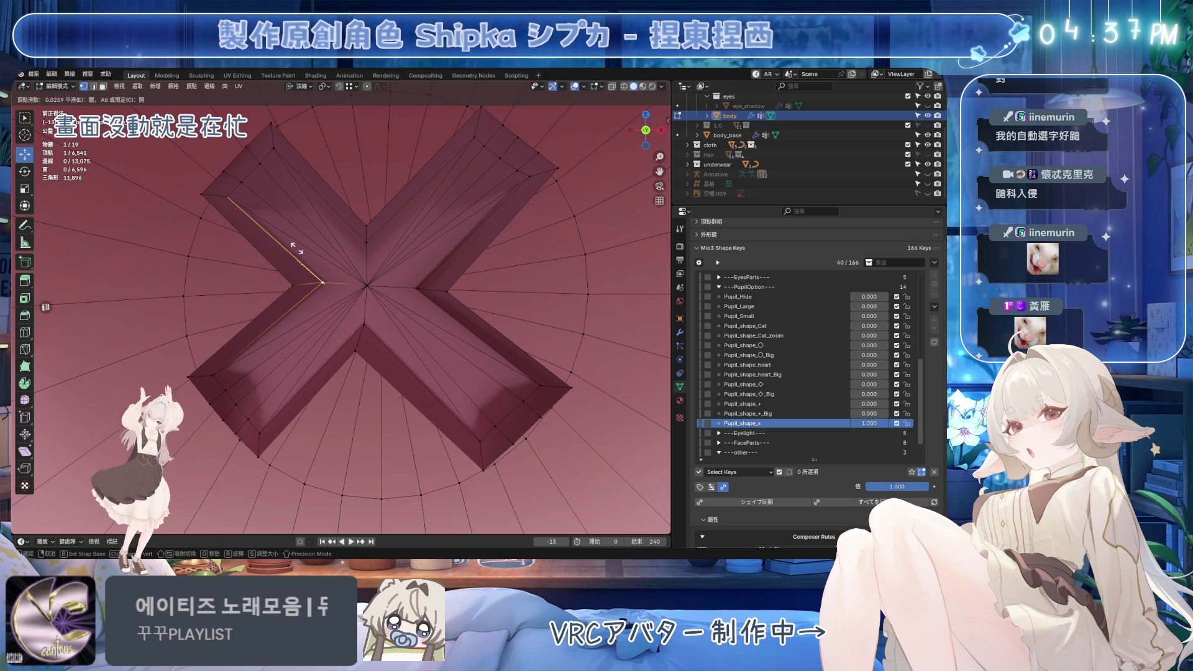
left_click(280, 246)
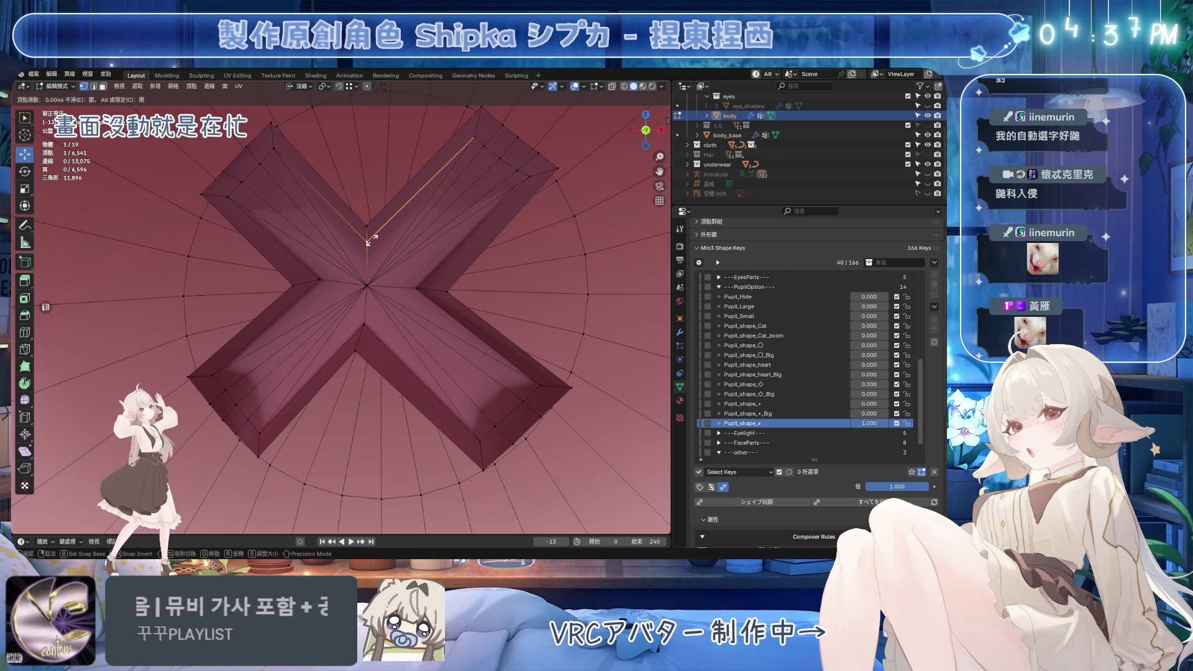
Slide the upper-right arm edge vertex outward, retrying once after cancelling
left_click(364, 228)
key("g")
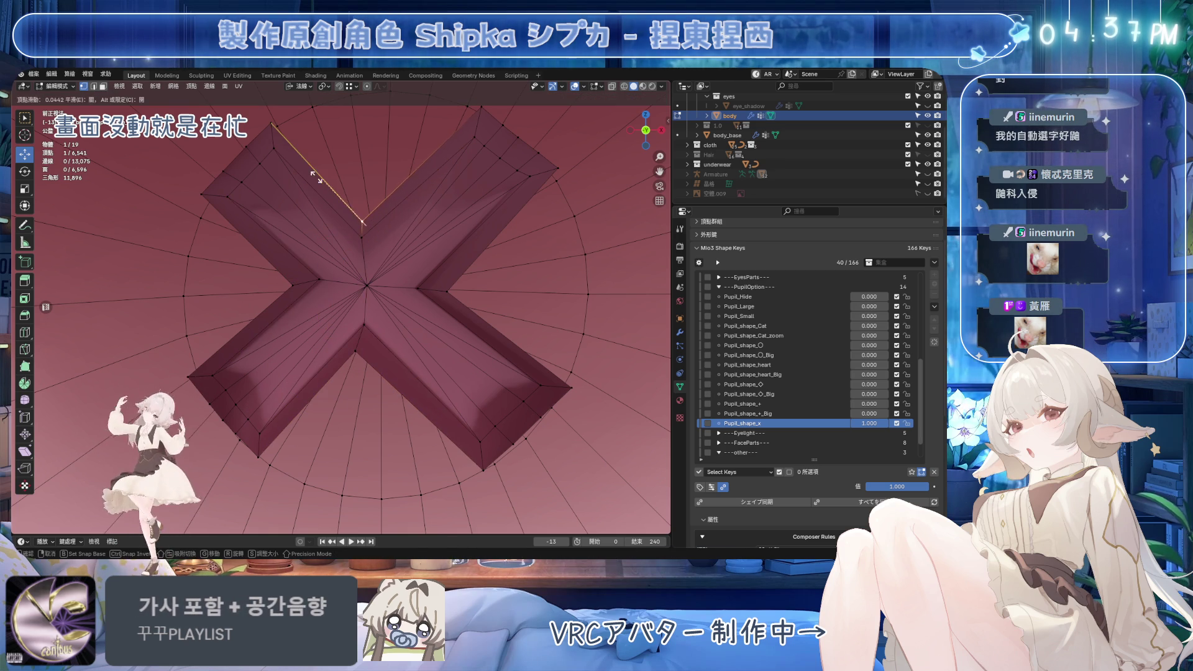
key("g")
middle_click_drag(359, 231, 366, 267, "shift")
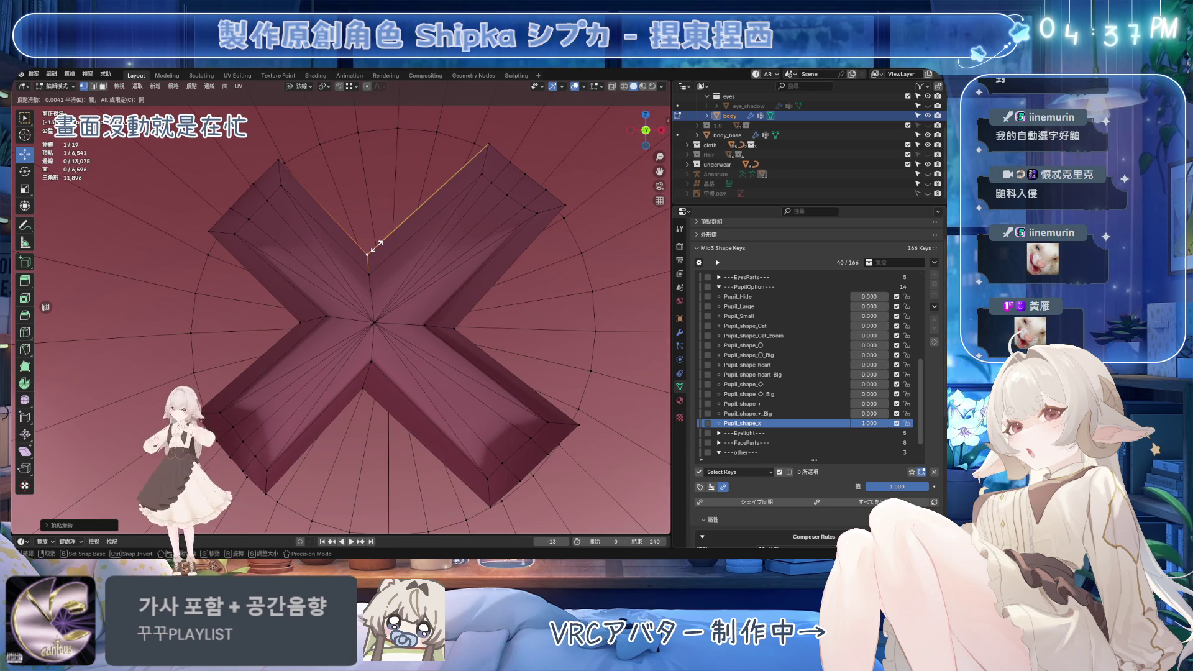
left_click(403, 225)
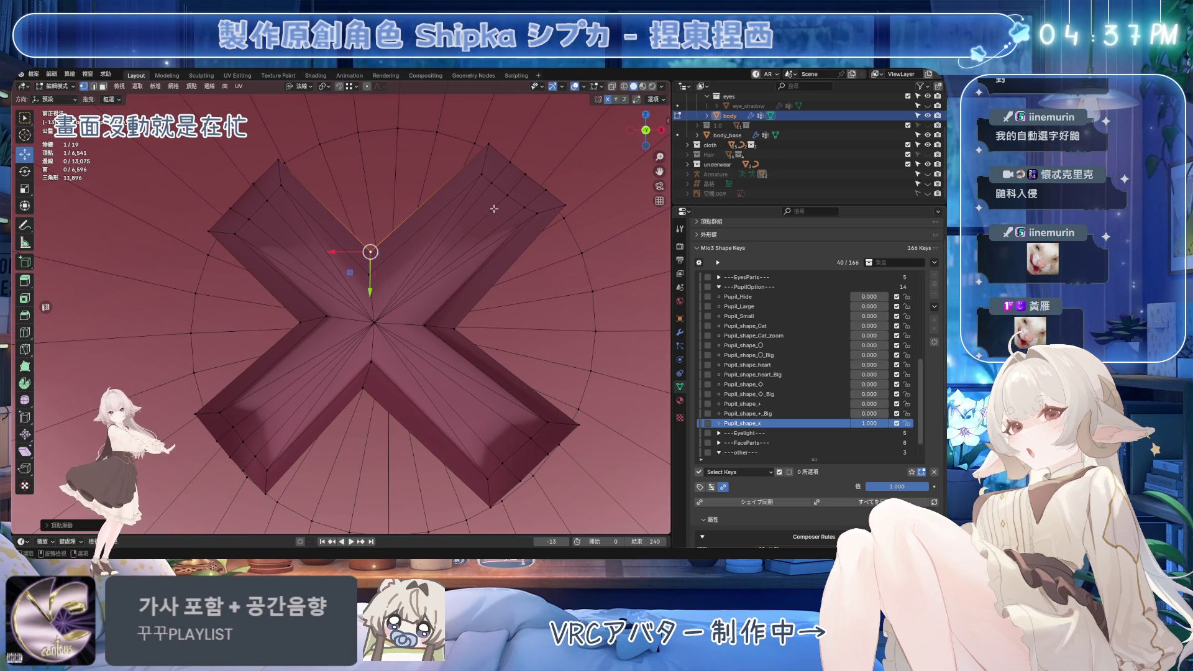
key("g")
key("g")
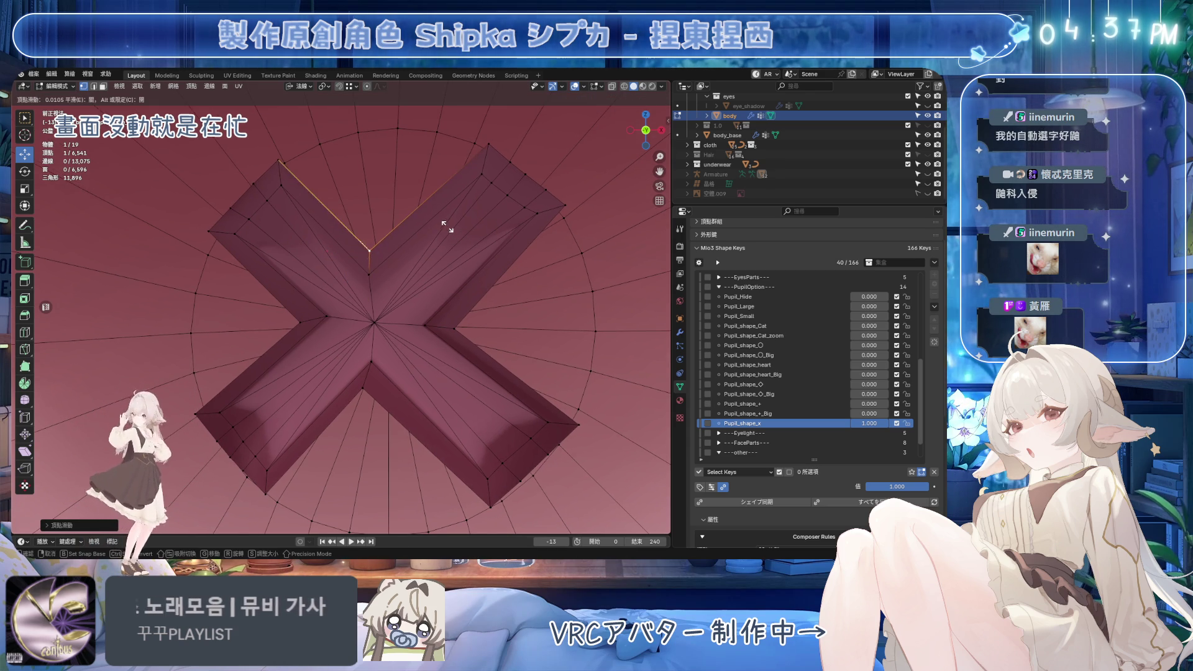
right_click(445, 225)
key("g")
key("g")
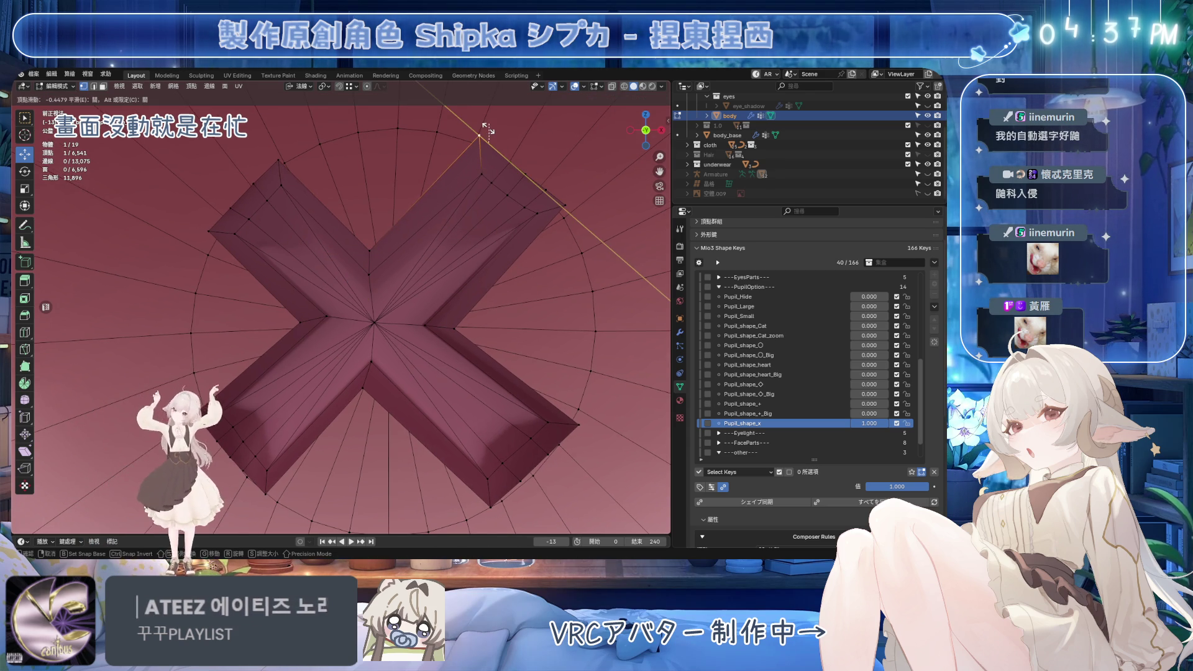
left_click(488, 129)
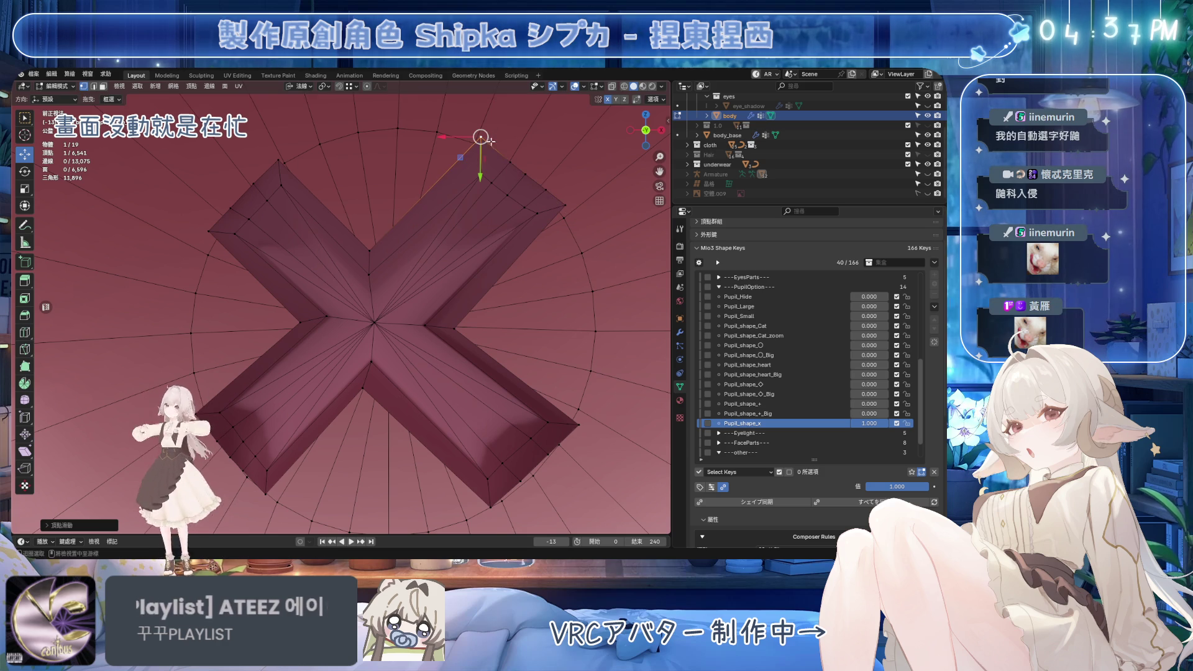
Nudge the right arm's inner vertex up-left and move an upper-right arm tip vertex along Y
left_click(365, 386)
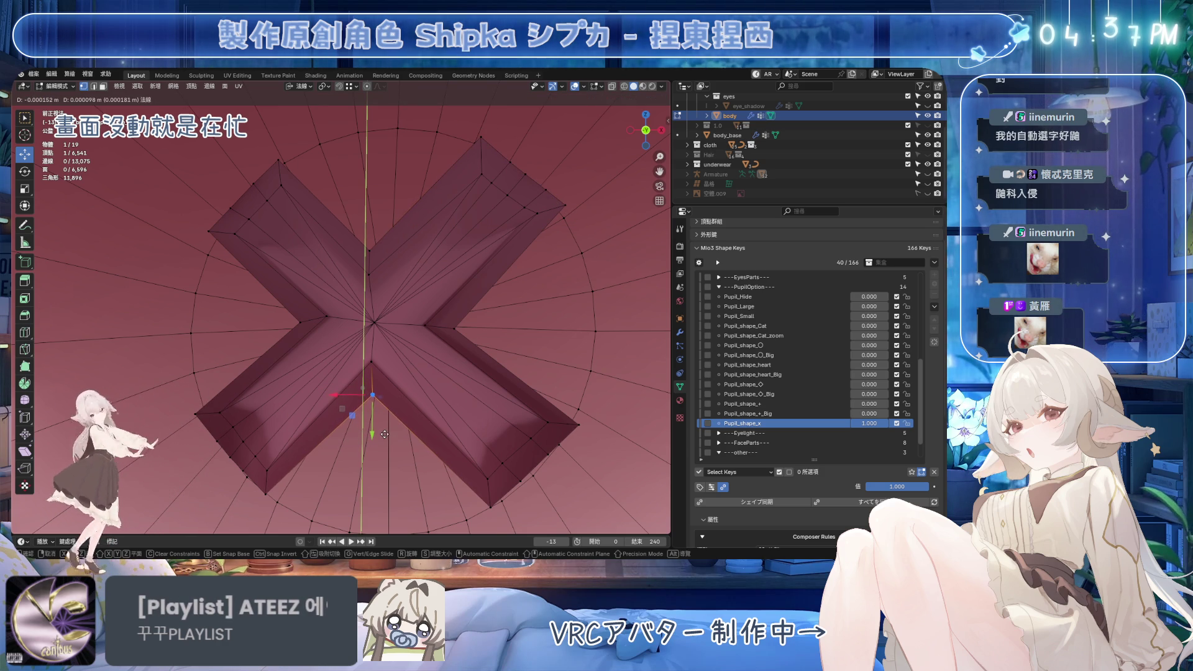
left_click(437, 350)
key("g")
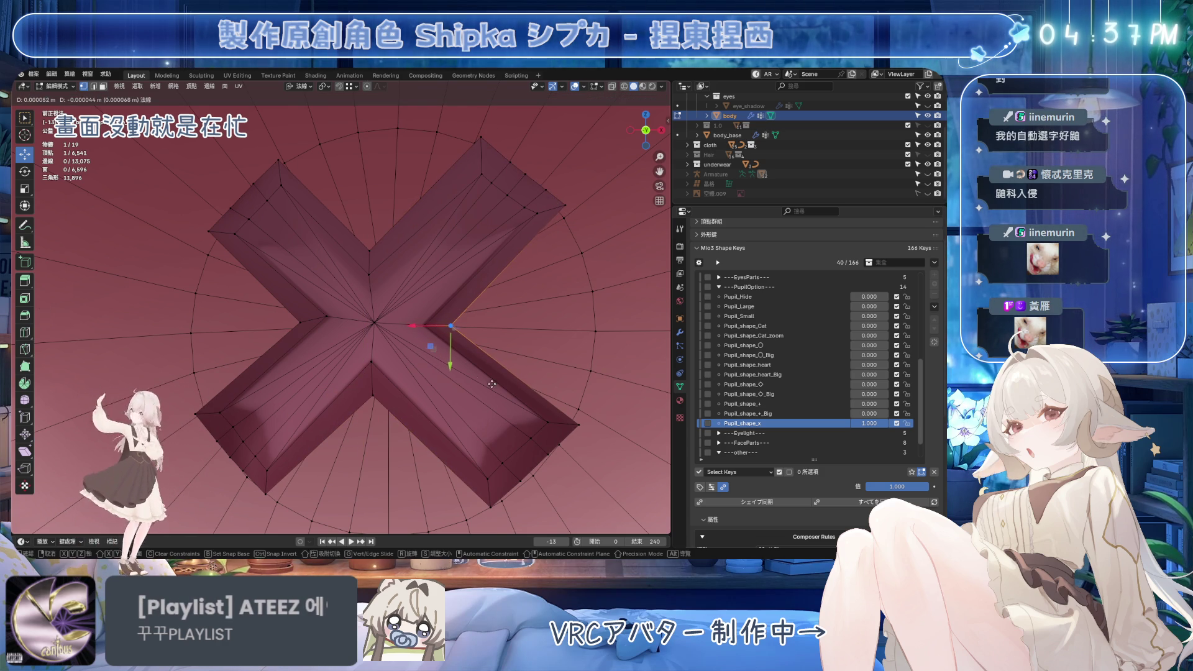
left_click(525, 292)
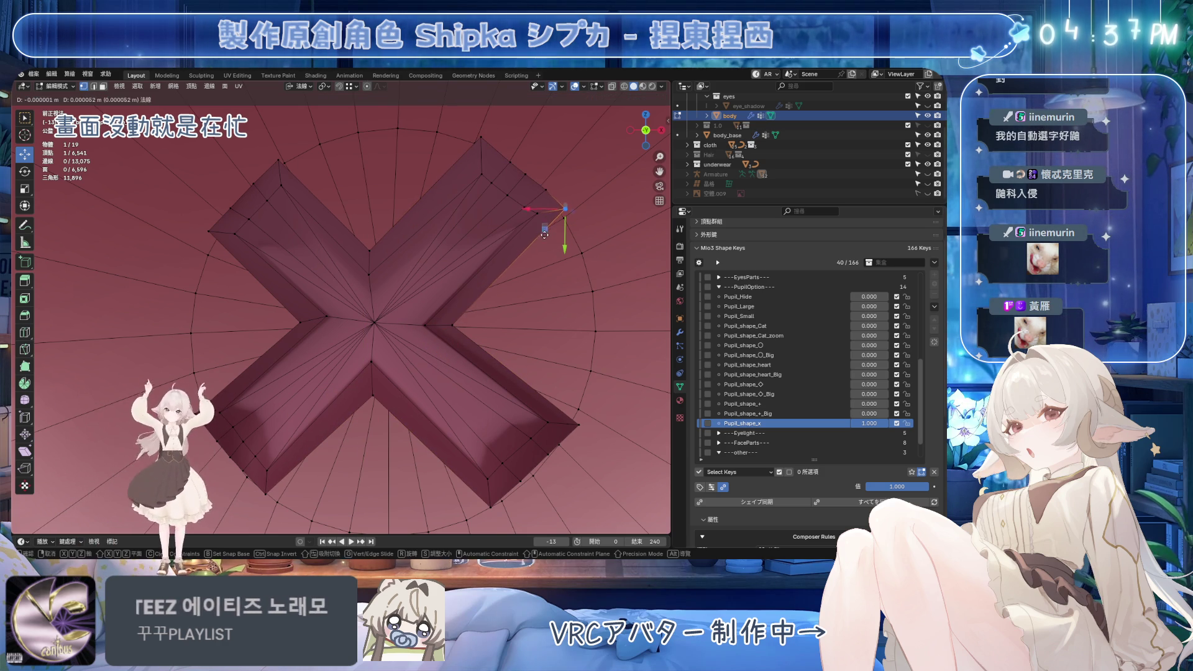
left_click(545, 189)
left_click(526, 175)
key("g")
key("y")
left_click(504, 198)
middle_click_drag(504, 198, 518, 172, "shift")
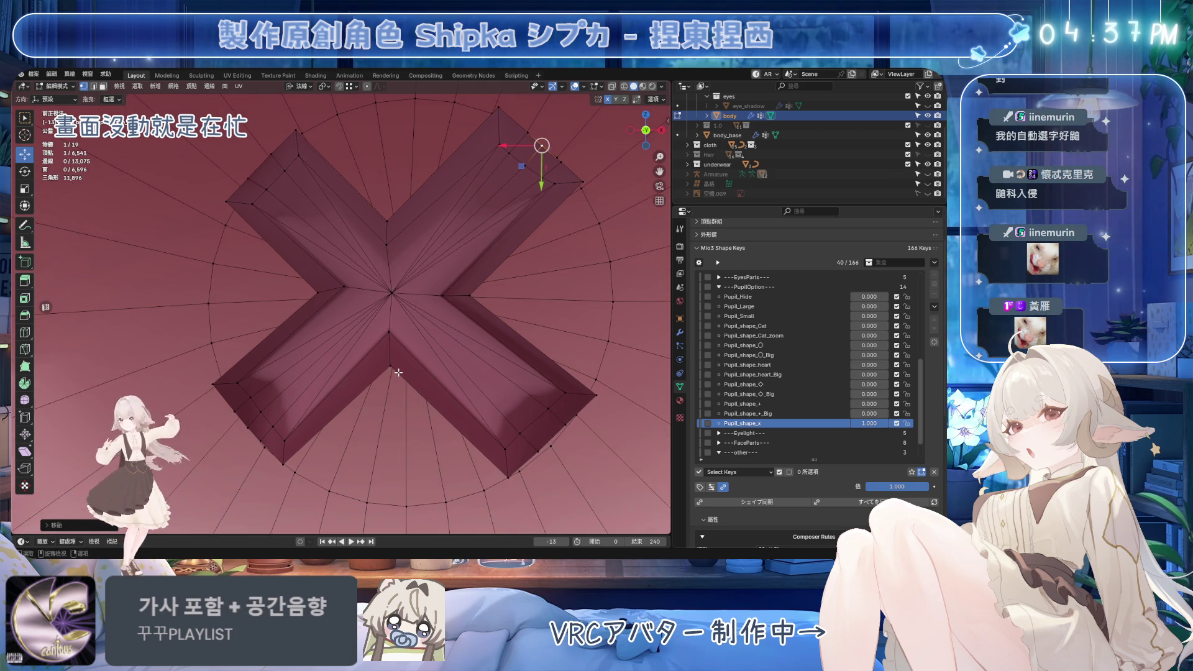
Save the avatar, then nudge a lower-left arm corner vertex of the X into place
key("ctrl+s")
left_click(233, 417)
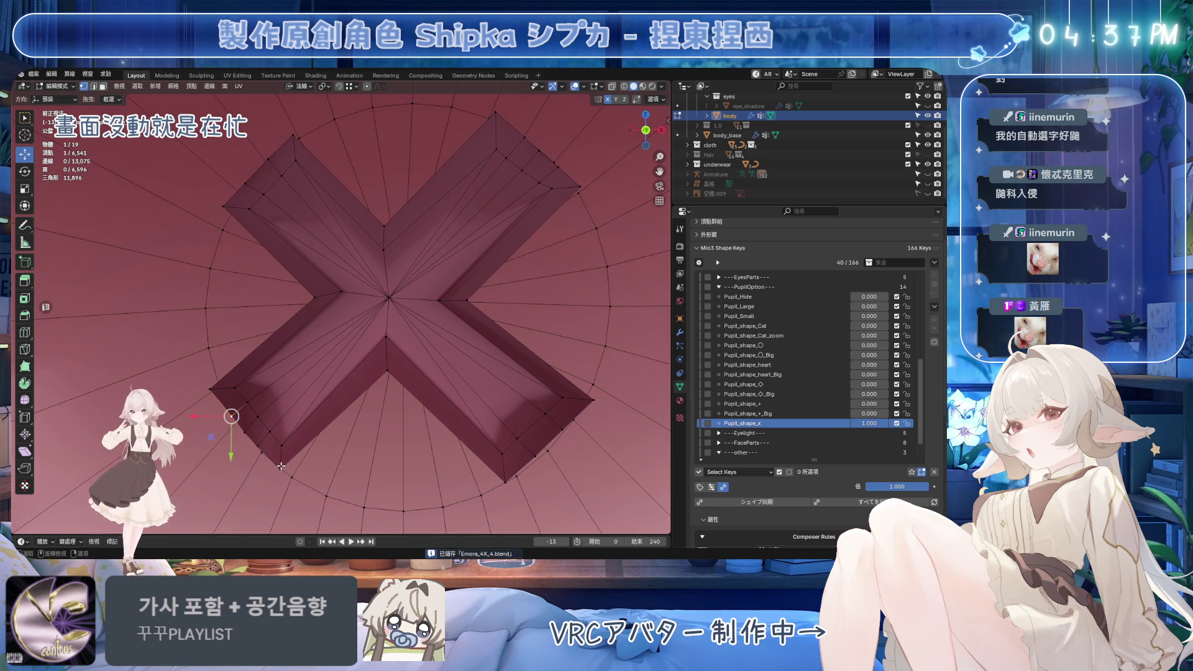
left_click_drag(267, 490, 275, 498)
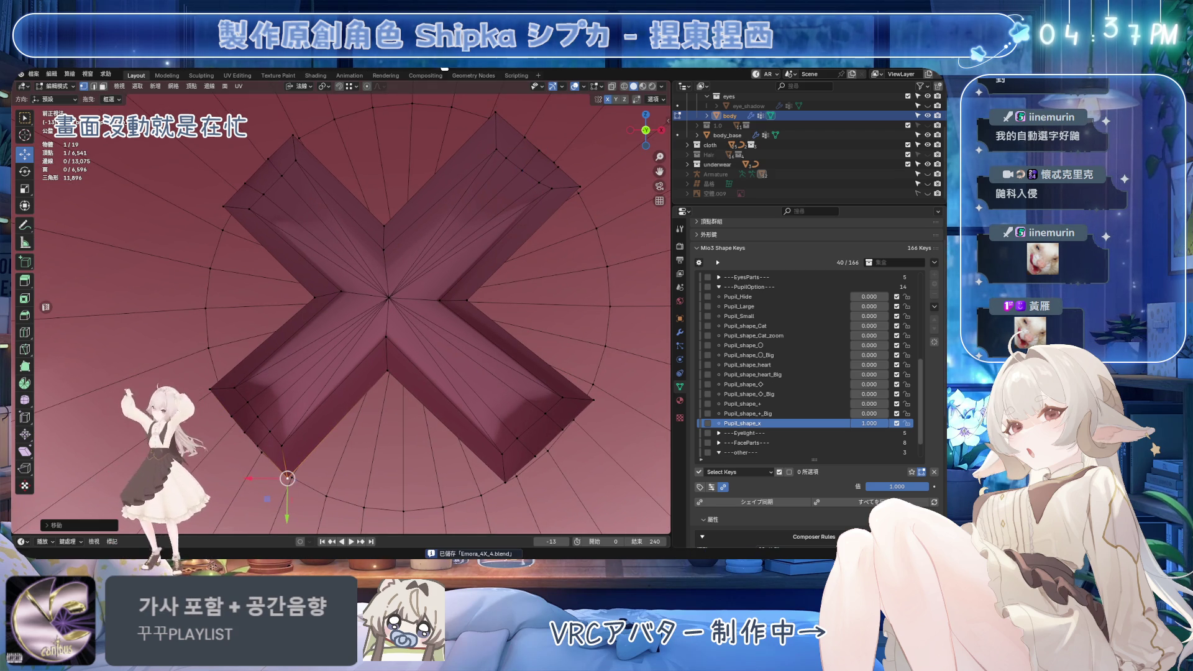
left_click_drag(447, 325, 445, 323)
Nudge the left and top inner-corner vertices and the lower-left arm edge of the X
left_click(325, 299)
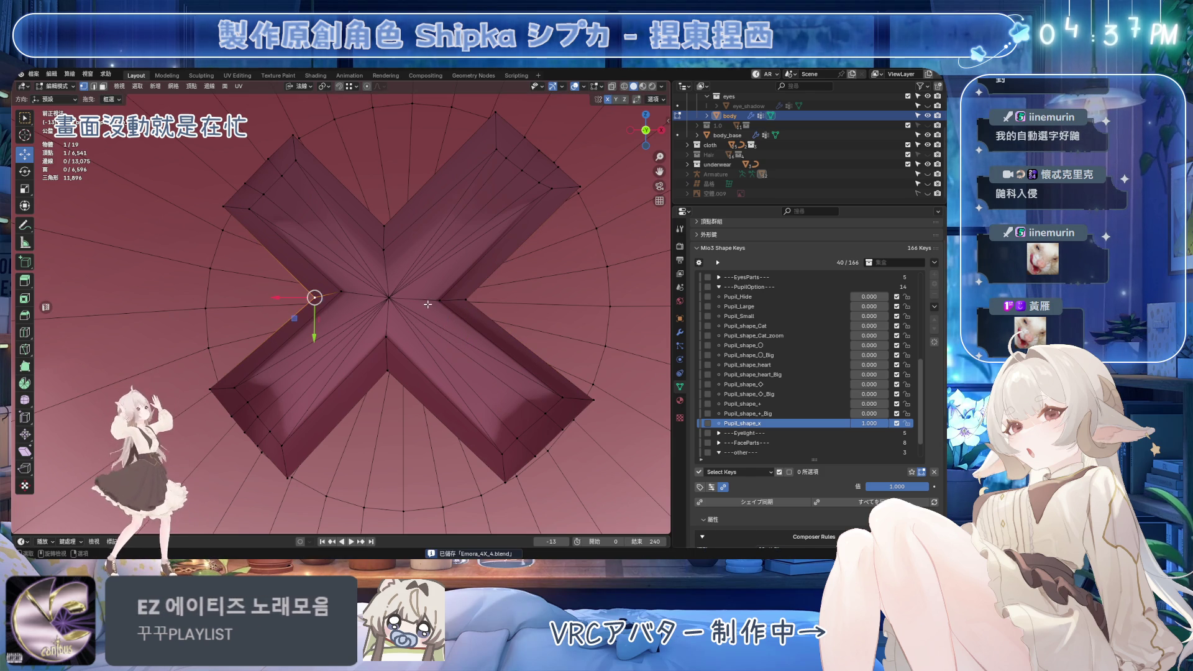
left_click(384, 243, "shift")
left_click_drag(406, 218, 414, 211)
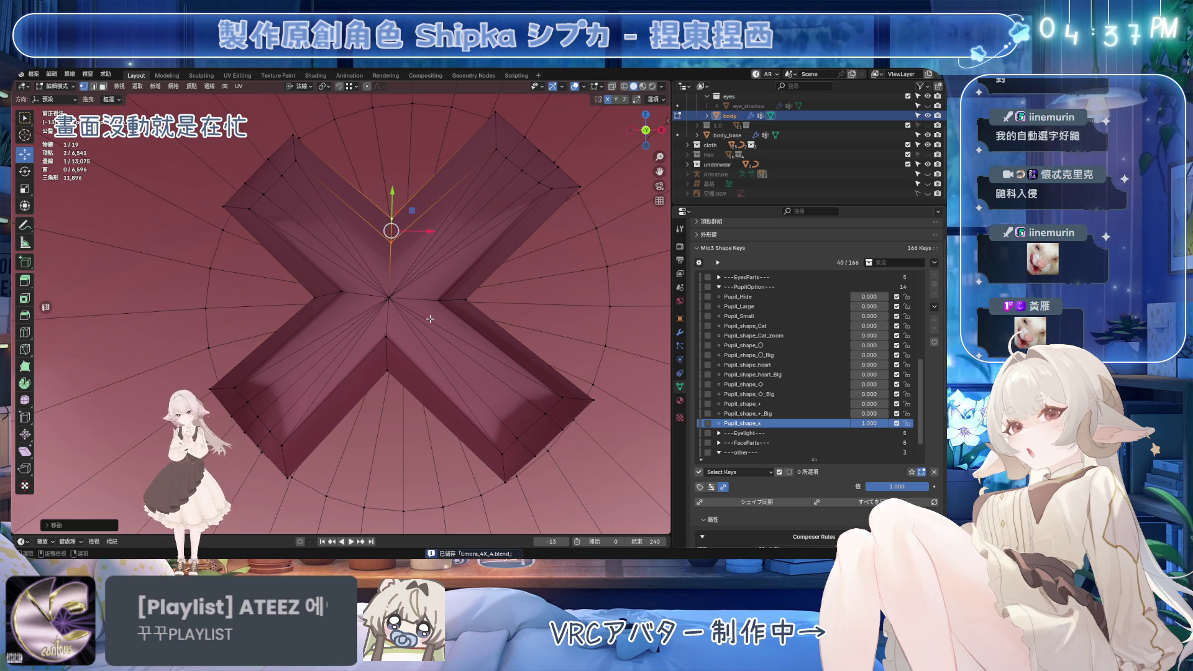
left_click(381, 339)
left_click(282, 445, "shift")
left_click_drag(316, 369, 323, 376)
left_click(247, 403)
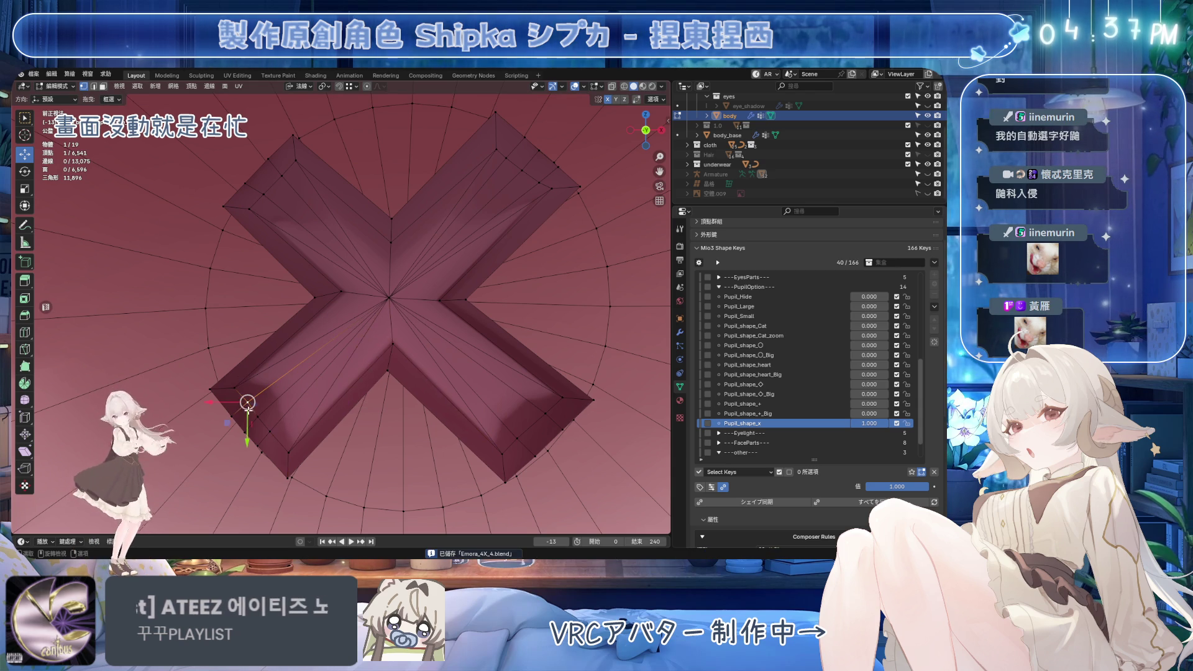
left_click_drag(230, 425, 235, 422)
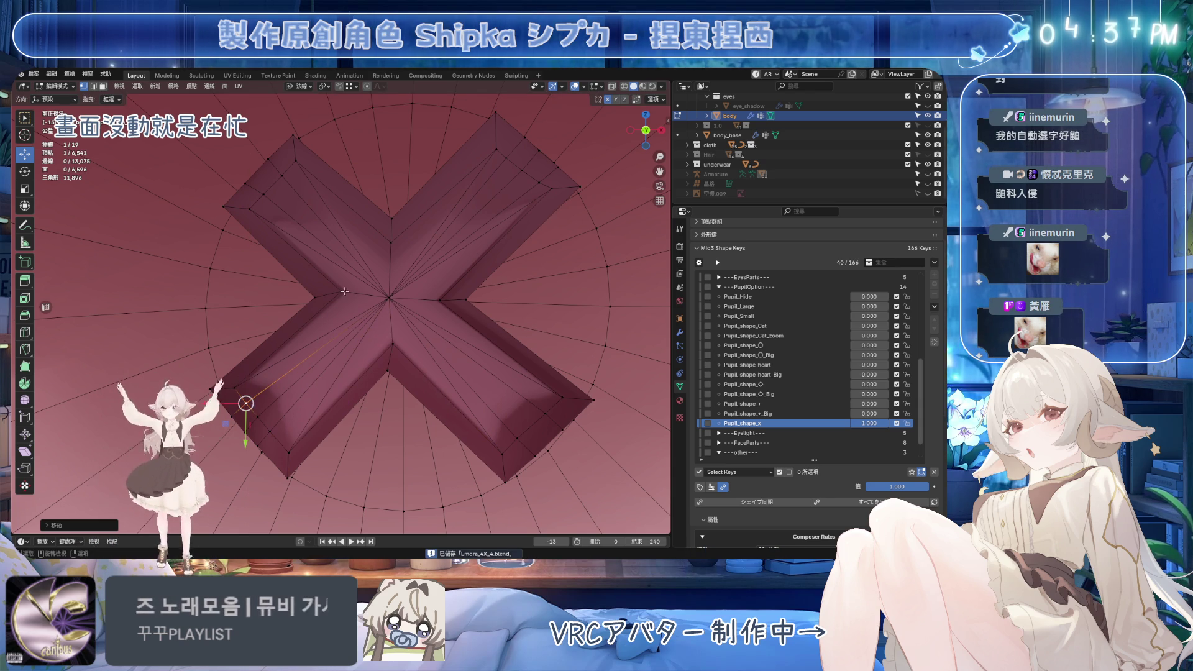
Reposition the X's inner-corner vertex and the outer vertex of the upper-right arm
left_click_drag(340, 292, 338, 292)
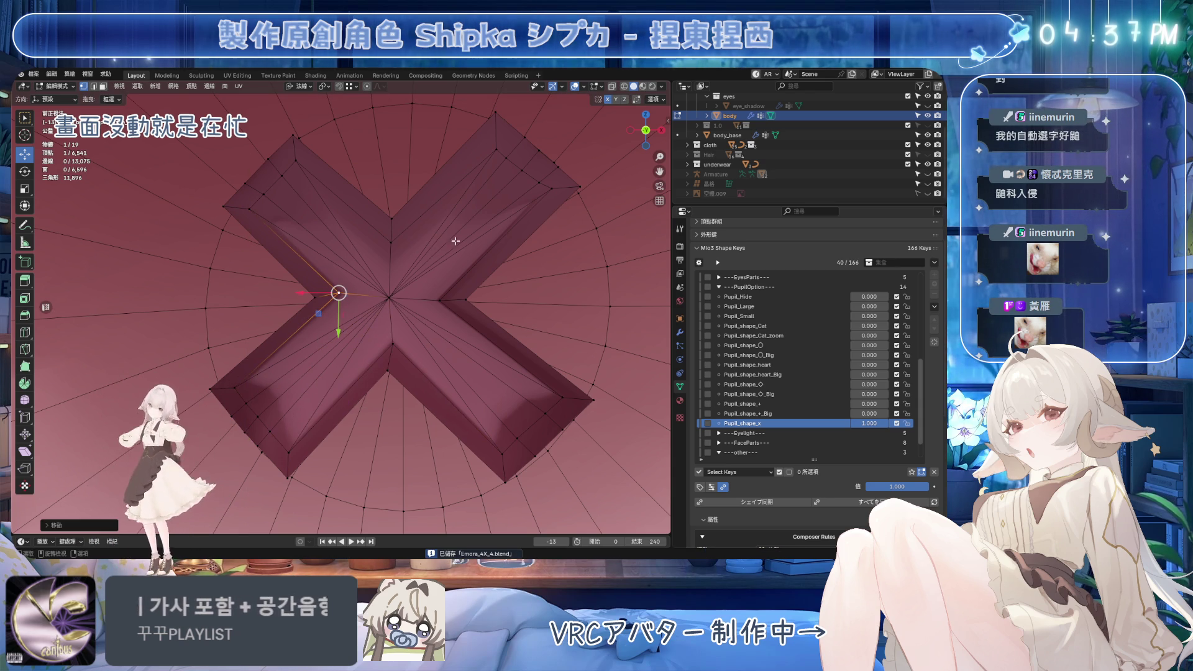
key("g")
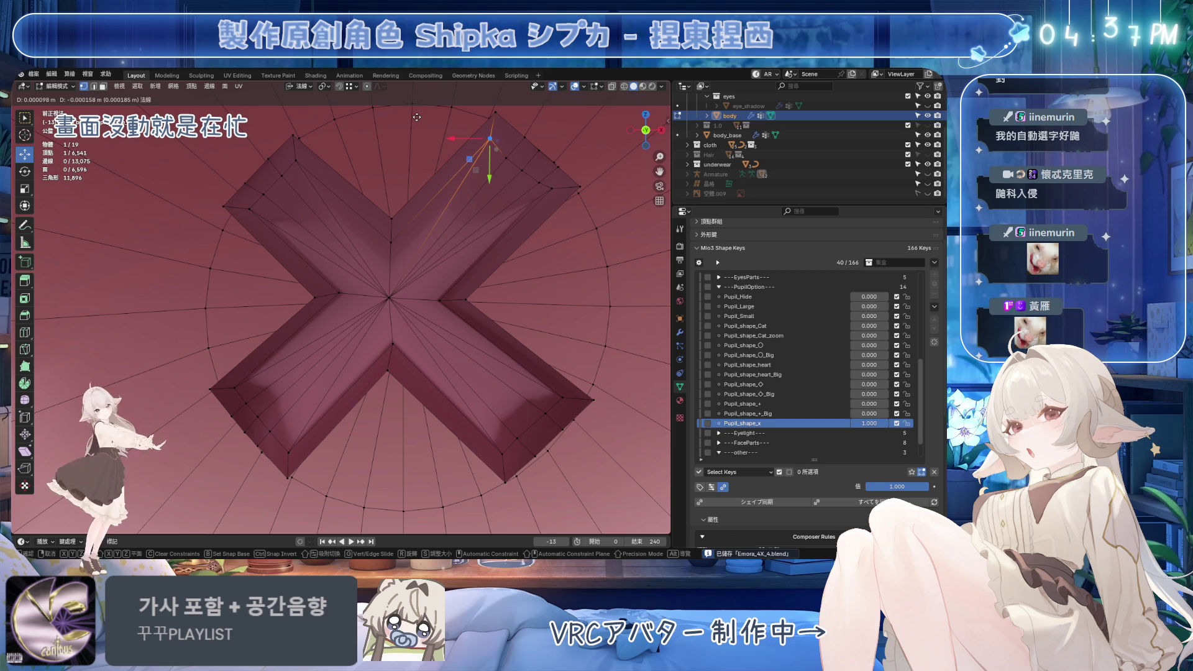
left_click(515, 163)
left_click(543, 185, "shift")
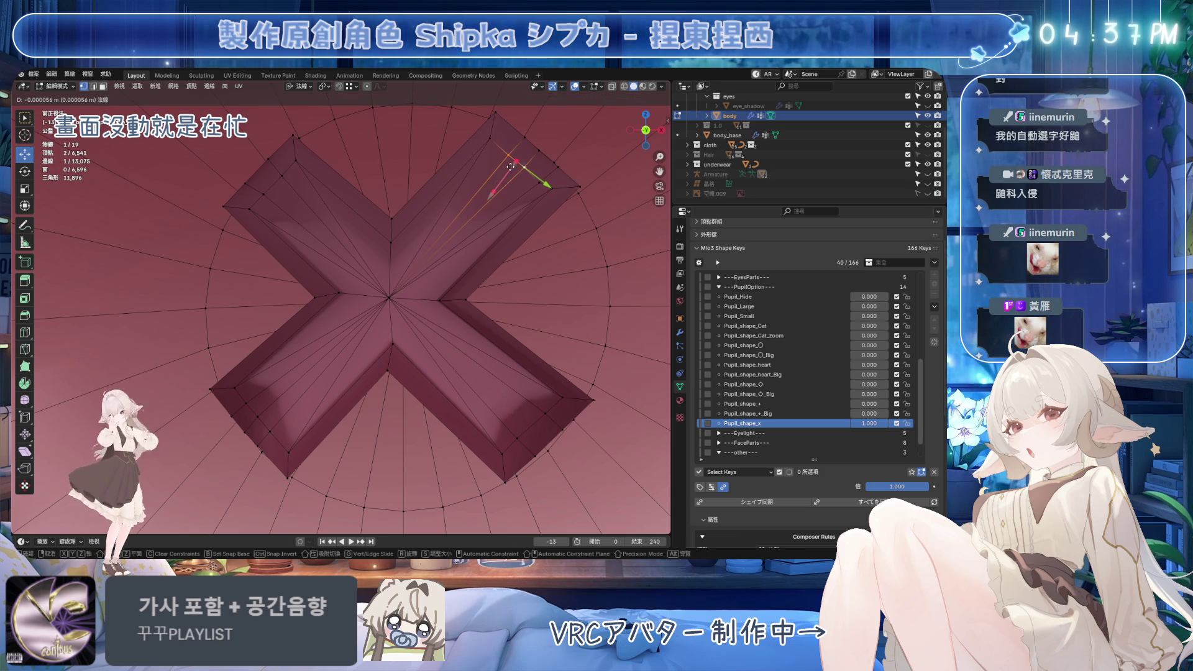
left_click(541, 181)
key("g")
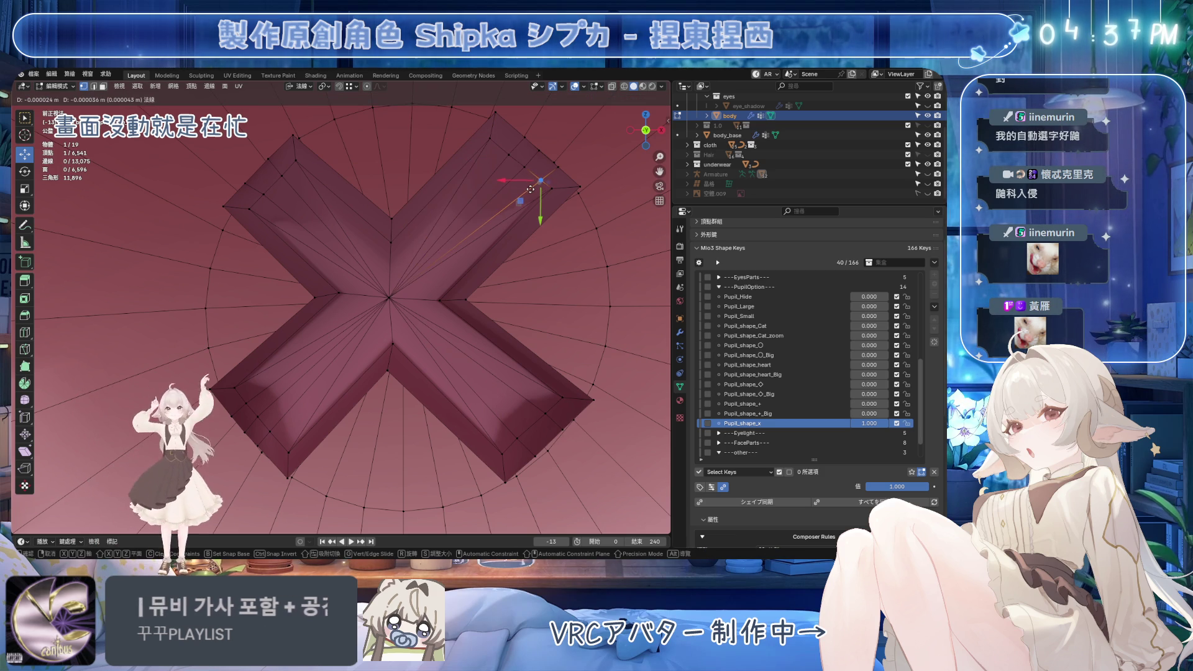
left_click(525, 191)
Flatten the lower-right arm edges with an X-axis scale and save the file
left_click(561, 397)
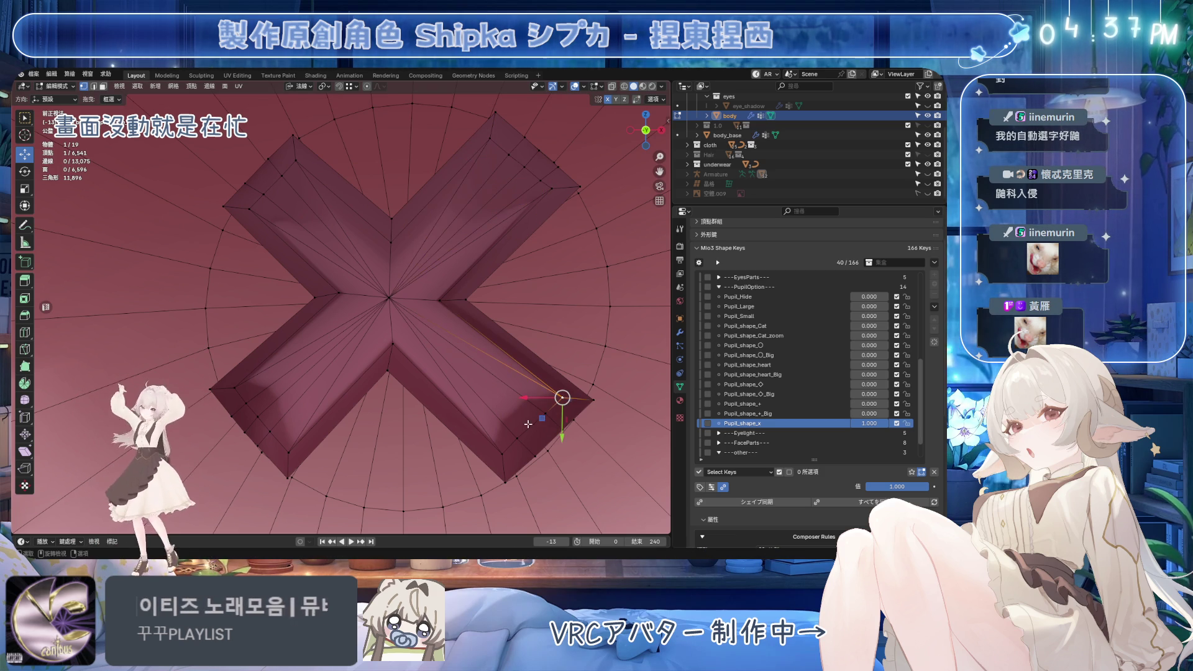
left_click(537, 404, "ctrl")
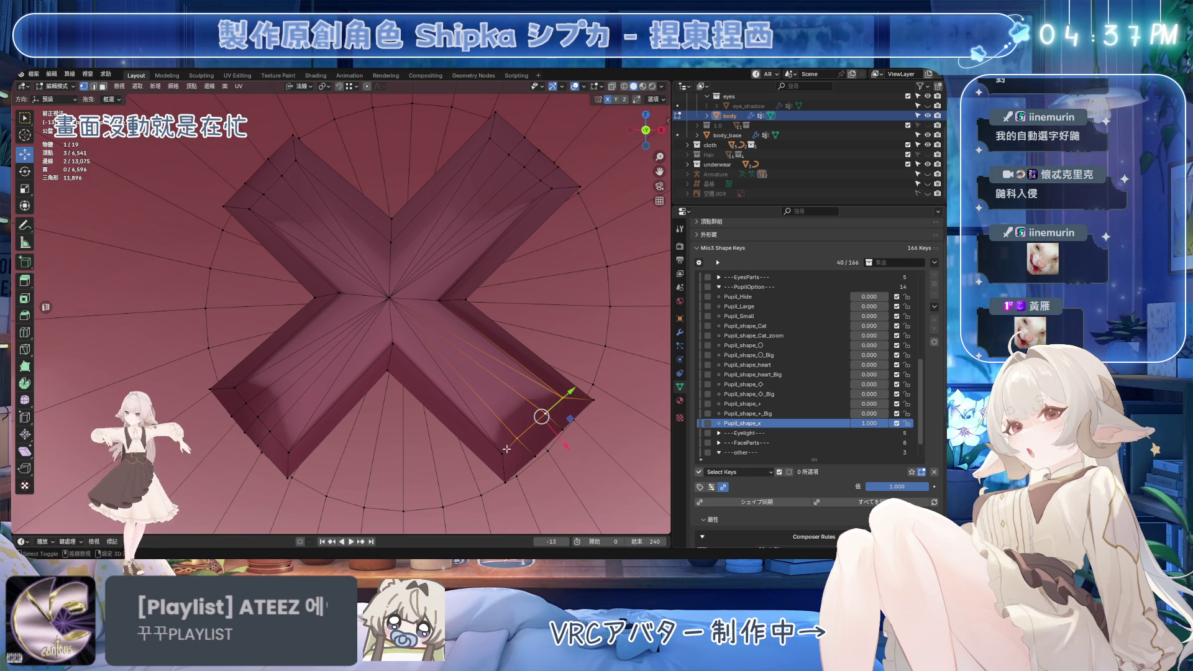
key("s")
key("x")
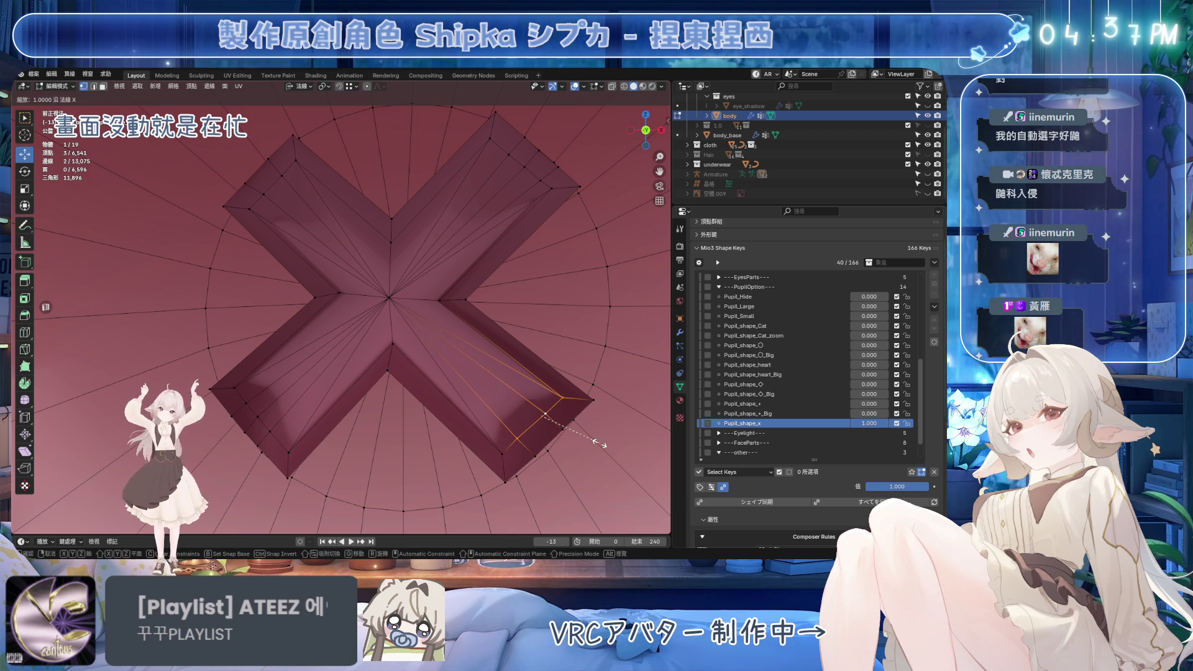
key("Return")
left_click(500, 455, "shift")
key("ctrl+s")
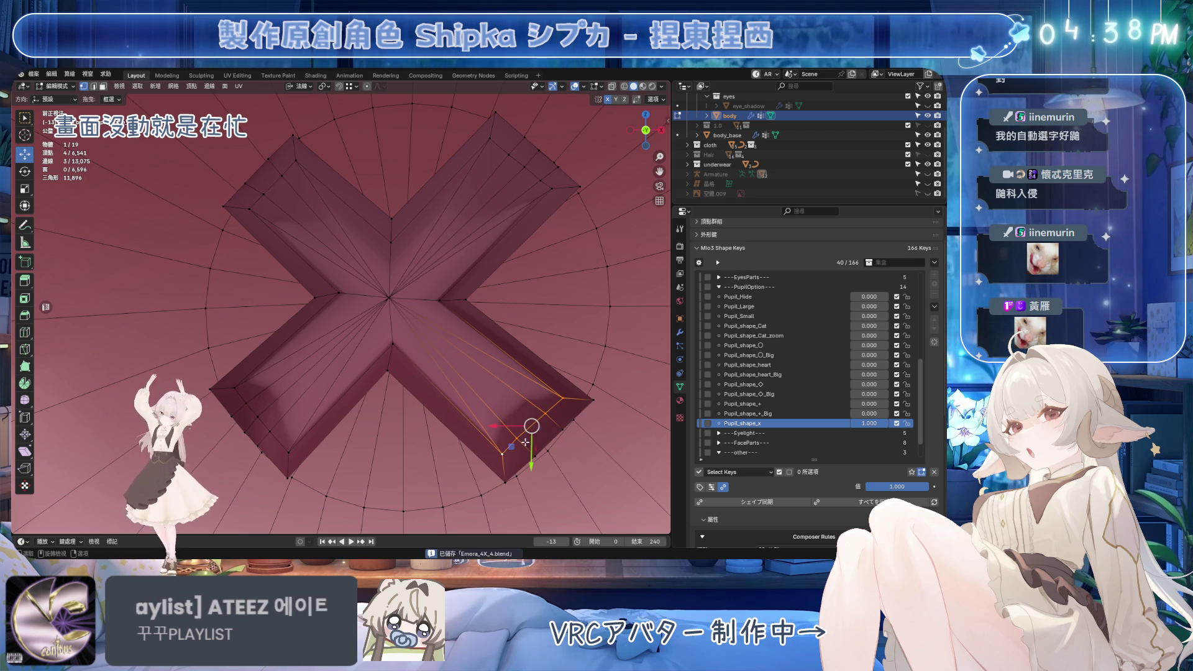
Slide the lower-right arm's end vertex along its edge, select the corner path, and save
left_click(501, 454)
key("g")
key("g")
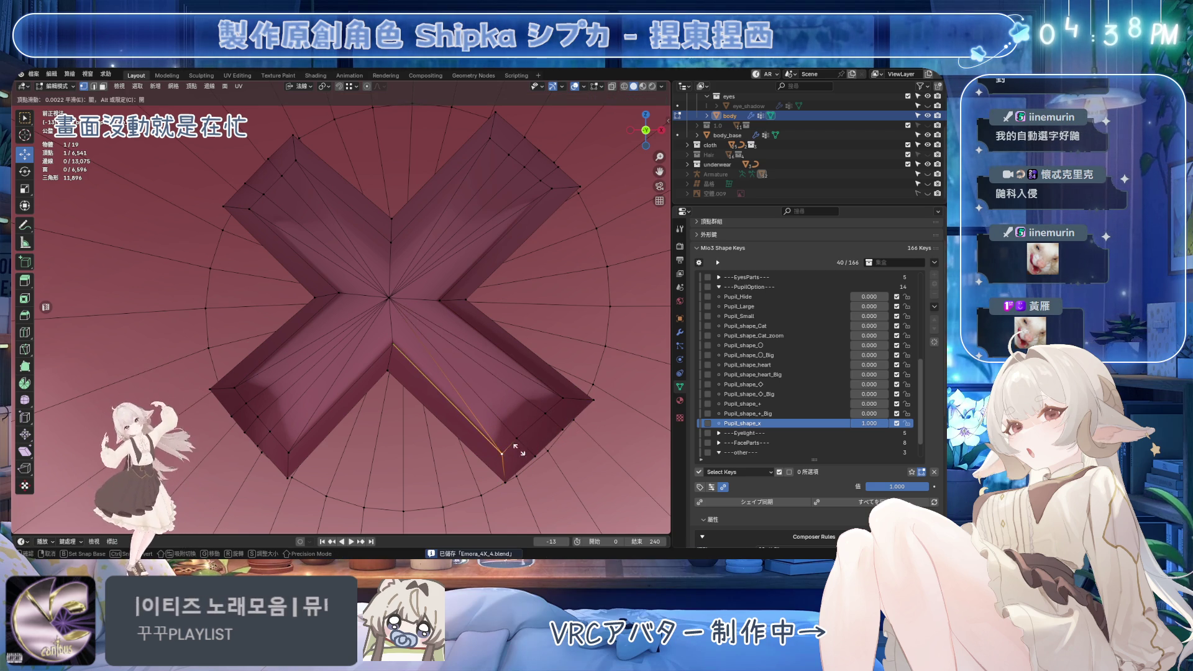
left_click(501, 445)
left_click(592, 400, "ctrl")
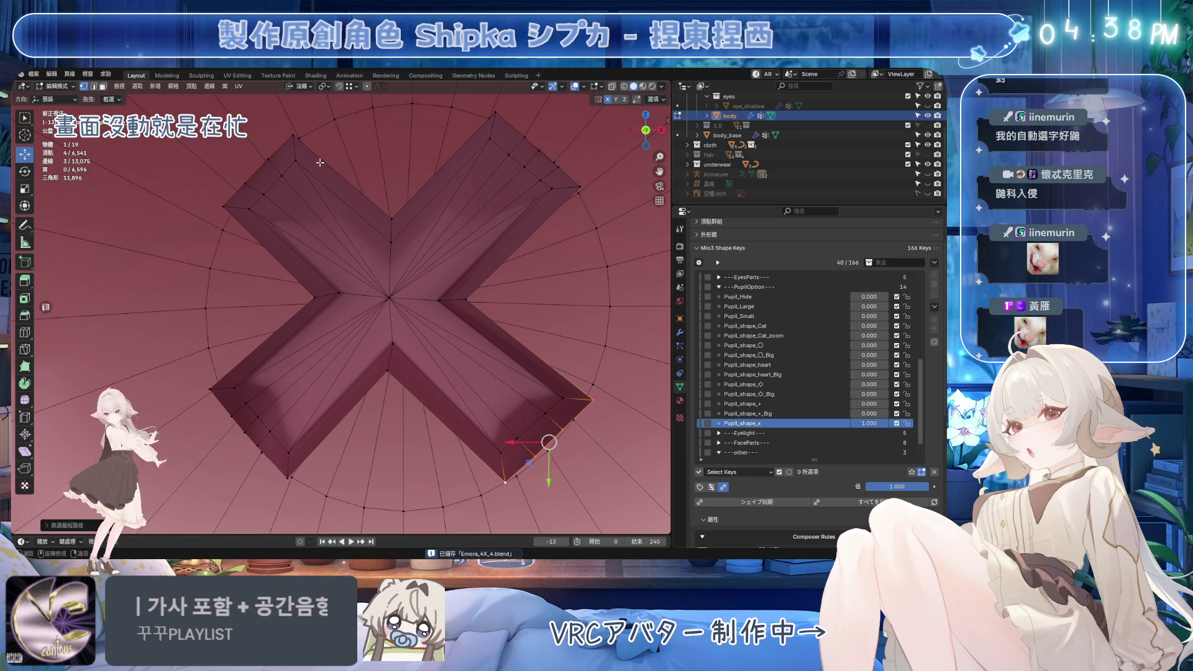
scroll(410, 249, "down", 8)
scroll(419, 290, "up", 5)
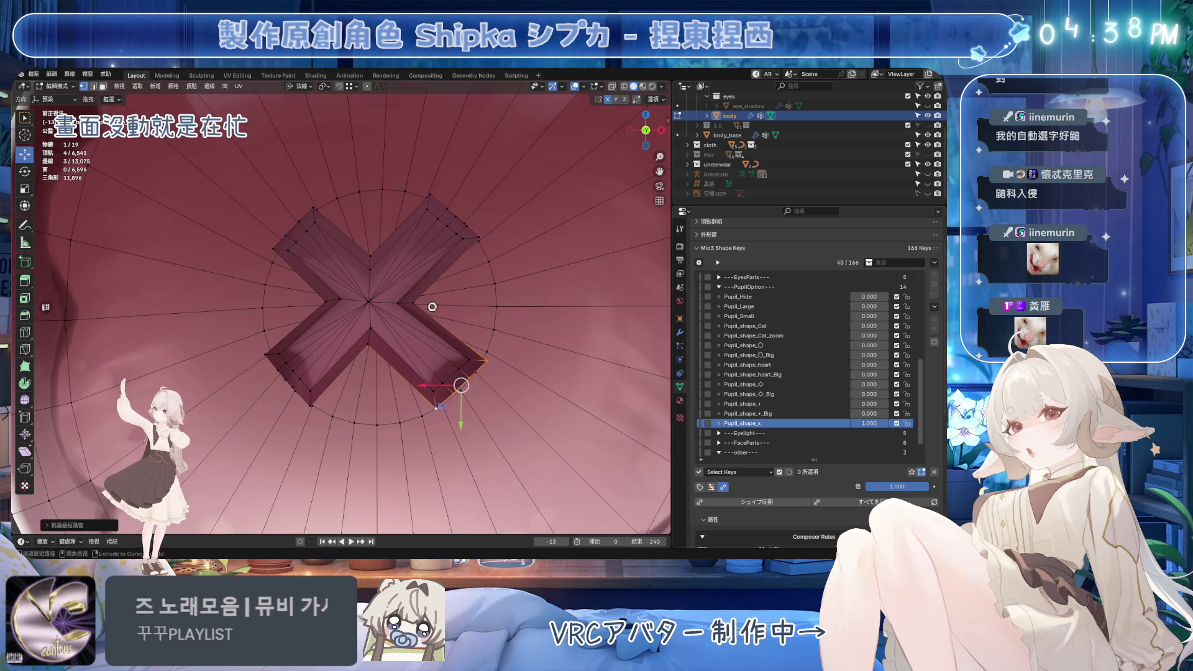
key("ctrl+s")
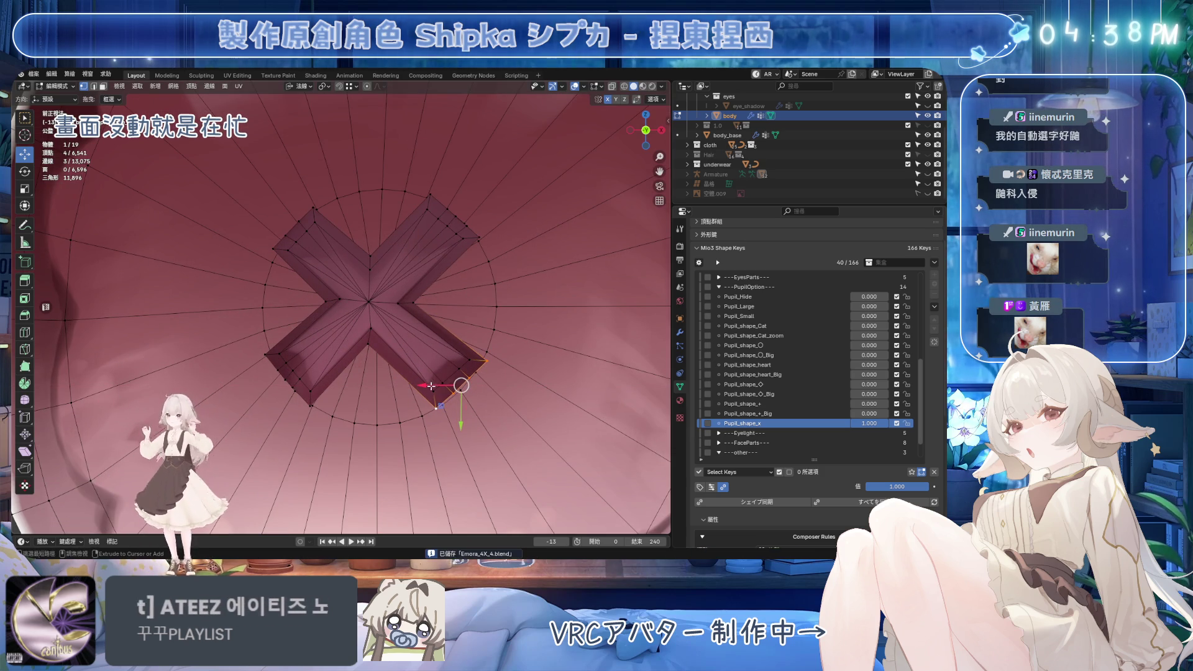
Push the bottom-right arm end outward along the Y axis
left_click(468, 361, "ctrl")
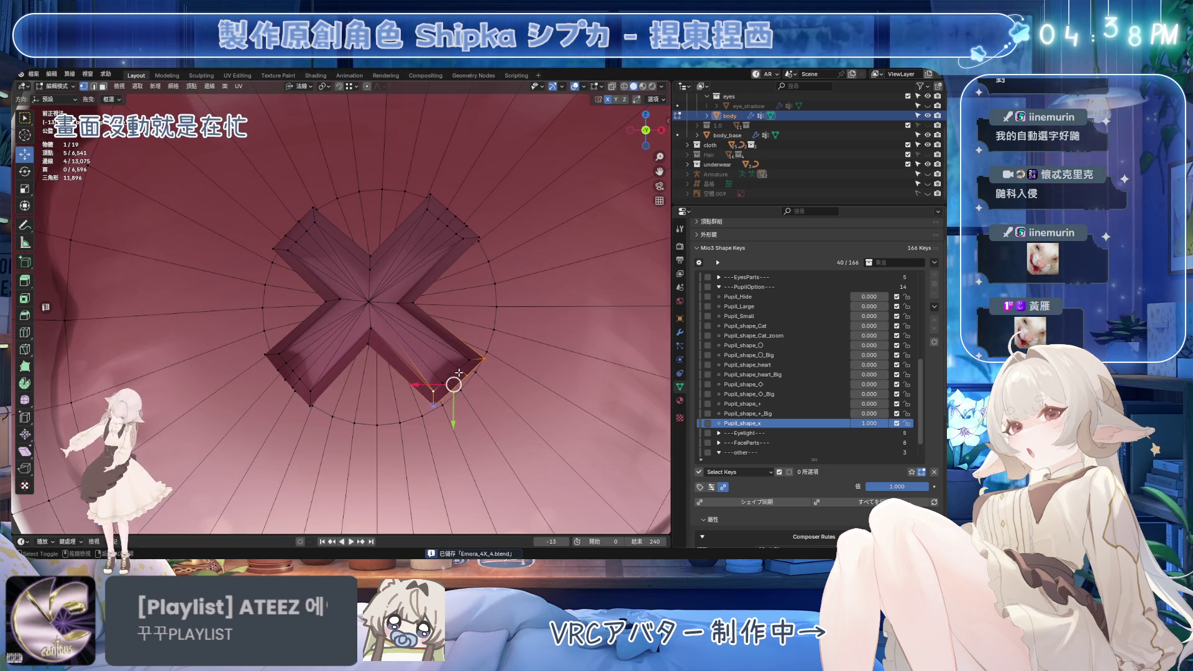
key("g")
key("y")
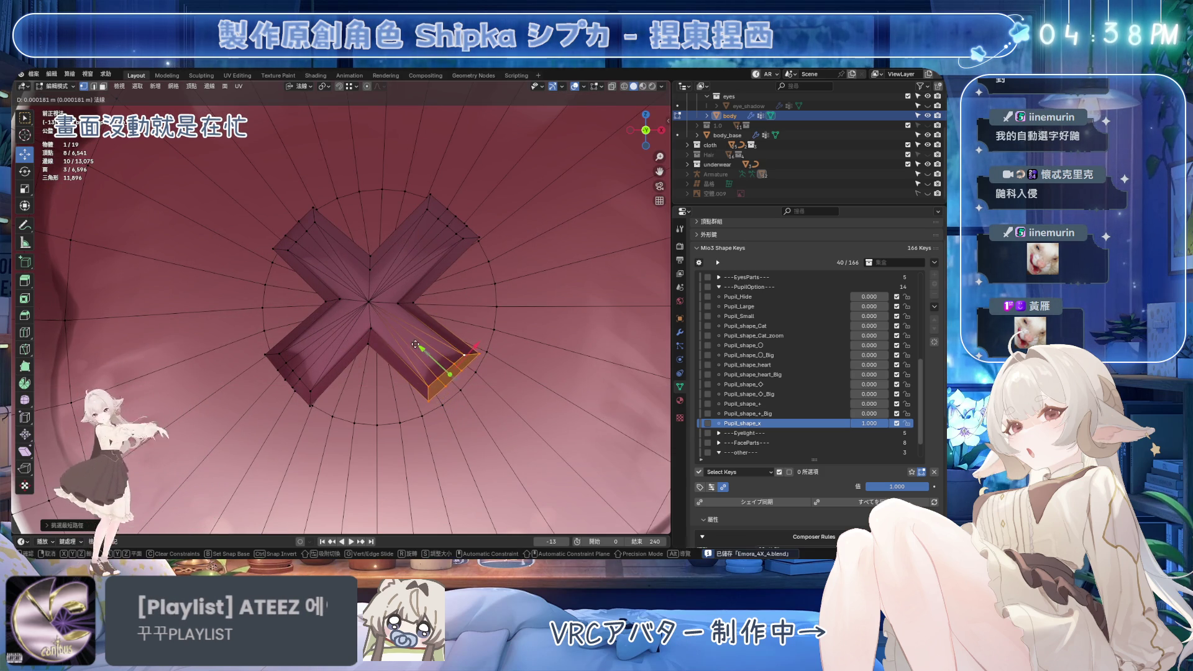
left_click(417, 343)
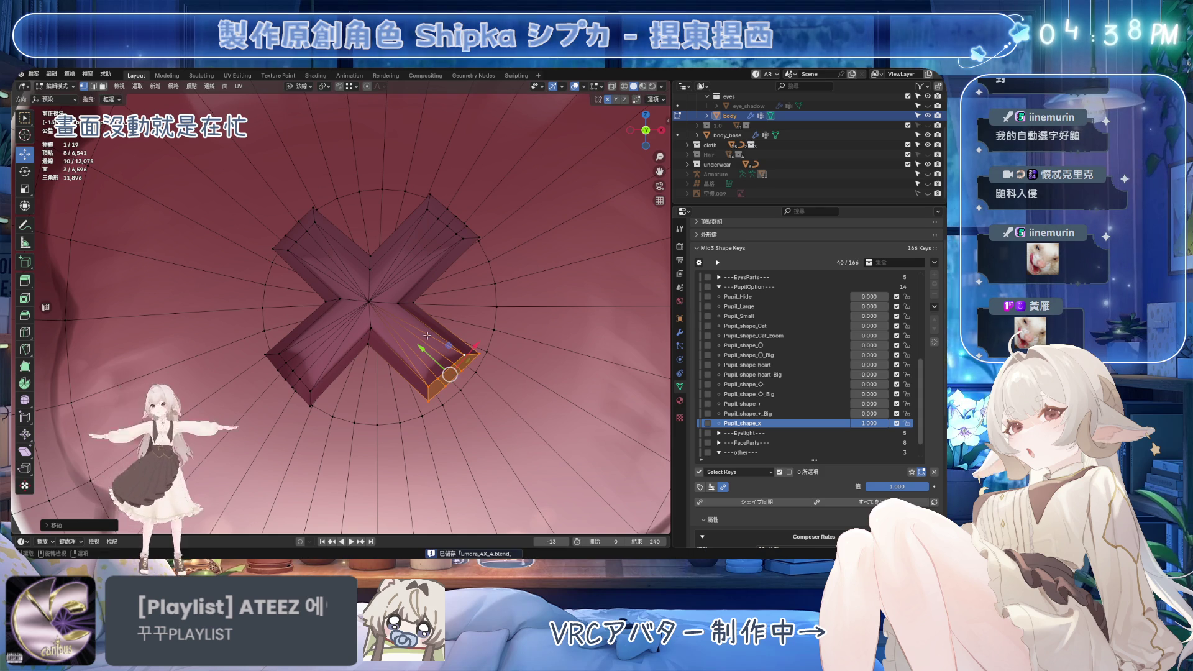
Enlarge the top-left arm end slightly and nudge it into place
left_click(313, 209)
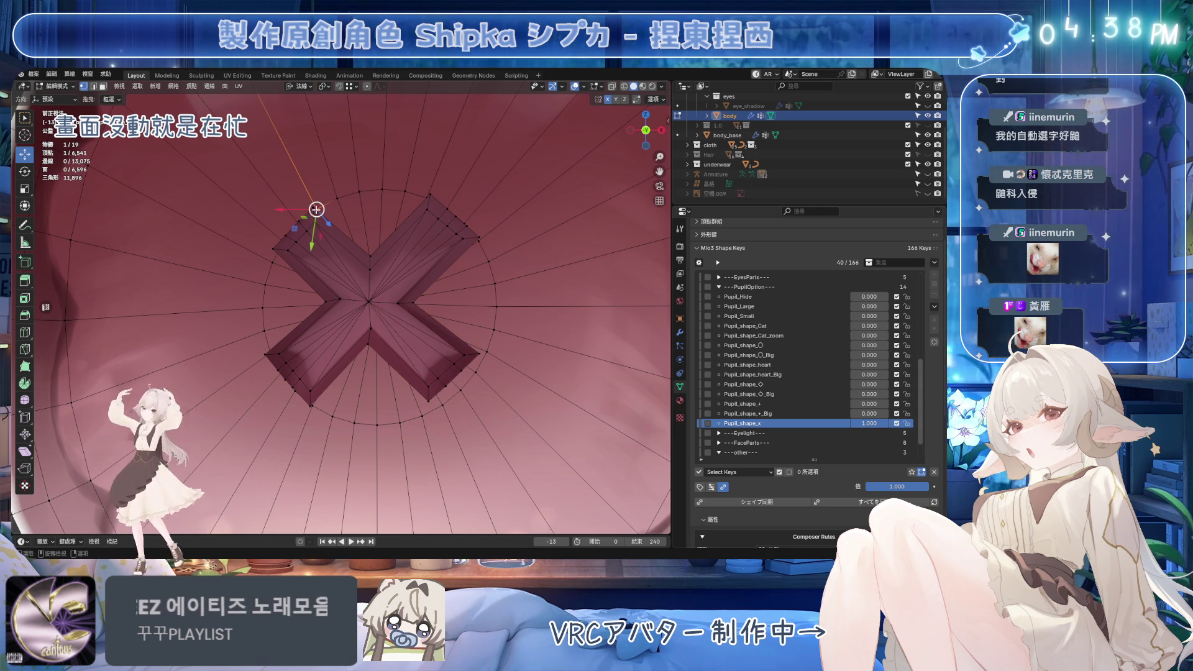
key("ctrl+KP_Add")
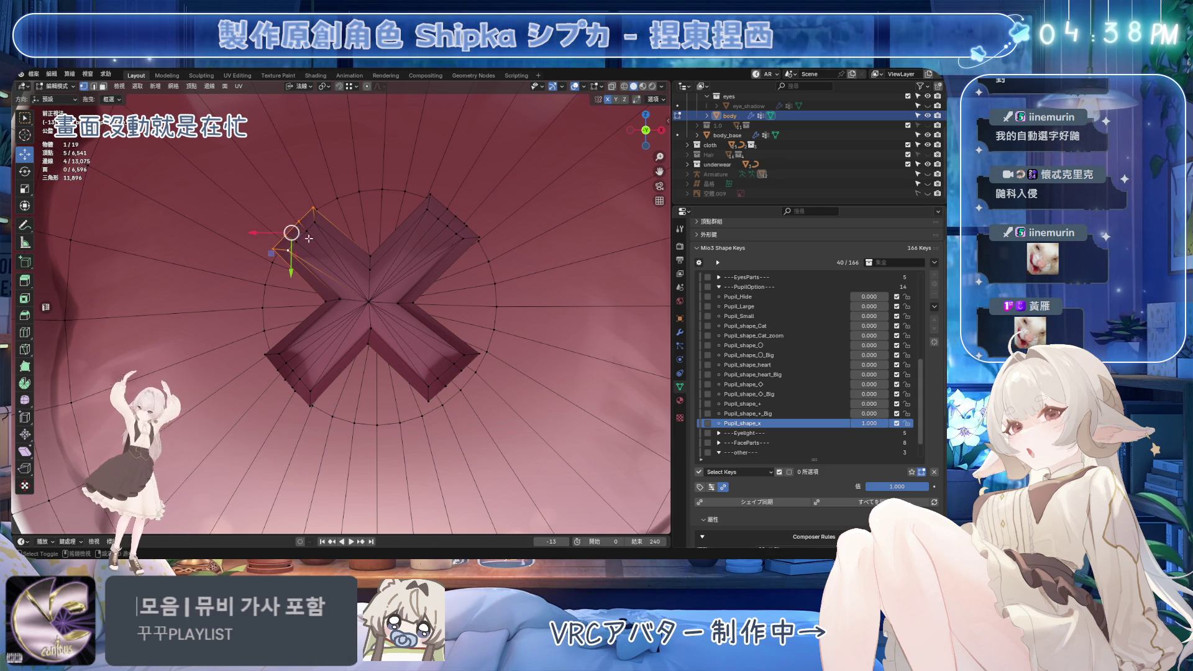
key("s")
left_click(547, 264)
left_click_drag(276, 265, 290, 250)
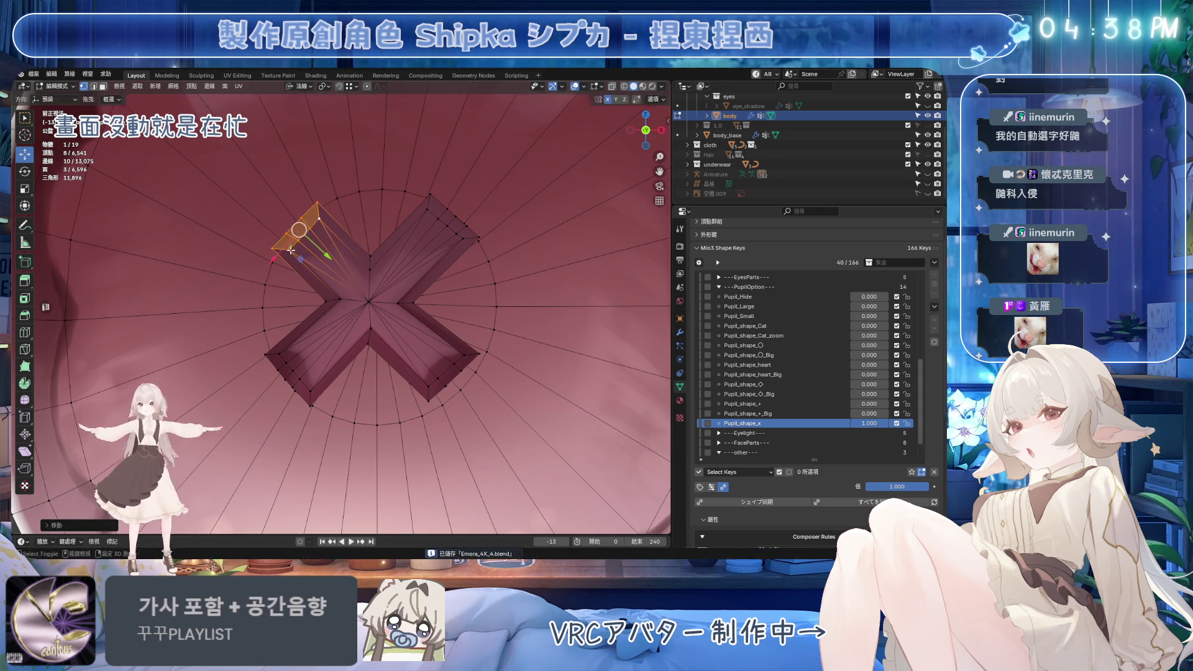
Select the bottom-right arm's face strip and an edge, trying moves that get cancelled
left_click(478, 356)
left_click(426, 400, "ctrl")
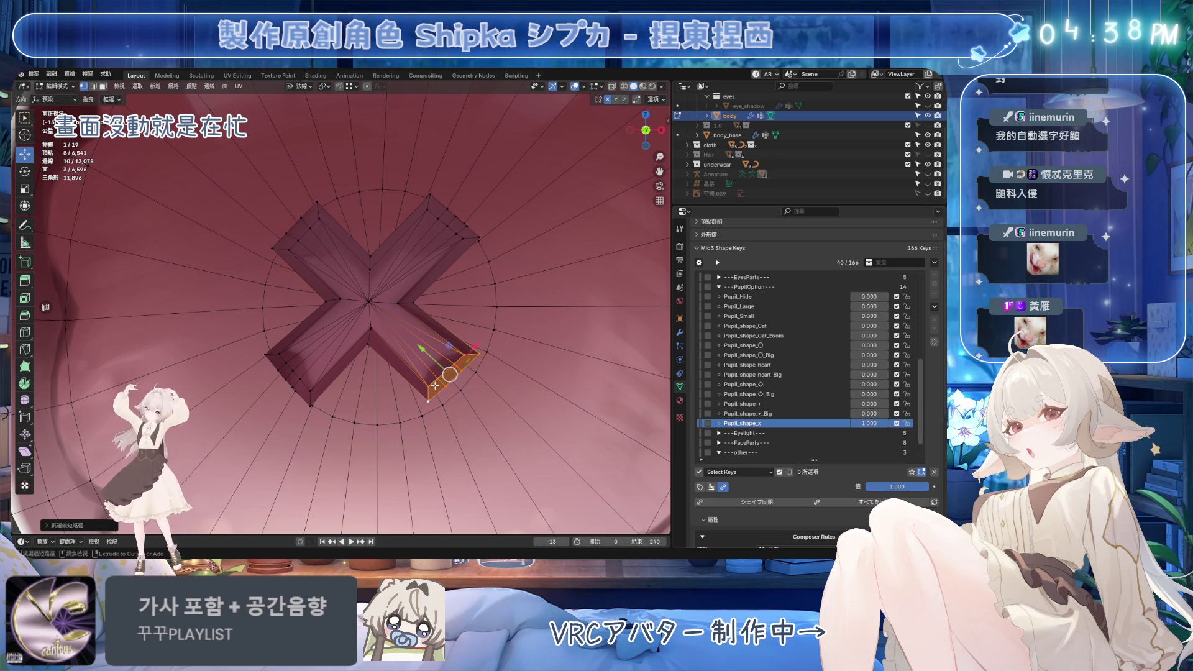
left_click(397, 303, "ctrl+shift")
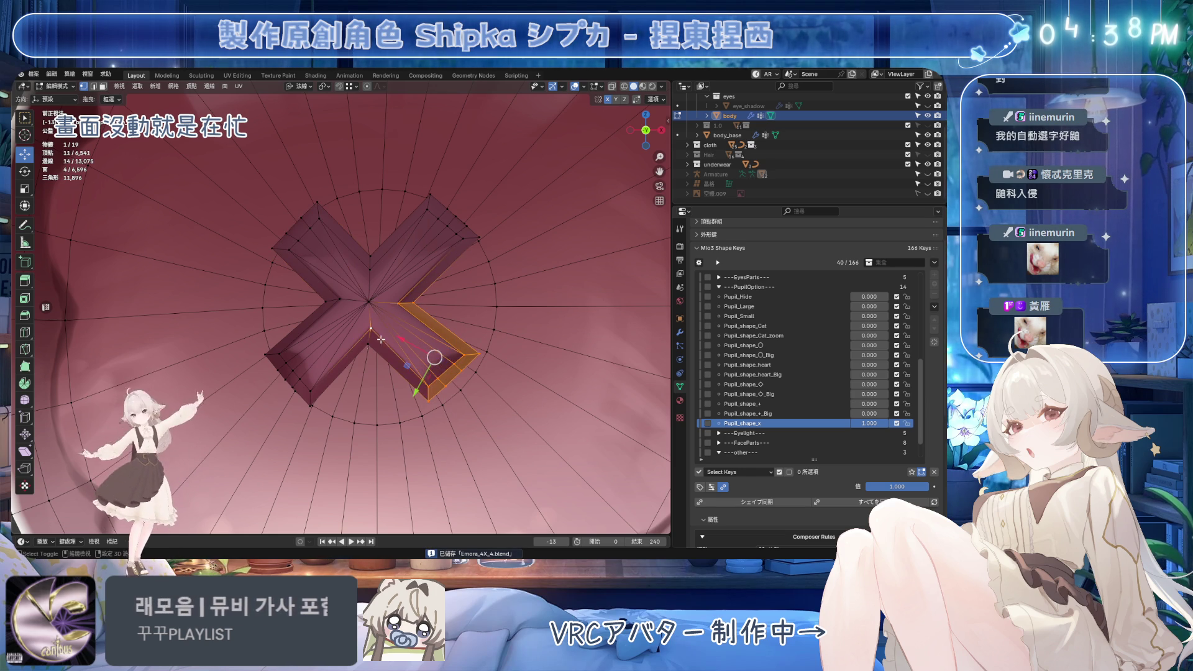
left_click(392, 322, "ctrl+shift")
key("ctrl+z")
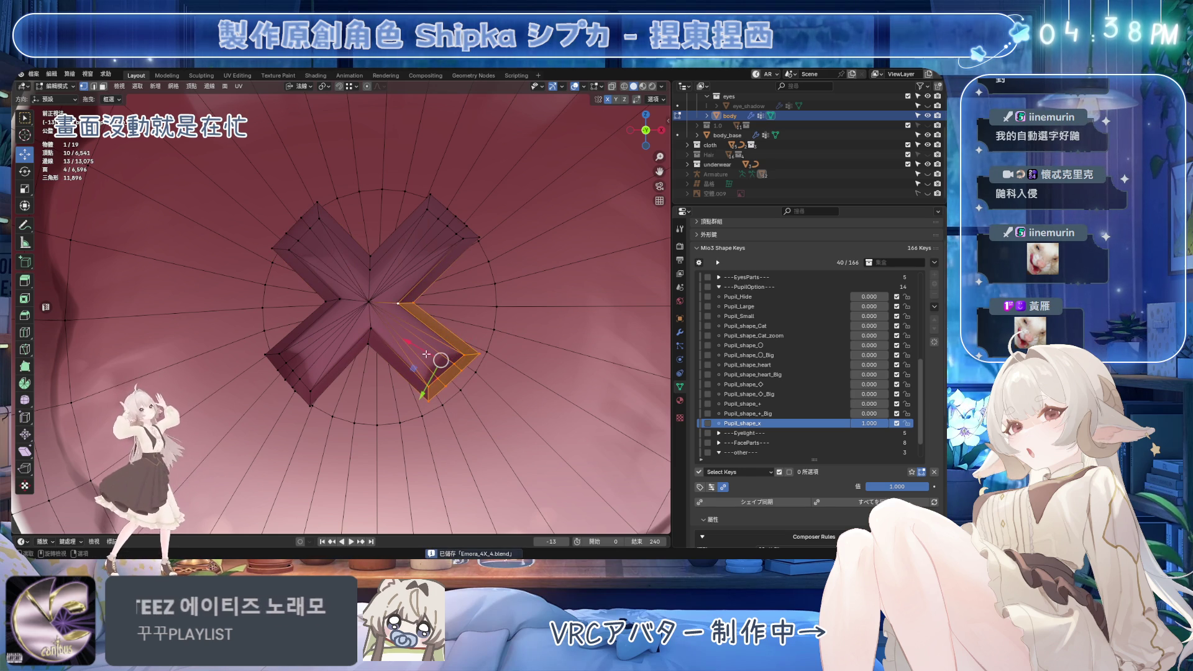
key("g")
key("Escape")
left_click(433, 382)
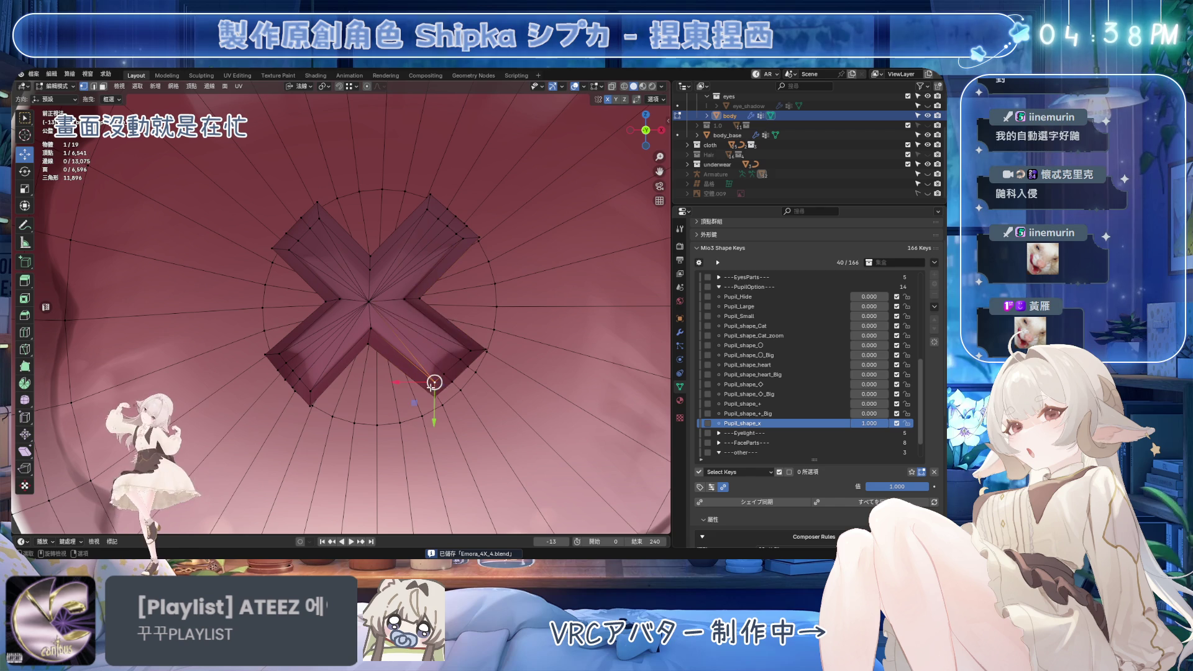
left_click(369, 339, "shift")
key("g")
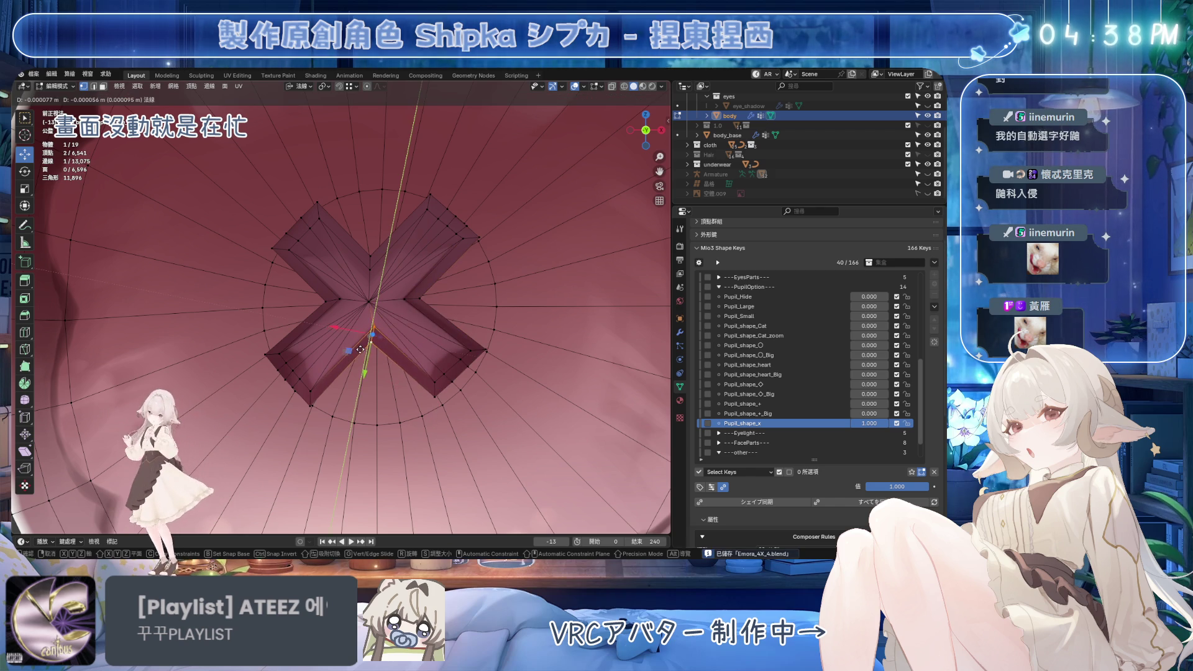
key("Escape")
Select across the lower-left arm end, save, and scale it down slightly
left_click(311, 391)
left_click(287, 359, "ctrl")
left_click(286, 342, "ctrl")
key("ctrl+s")
key("s")
key("Return")
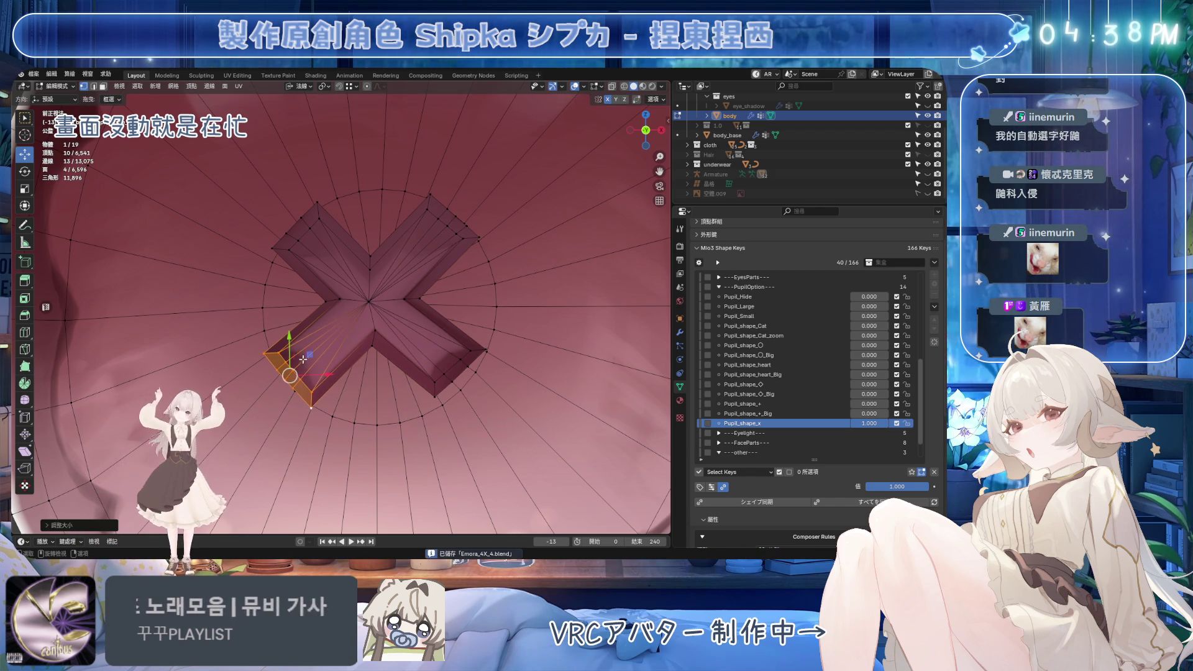
key("g")
key("y")
key("Escape")
Rotate the upper-right arm edge about 4.94°, clear the selection, and save
left_click(429, 197)
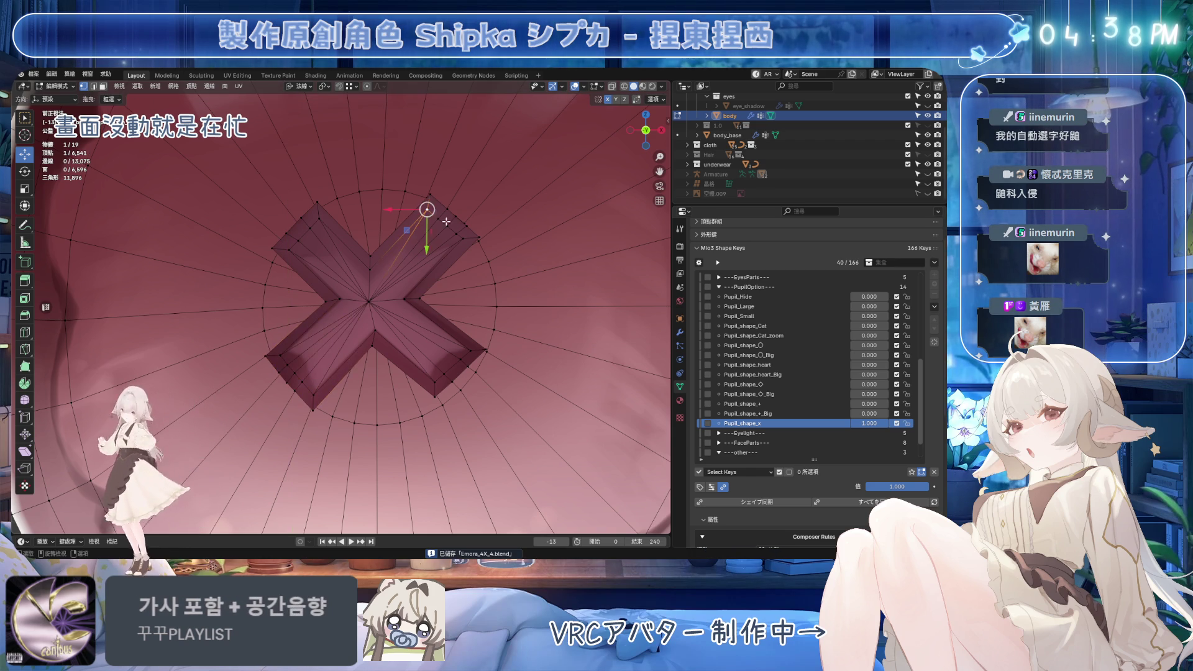
left_click(464, 243, "ctrl")
key("r")
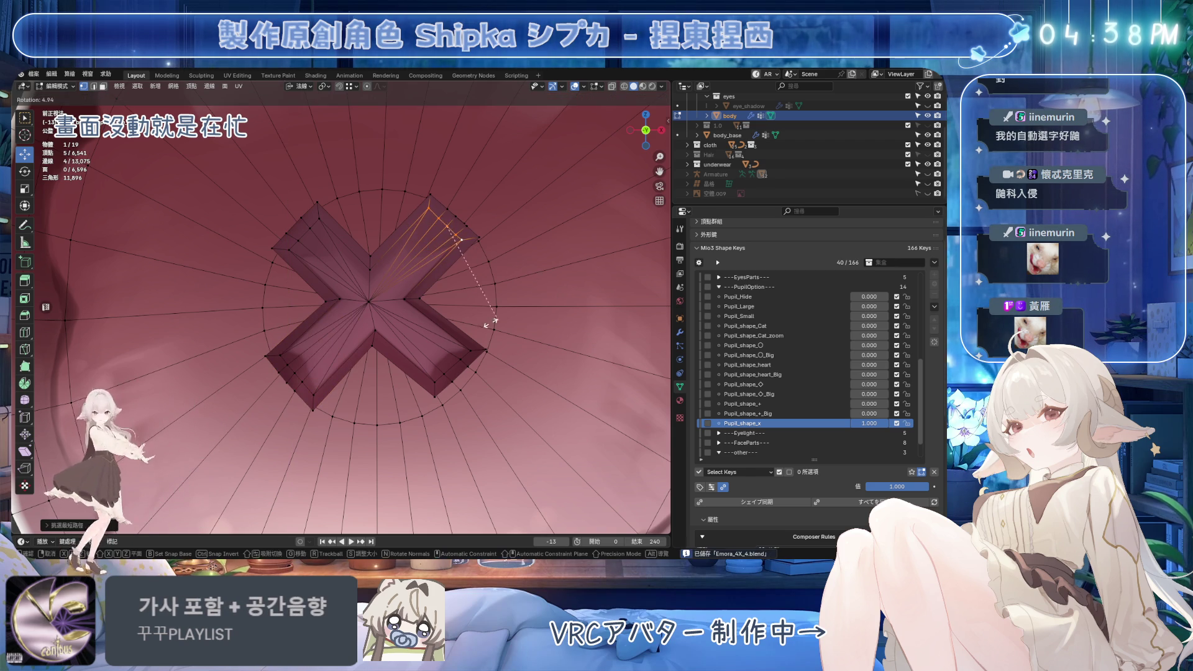
key("Return")
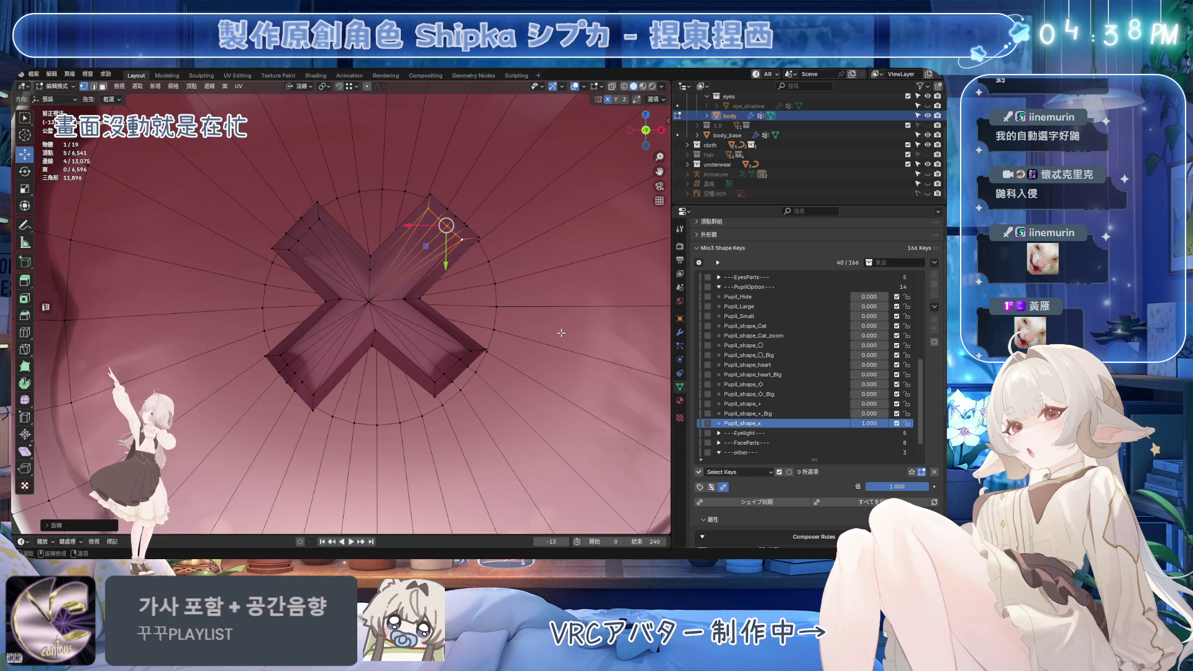
key("alt+a")
key("ctrl+s")
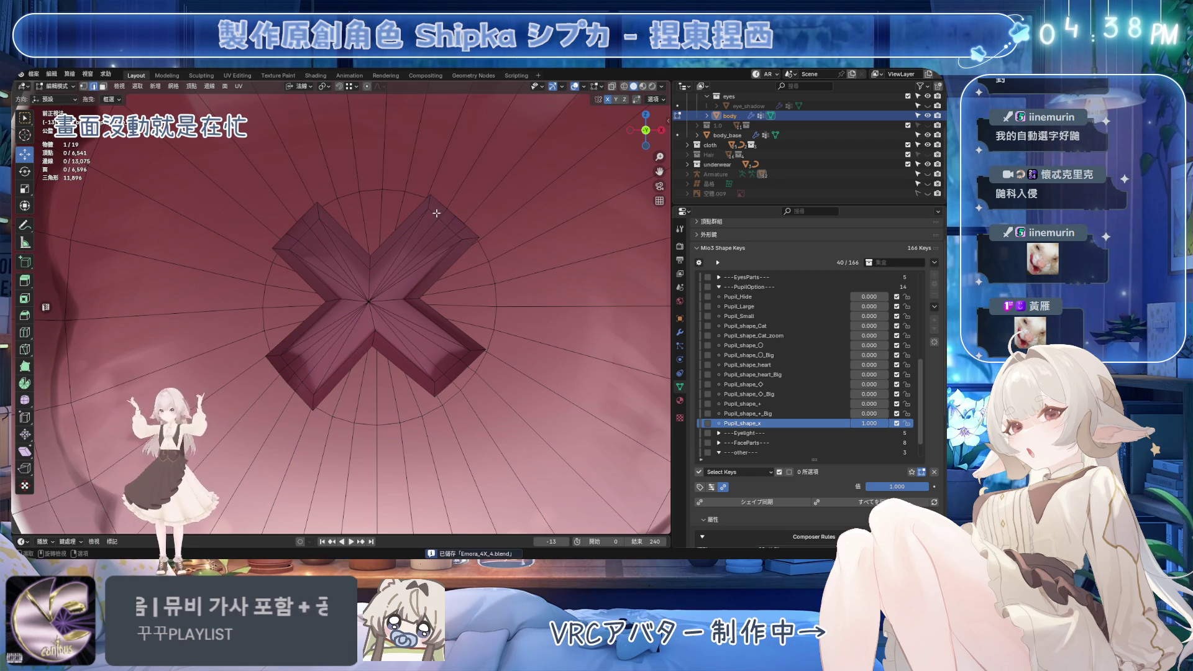
Select the upper edge of the upper-right arm
left_click(437, 213)
left_click(475, 238, "ctrl")
scroll(522, 206, "up", 1)
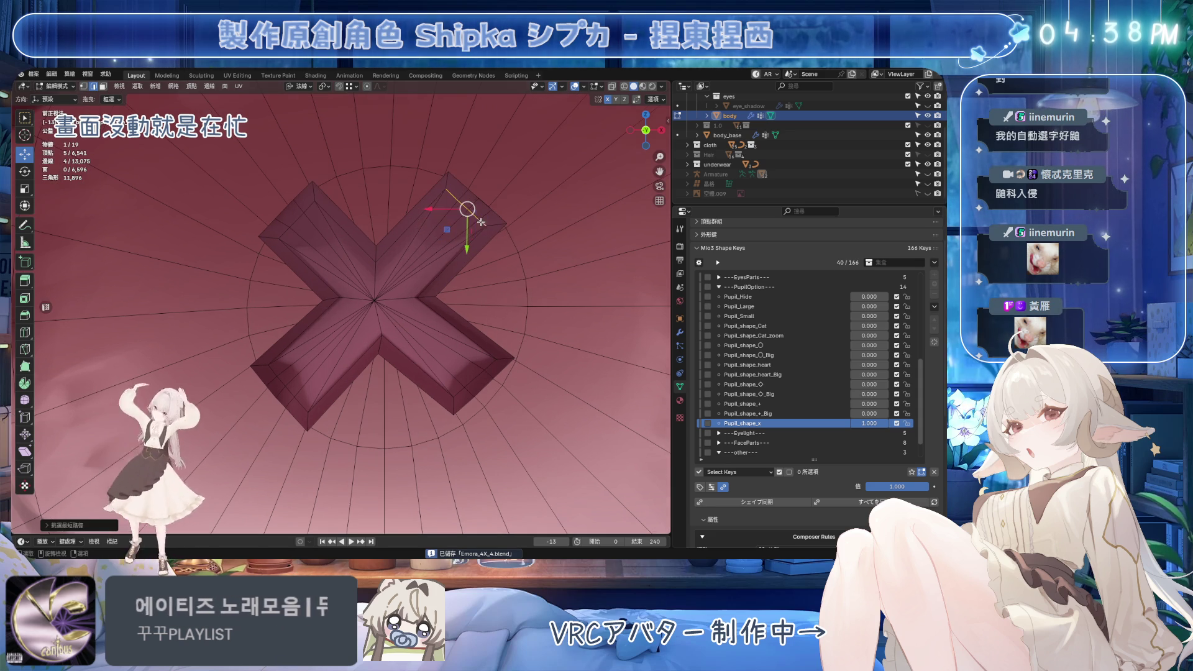
In vertex select mode, pick the vertices at the upper-right arm end
key("1")
left_click(458, 200)
left_click(480, 221, "shift")
left_click(505, 234, "shift")
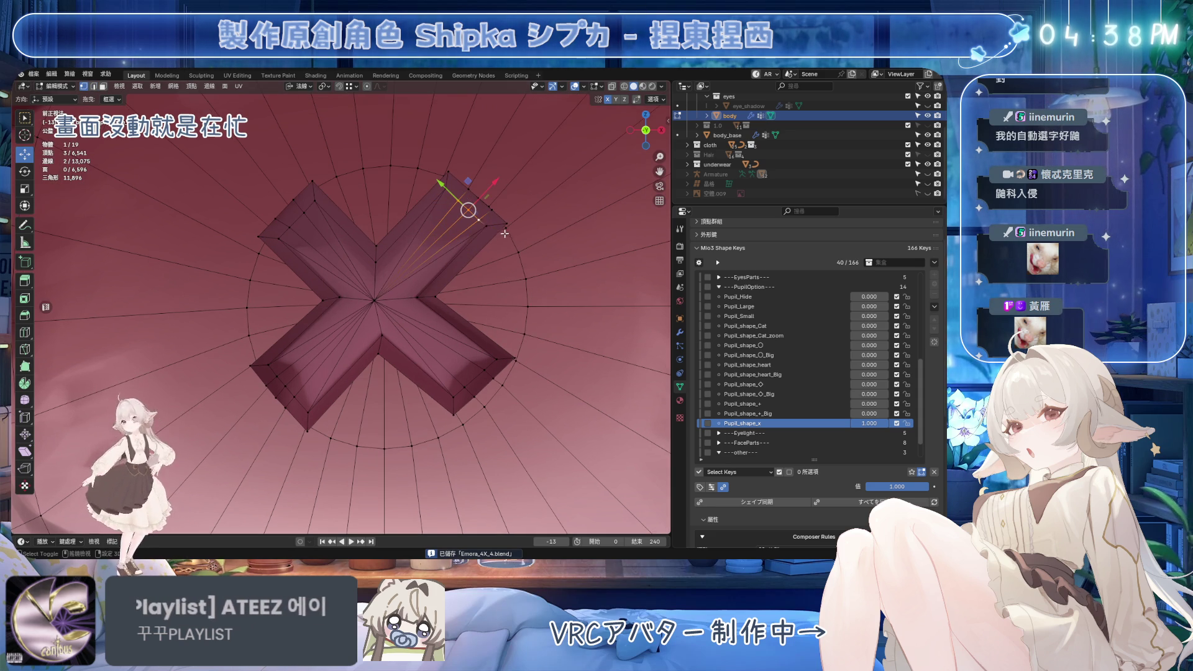
left_click(483, 222, "shift")
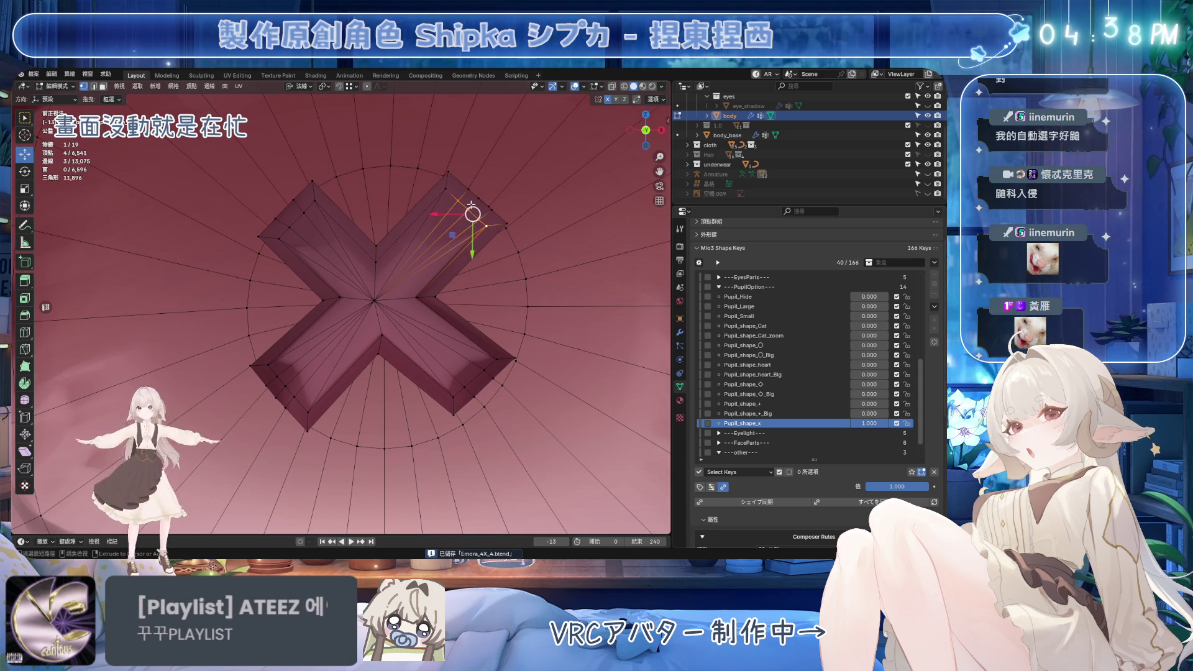
key("ctrl+z")
key("s")
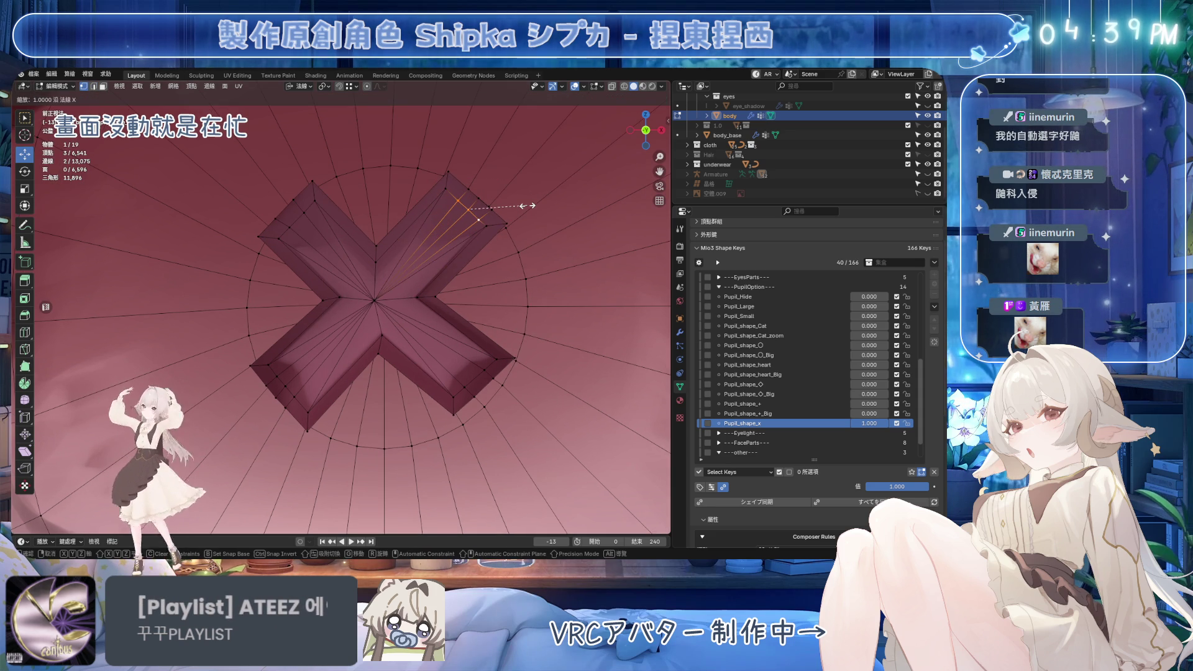
left_click(527, 206)
From an angled view, scale the upper-right arm end along the X axis
mouse_move(465, 186)
middle_mouse_down()
mouse_move(466, 201)
mouse_move(439, 192)
middle_mouse_up()
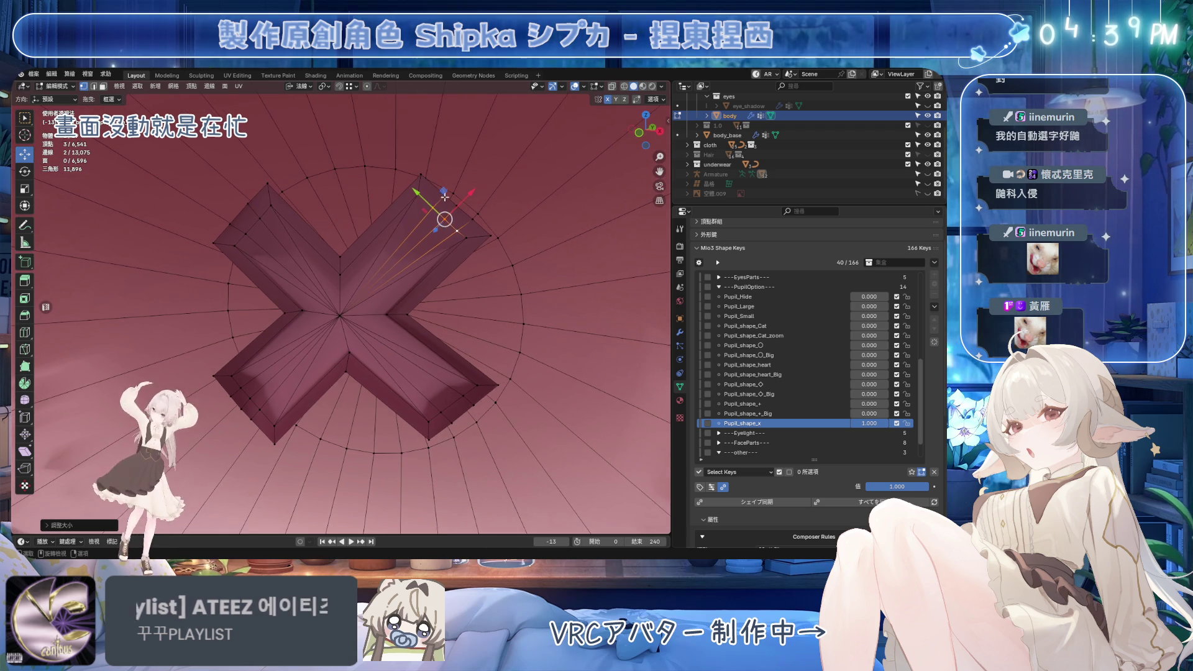
left_click(506, 232, "ctrl")
key("s")
key("x")
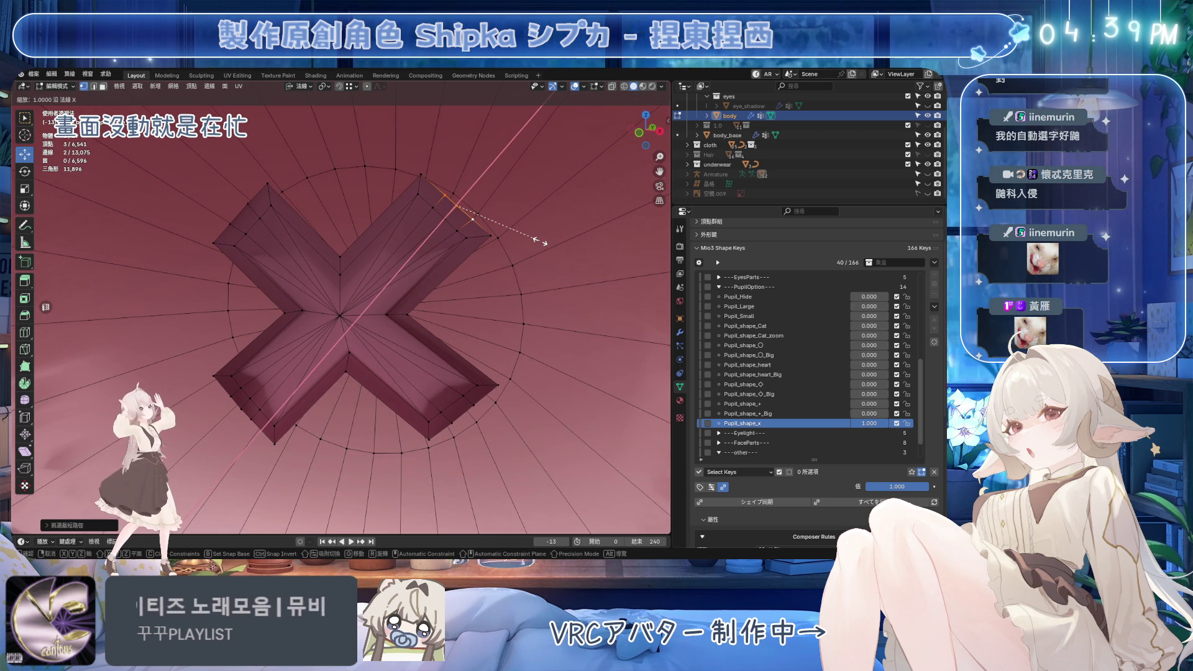
left_click(540, 241)
Try flattening the lower-left arm end with an X-axis scale to 0, then cancel
left_click(243, 390)
left_click(260, 410, "ctrl")
key("s")
key("x")
key("0")
key("BackSpace")
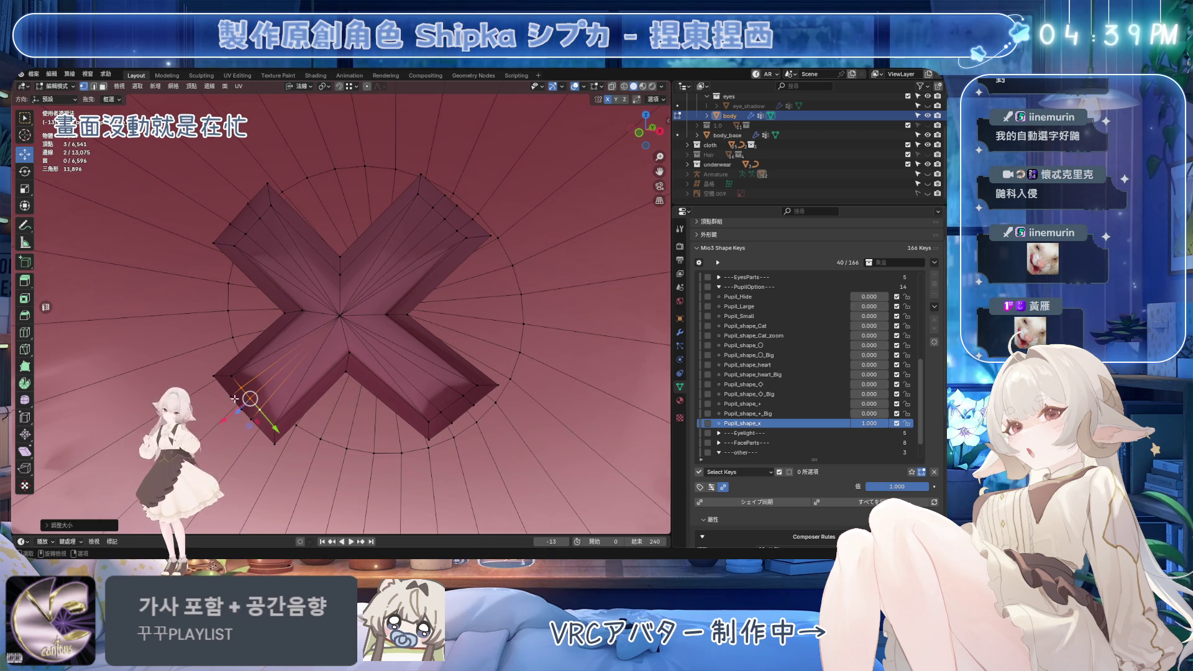
right_click(456, 386)
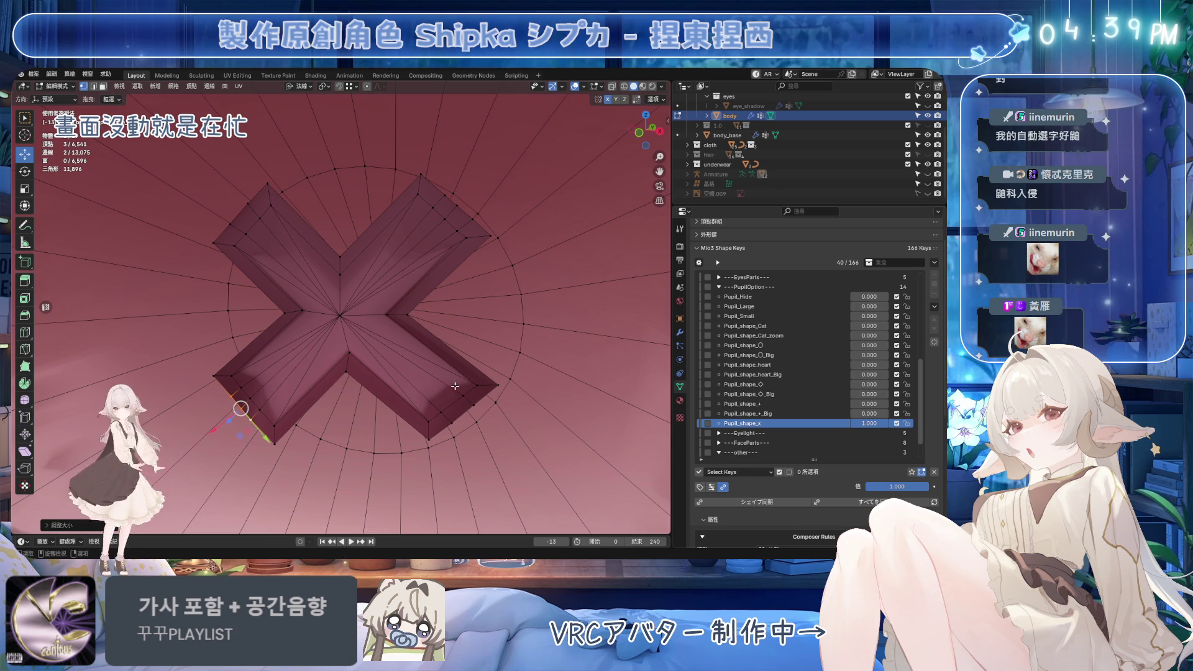
middle_click_drag(456, 386, 463, 379)
In front view, select the bottom-right arm end path and save Emora_4X_4.blend
left_click(447, 399)
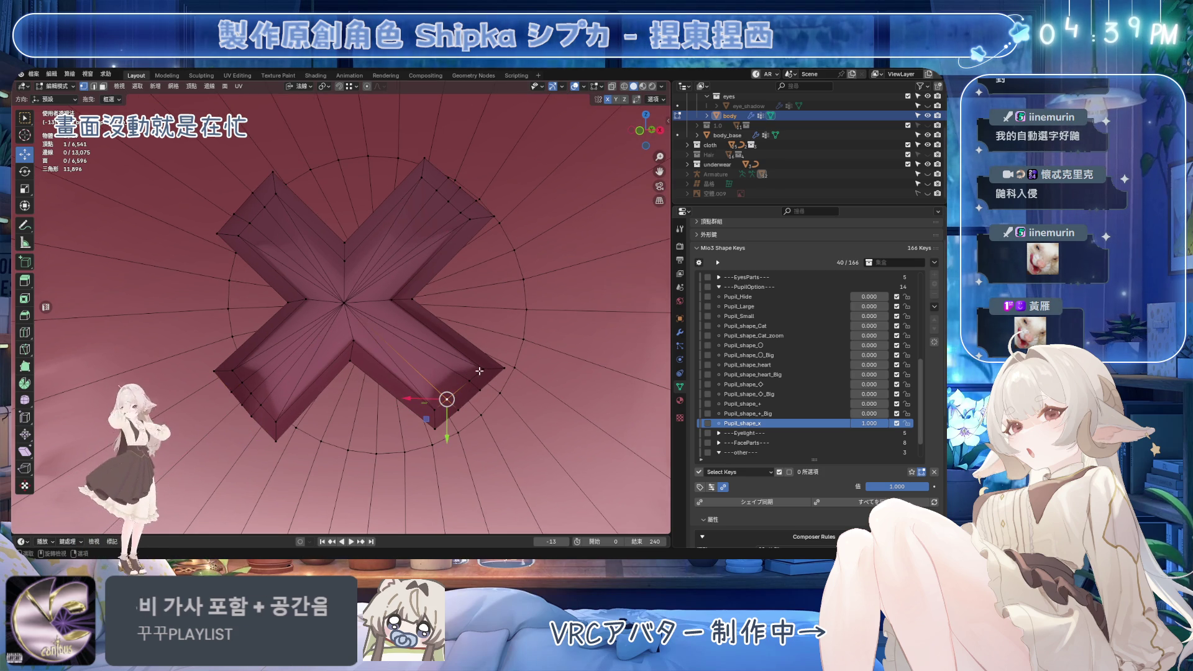
key("KP_1")
left_click(456, 395, "ctrl")
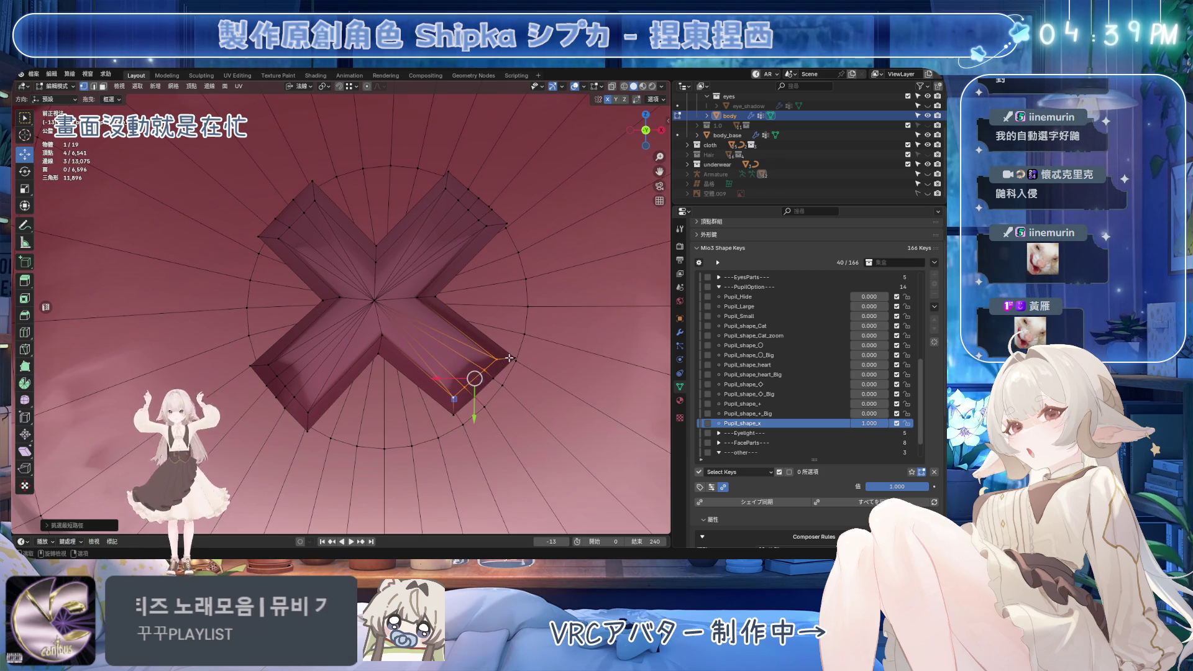
left_click(450, 414, "ctrl")
key("ctrl+s")
key("r")
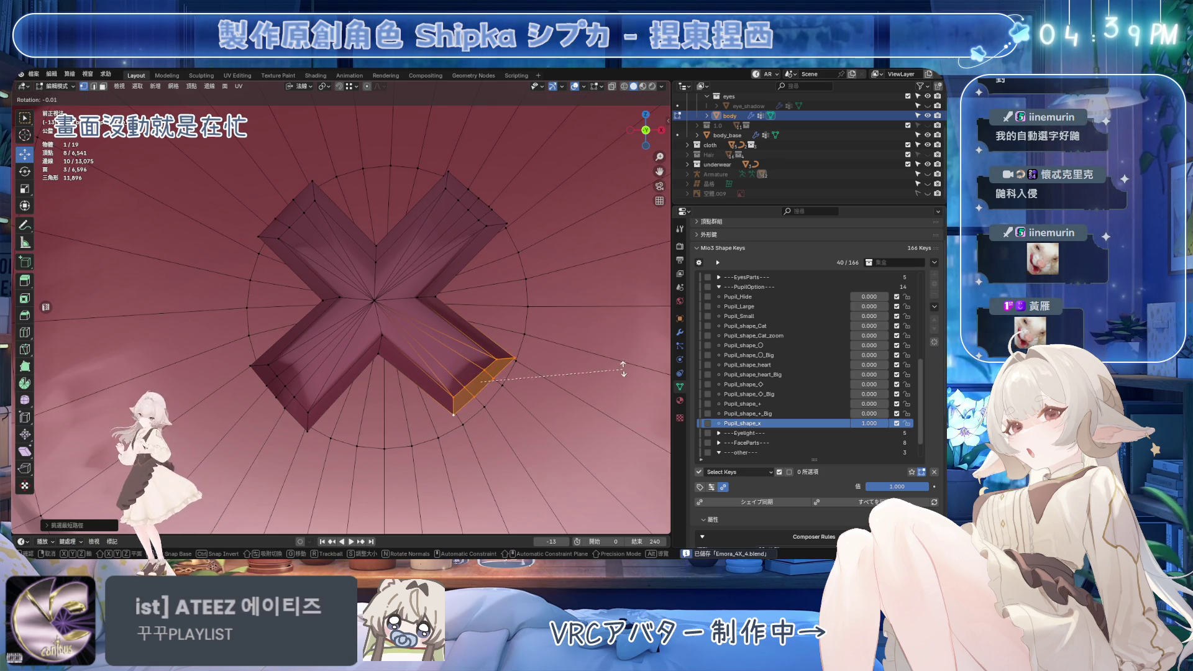
key("Escape")
Resize and slightly rotate the lower-left arm end strip, then select the X's centre vertex
left_click(528, 307)
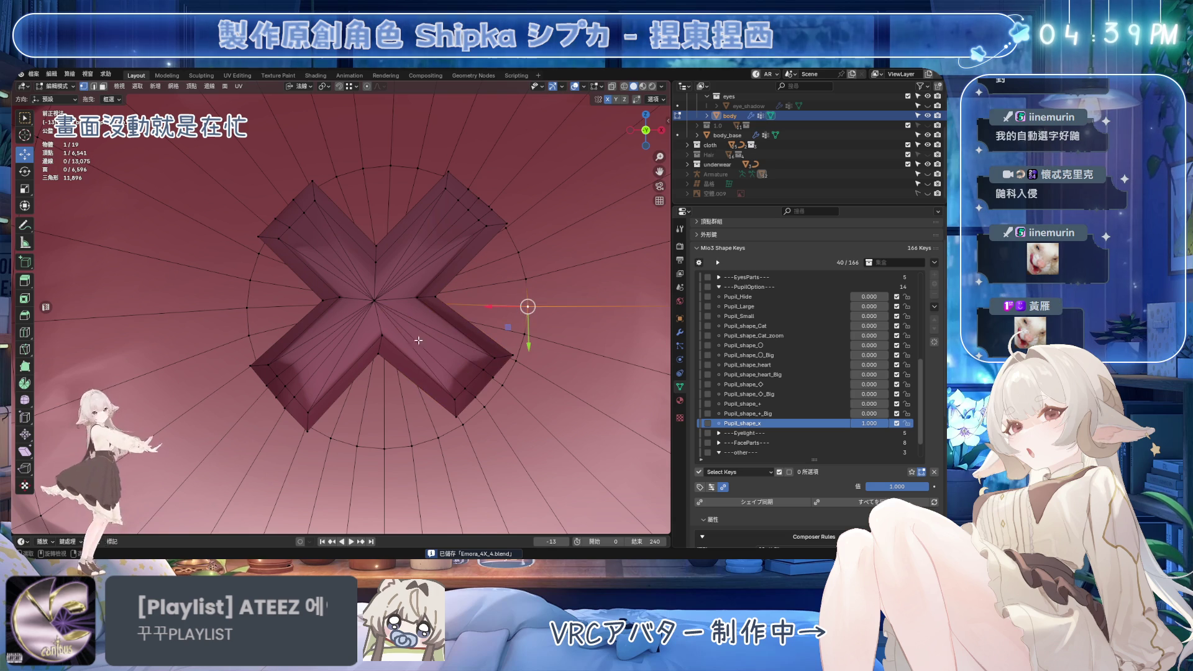
left_click(307, 412)
left_click(272, 362, "ctrl")
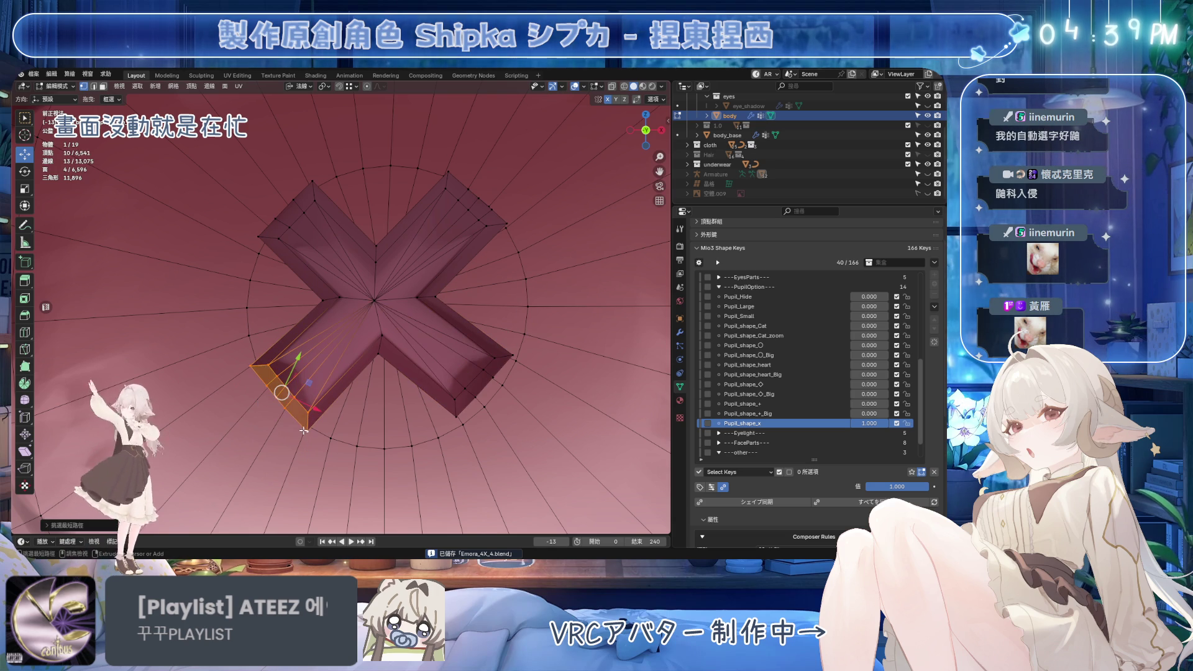
key("g")
key("Escape")
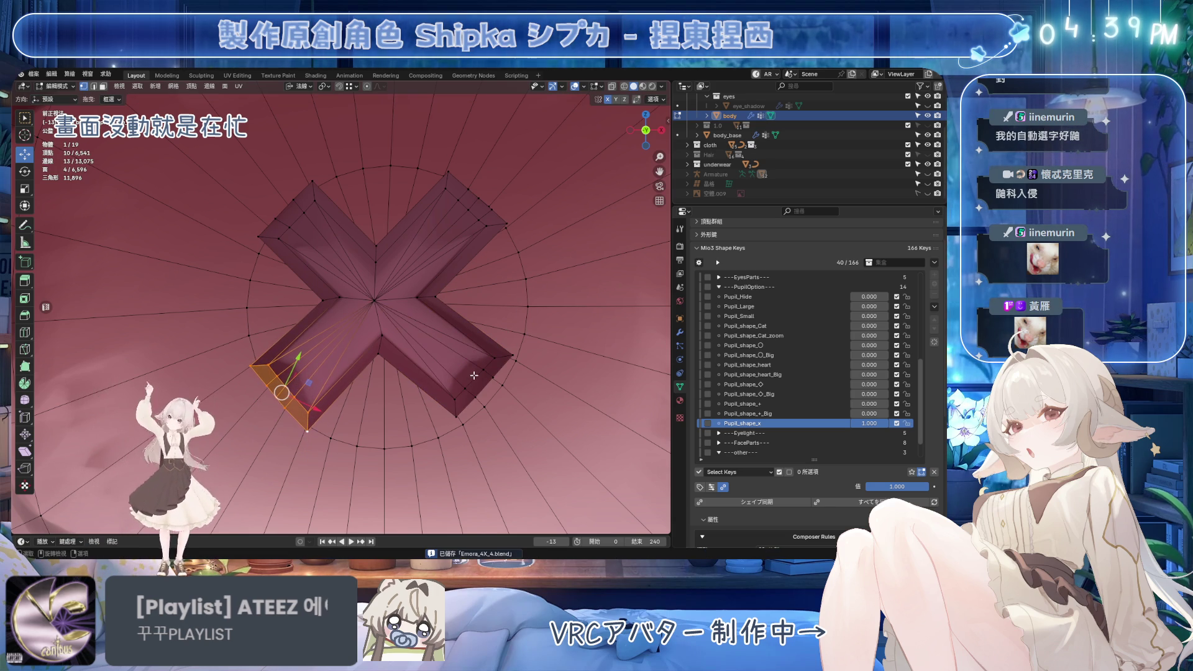
key("s")
left_click(536, 402)
key("r")
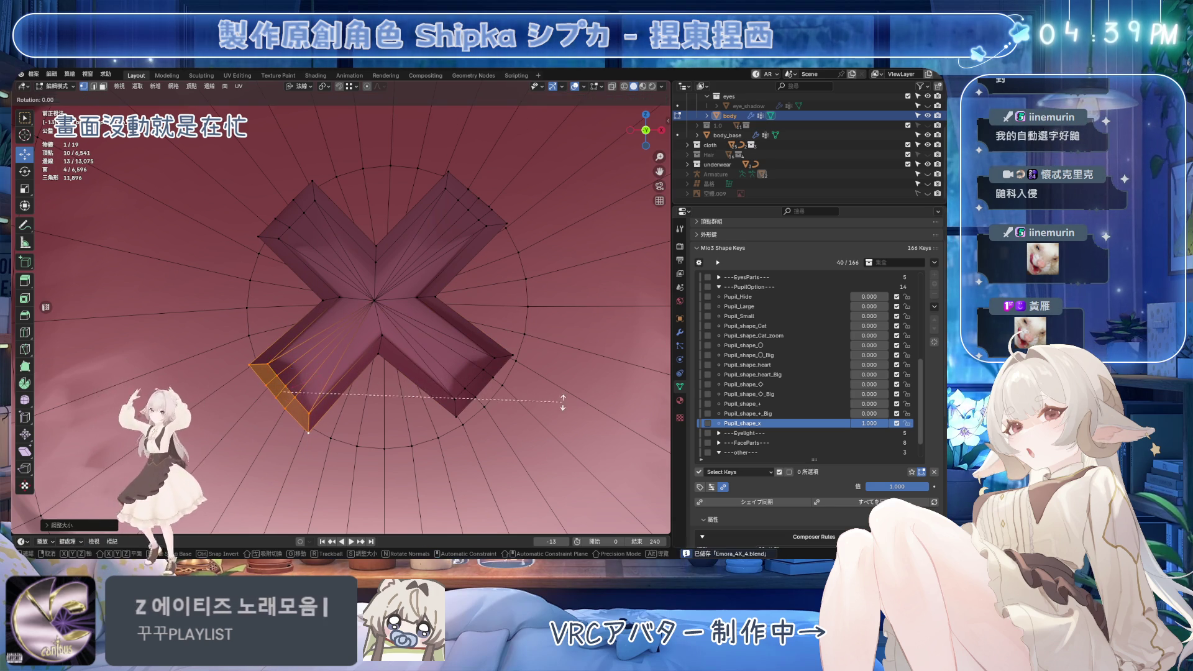
left_click(324, 405)
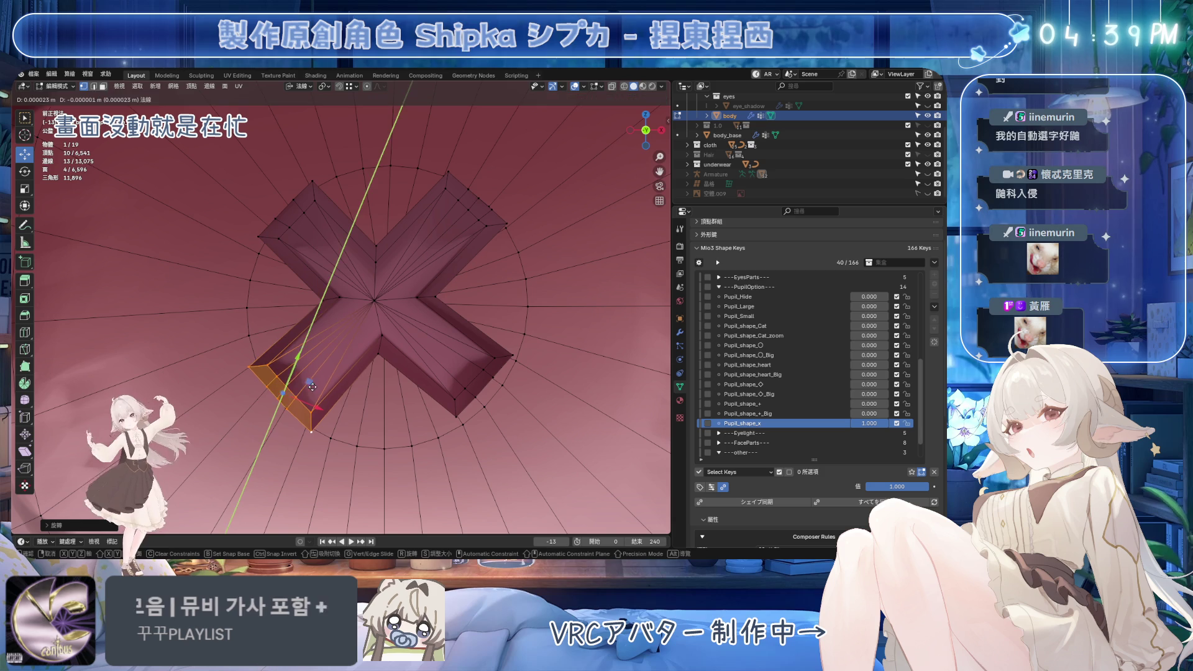
left_click(375, 301)
Slide the centre vertex up the arm and straighten the first path through the X's centre
key("g")
key("g")
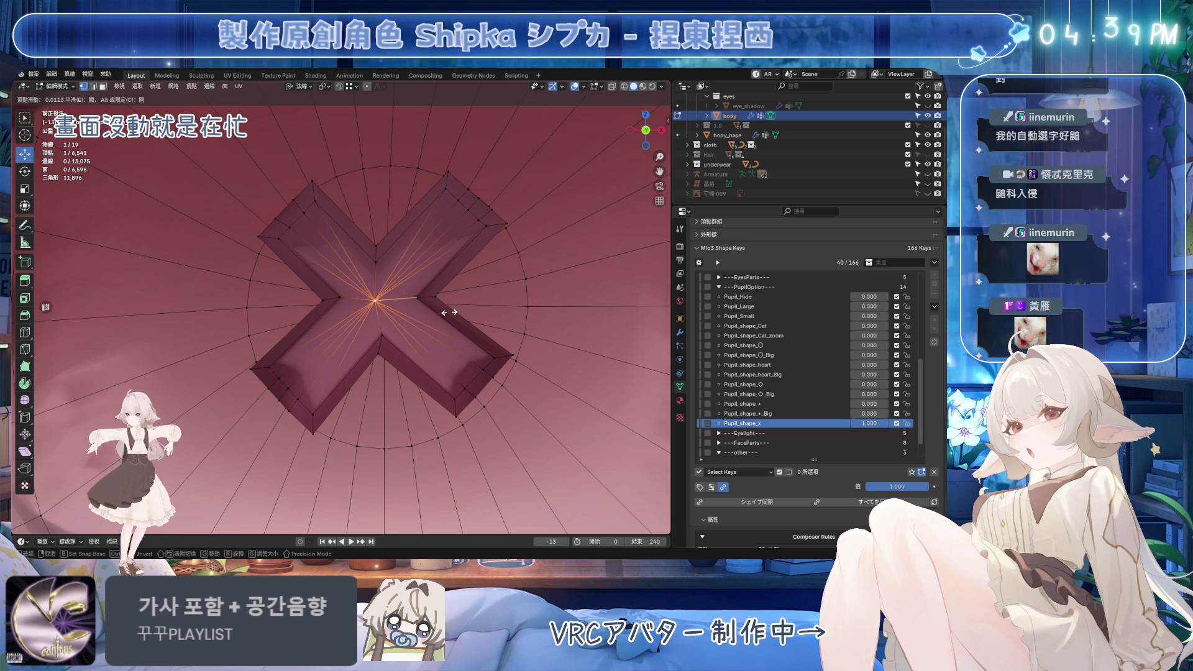
left_click(382, 339)
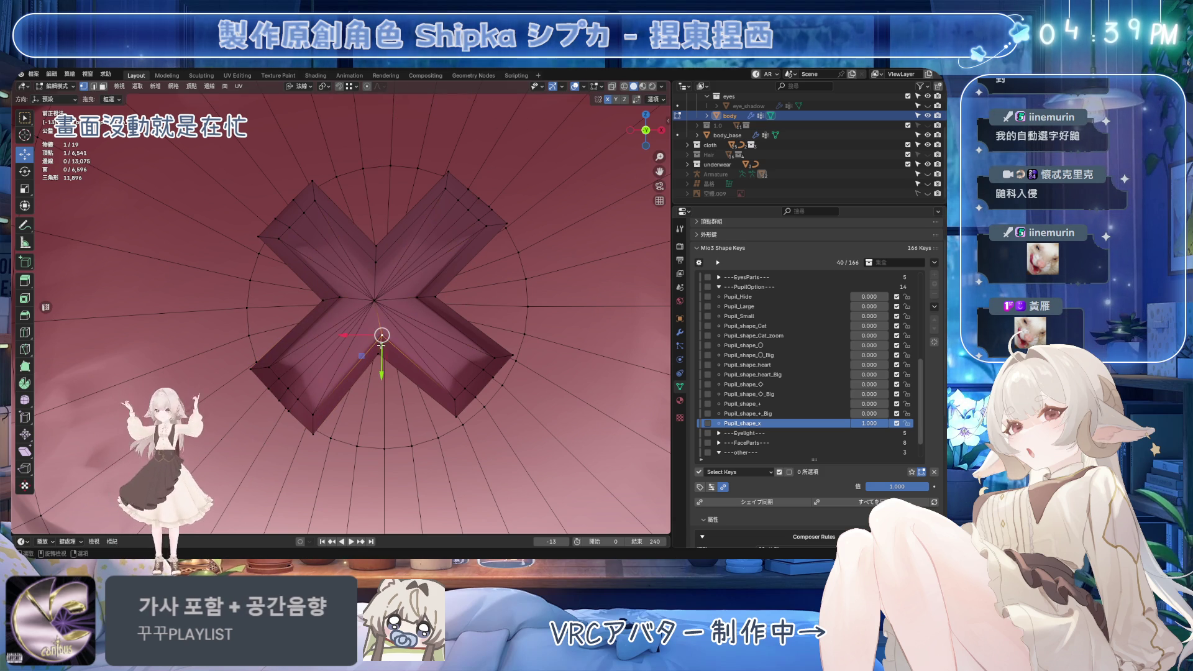
key("g")
key("g")
left_click(374, 272)
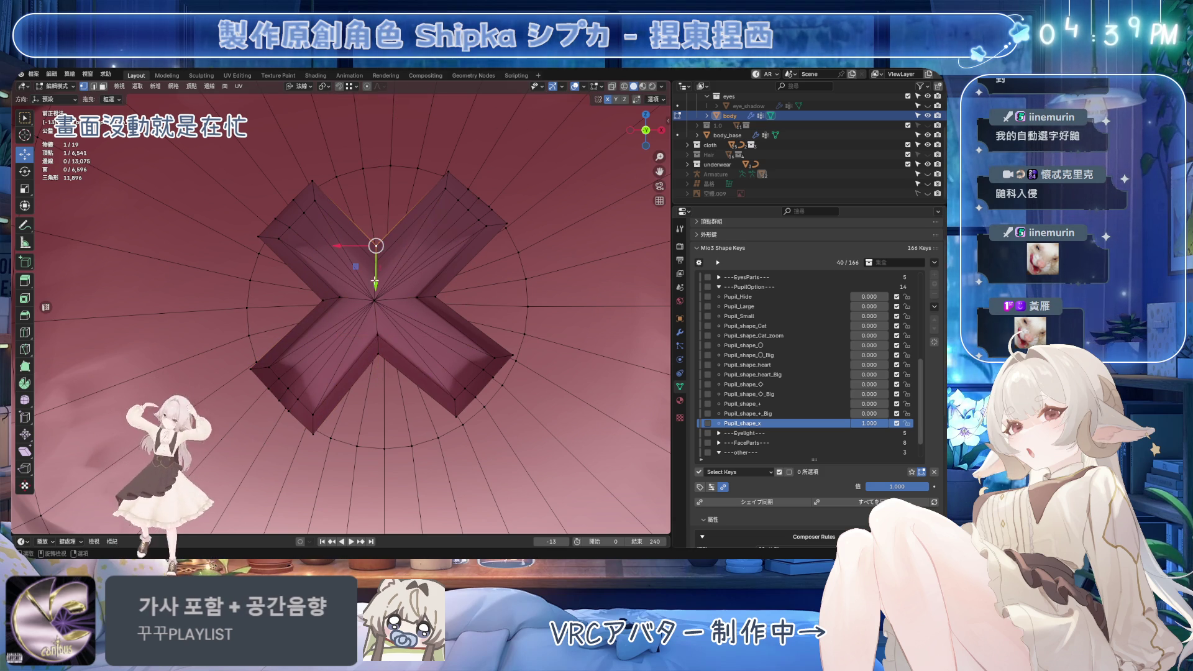
left_click(376, 355, "ctrl")
key("s")
key("x")
key("0")
key("Return")
Straighten the second path across the X's centre to zero width, then save
left_click(320, 302)
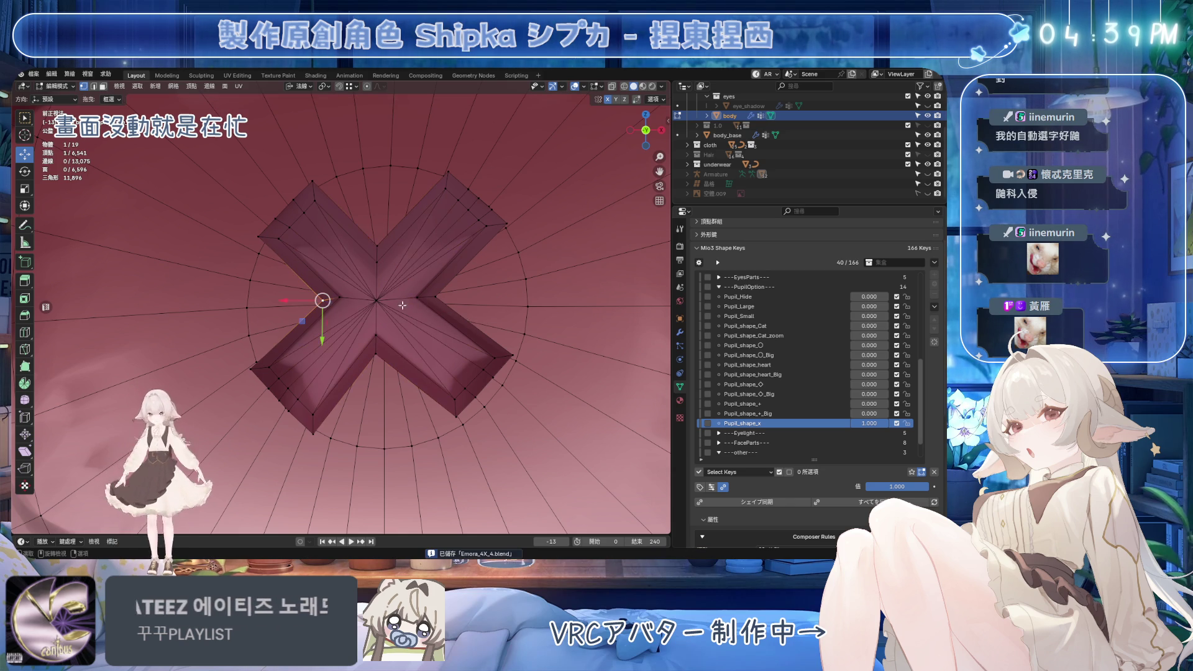
left_click(437, 298, "ctrl")
key("s")
key("x")
key("0")
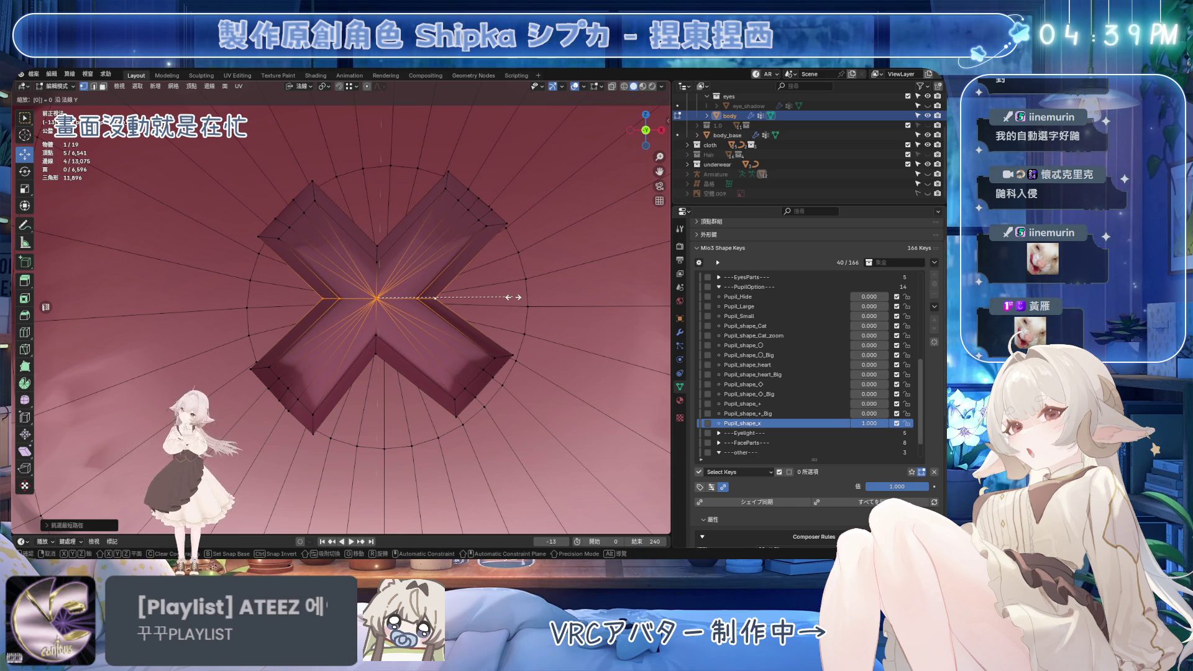
key("Return")
left_click(461, 319)
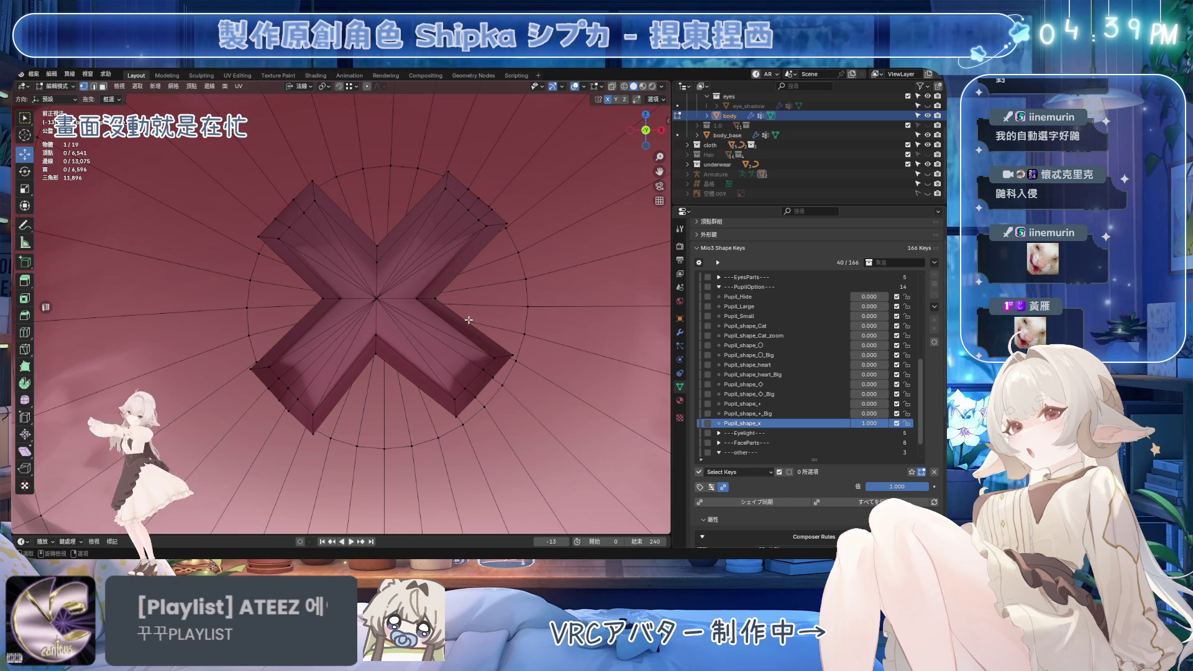
key("ctrl+s")
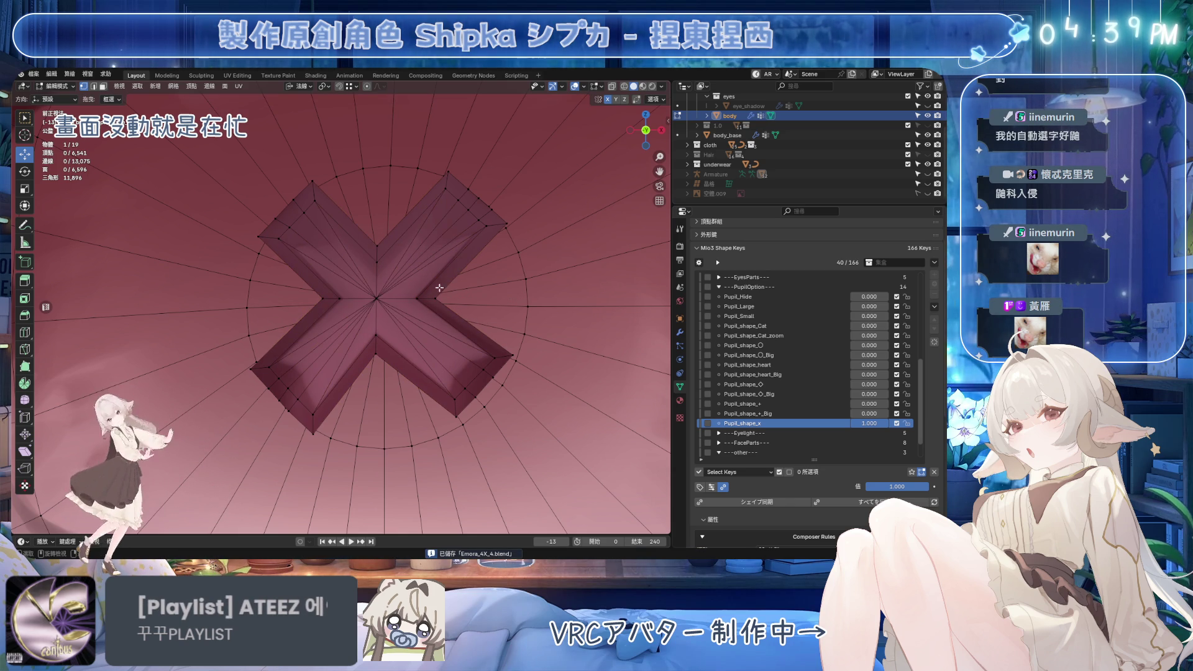
Select the lower-left arm's end cap, then rotate and move it into place
left_click(313, 414)
left_click(269, 367, "ctrl")
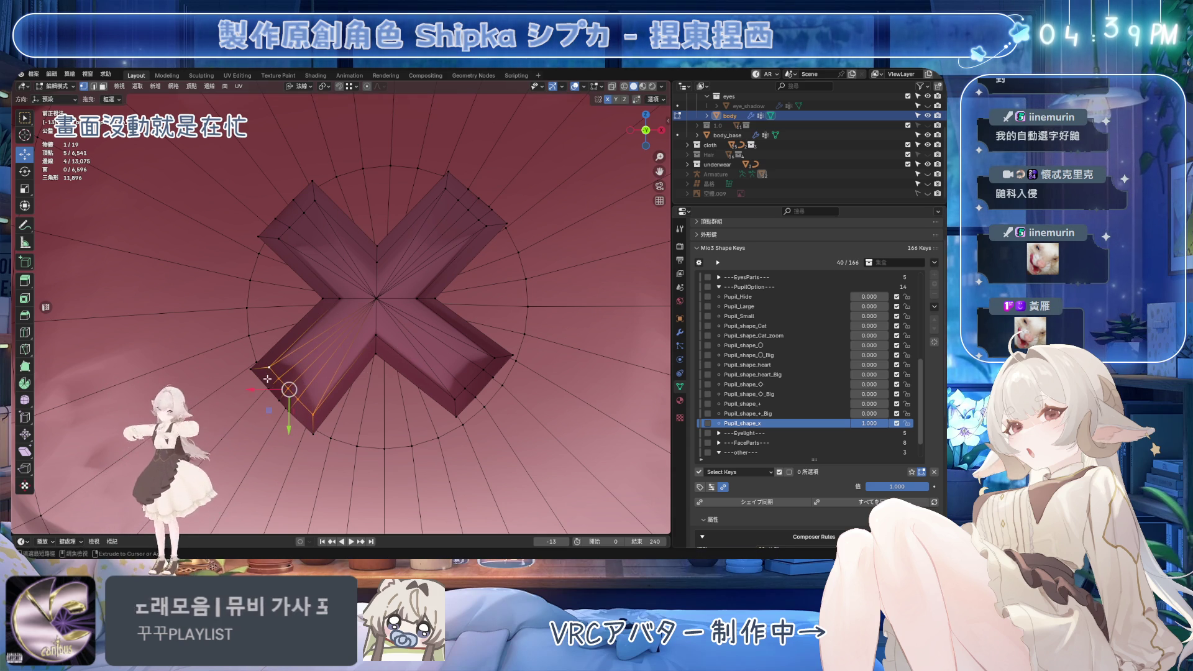
left_click(251, 369, "shift")
left_click(306, 438, "ctrl+shift")
key("ctrl+s")
key("r")
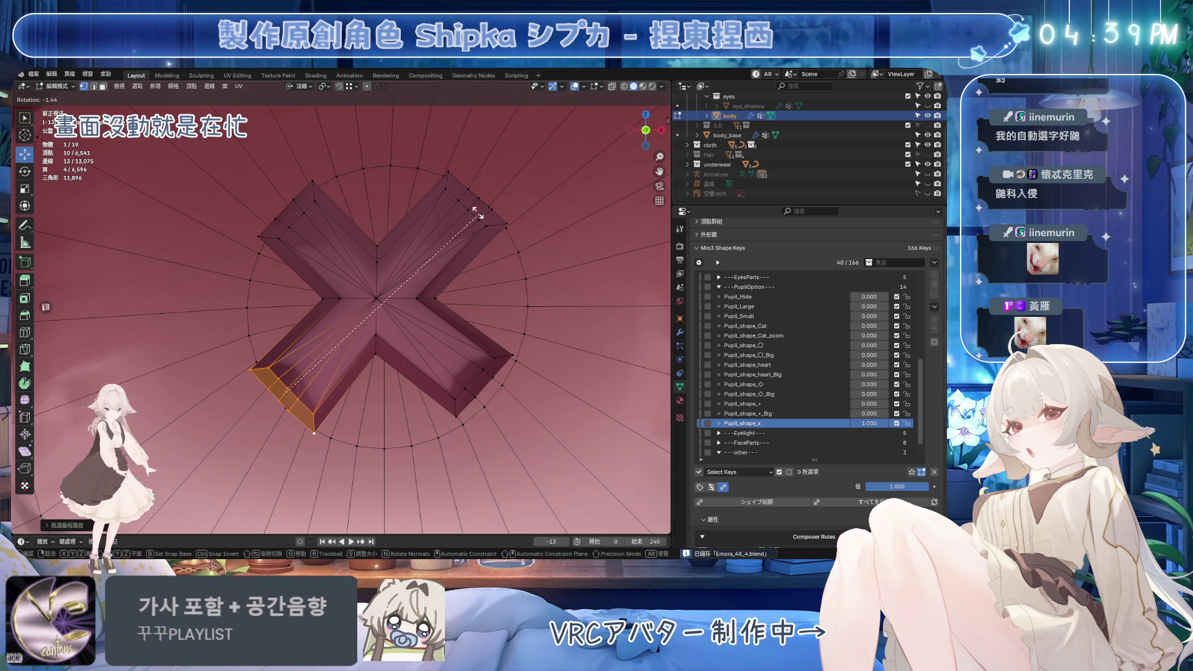
left_click(486, 402)
key("g")
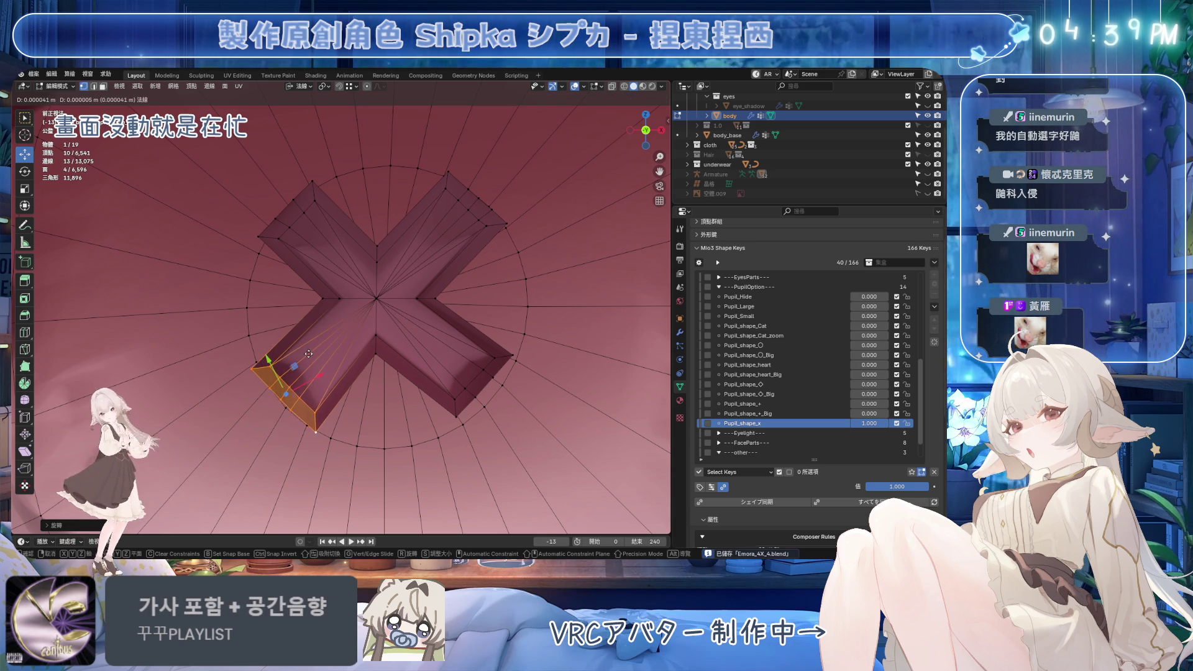
left_click(309, 331)
Select the lower-right arm's end faces and try moving them along their normal, cancelling
left_click(456, 397)
left_click(495, 358, "ctrl")
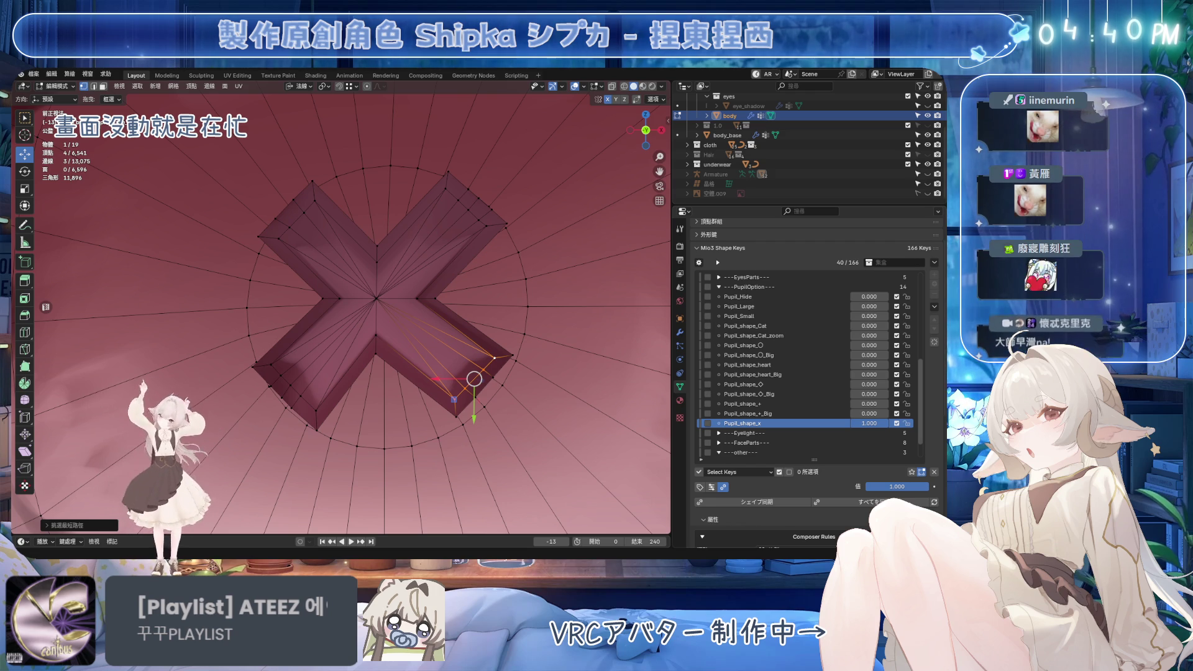
left_click(472, 395, "ctrl")
key("ctrl+s")
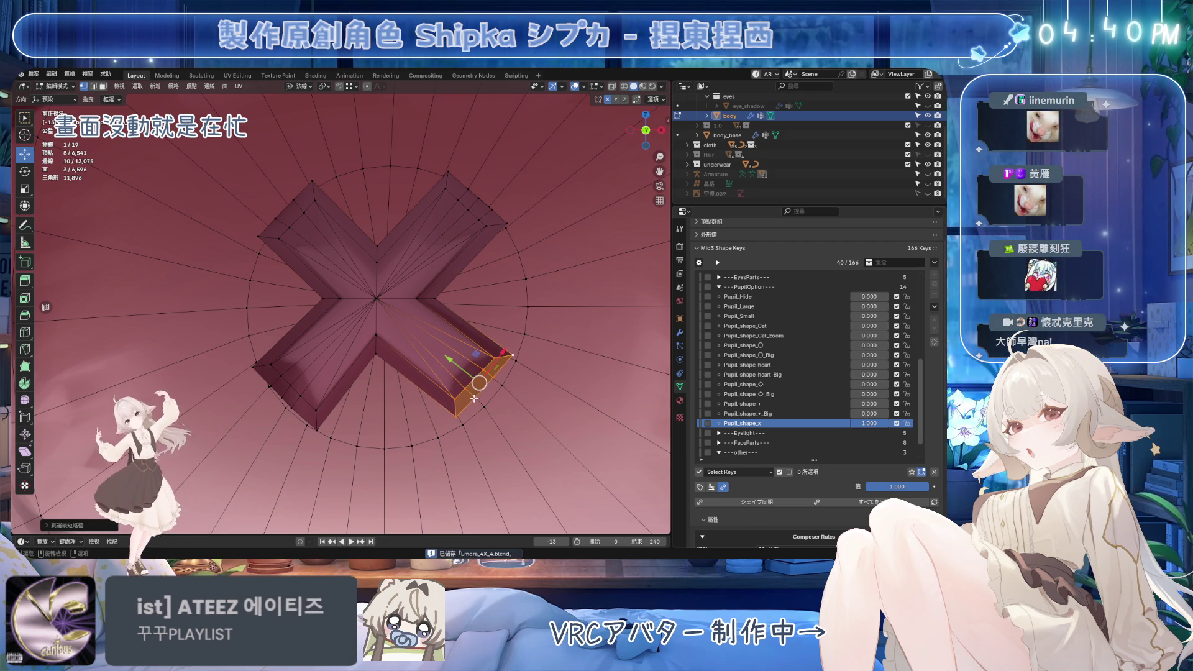
key("g")
key("z")
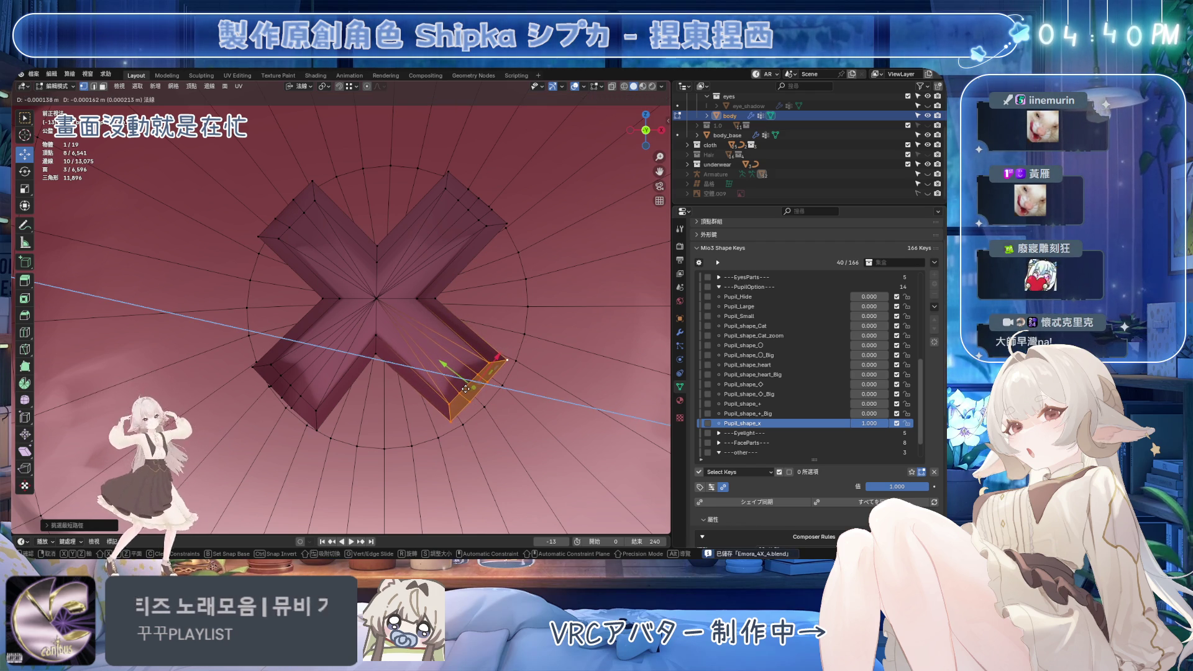
right_click(464, 392)
Slightly enlarge the upper-left arm's end faces and push them outward along the normal
left_click(531, 274)
middle_click_drag(530, 275, 496, 279)
left_click(319, 218)
mouse_move(301, 240)
middle_mouse_down()
mouse_move(292, 206)
mouse_move(267, 237)
middle_mouse_up()
left_click(298, 187, "ctrl")
left_click(260, 236, "ctrl")
key("s")
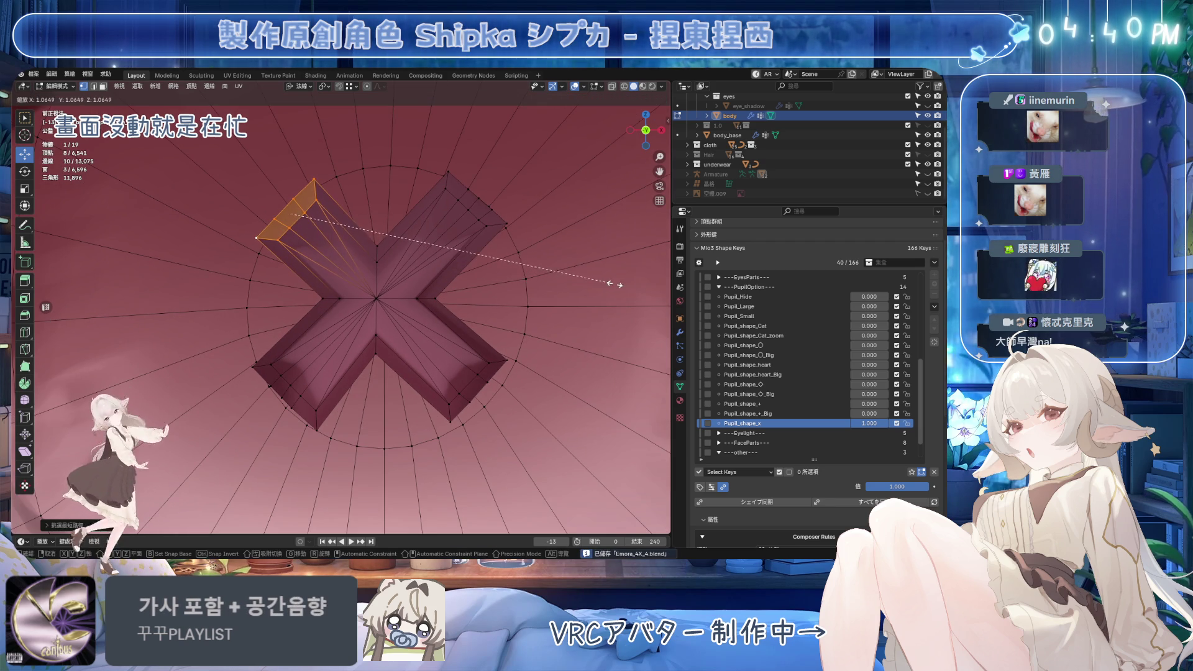
left_click(625, 284)
key("g")
key("z")
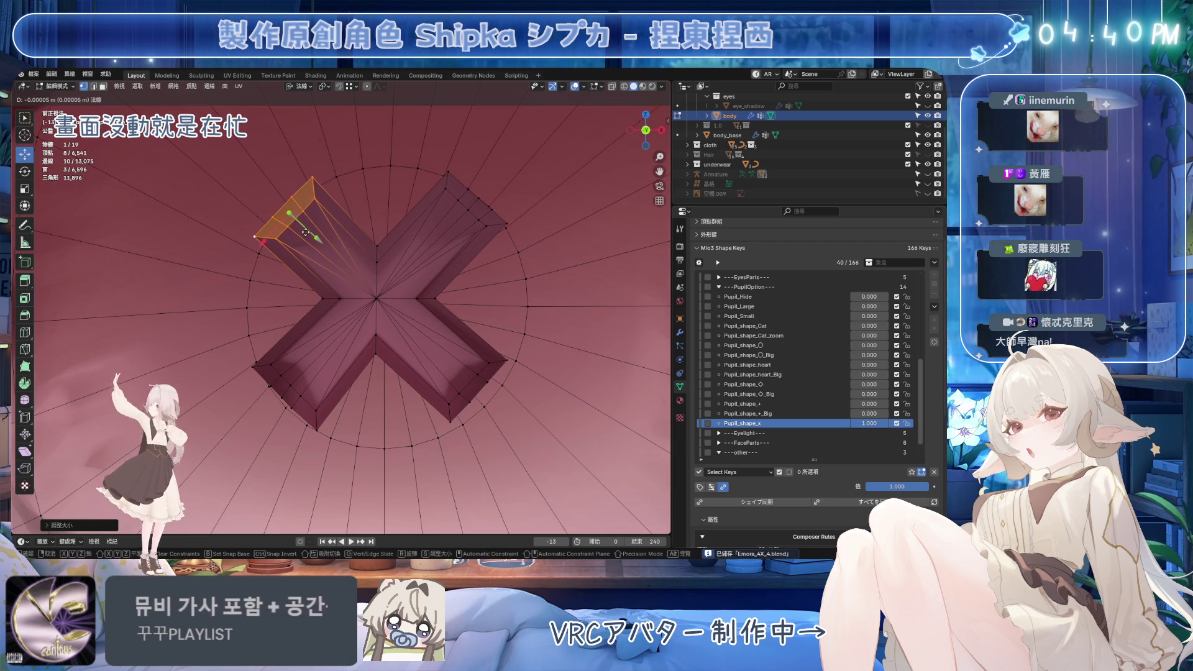
left_click(293, 220)
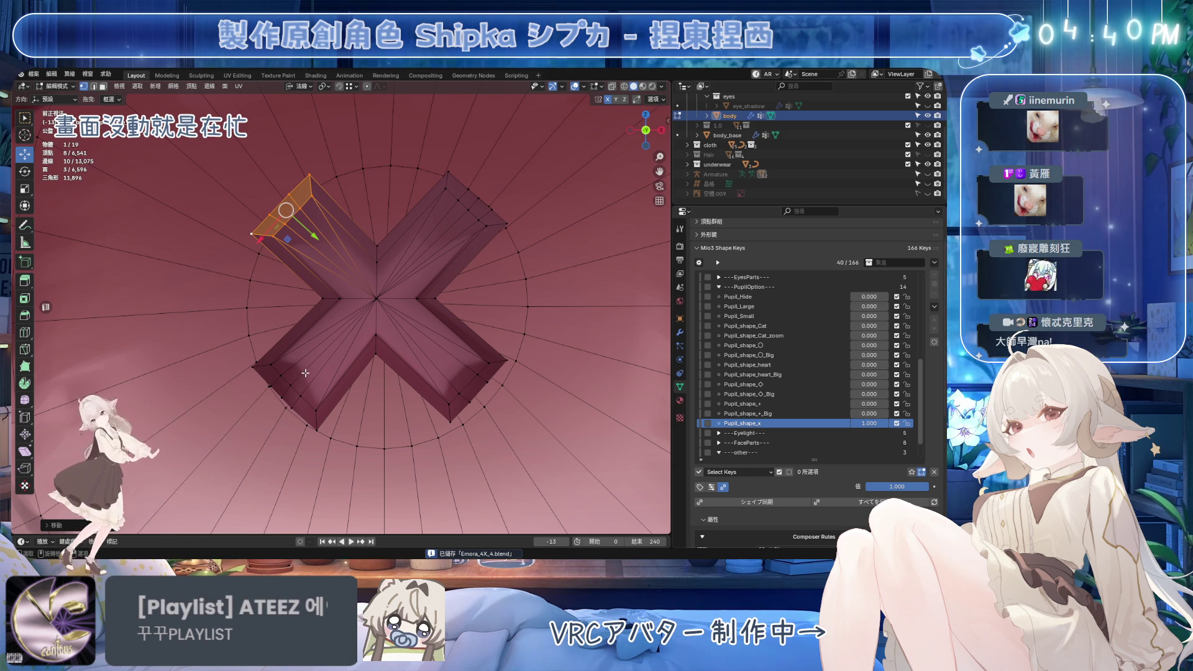
left_click_drag(315, 237, 260, 182)
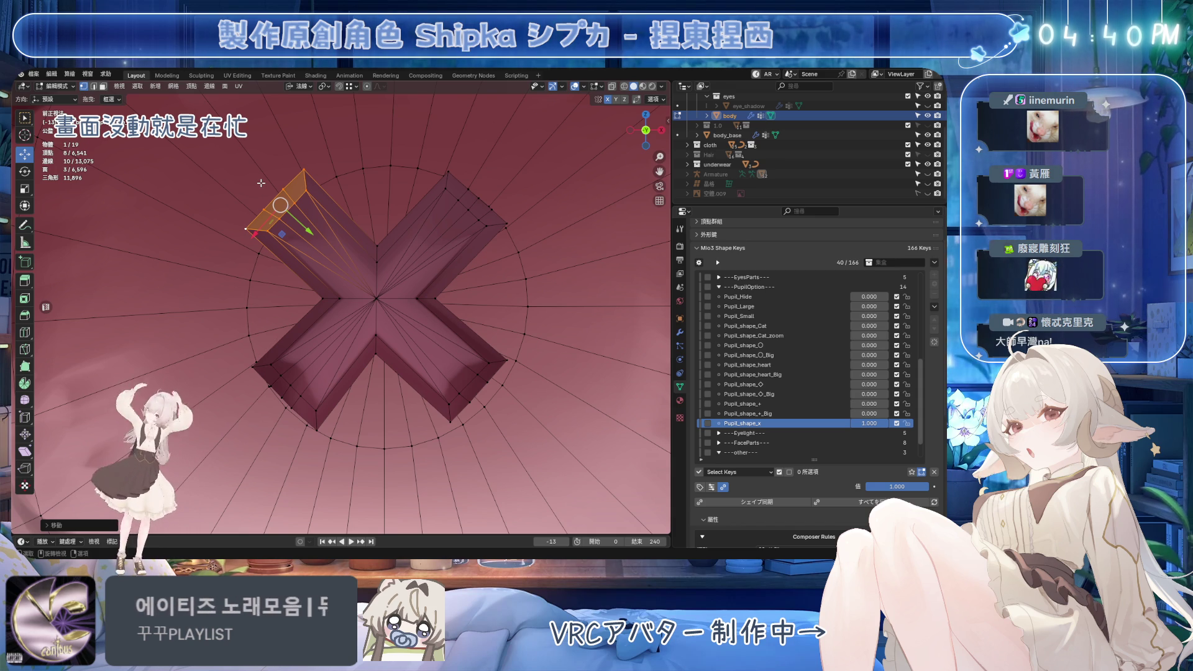
left_click(489, 220)
Toggle out of Edit Mode, save, and orbit around the eye to inspect the X
key("Tab")
key("Tab")
key("ctrl+s")
key("Tab")
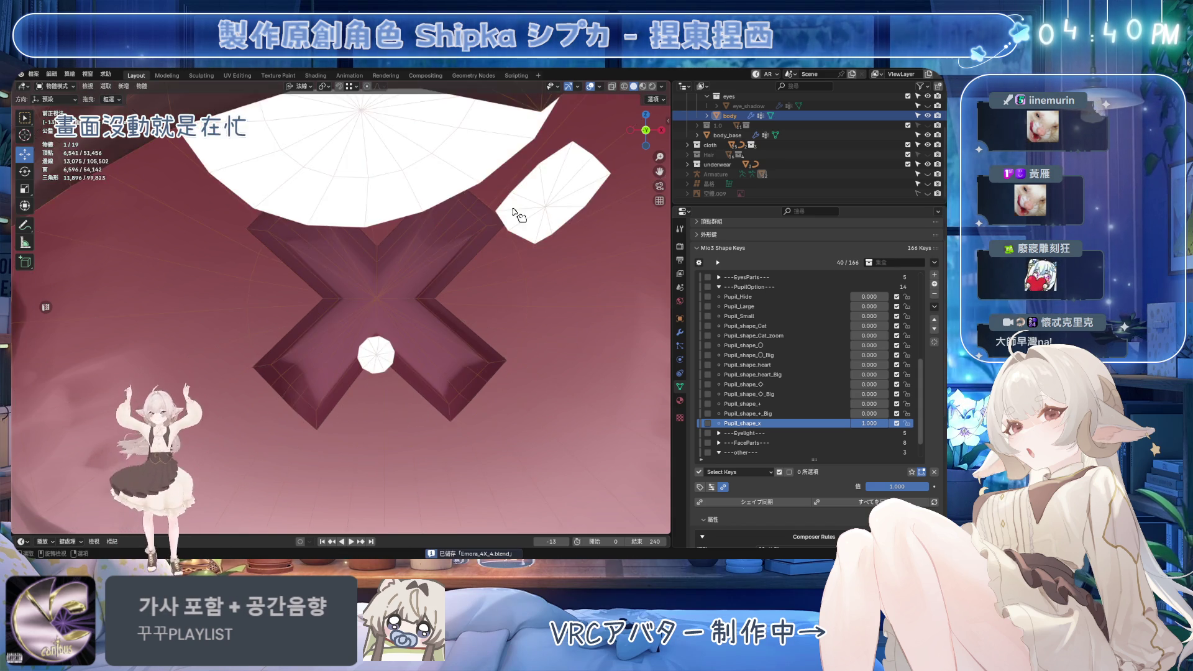
scroll(519, 216, "down", 5)
mouse_move(519, 216)
middle_mouse_down()
mouse_move(426, 314)
mouse_move(394, 301)
mouse_move(548, 267)
mouse_move(406, 350)
mouse_move(373, 280)
mouse_move(404, 348)
mouse_move(447, 261)
mouse_move(440, 228)
mouse_move(396, 254)
middle_mouse_up()
scroll(406, 349, "up", 3)
key("Tab")
Select the whole X pupil mesh and level it with LoopTools Flatten
key("ctrl+l")
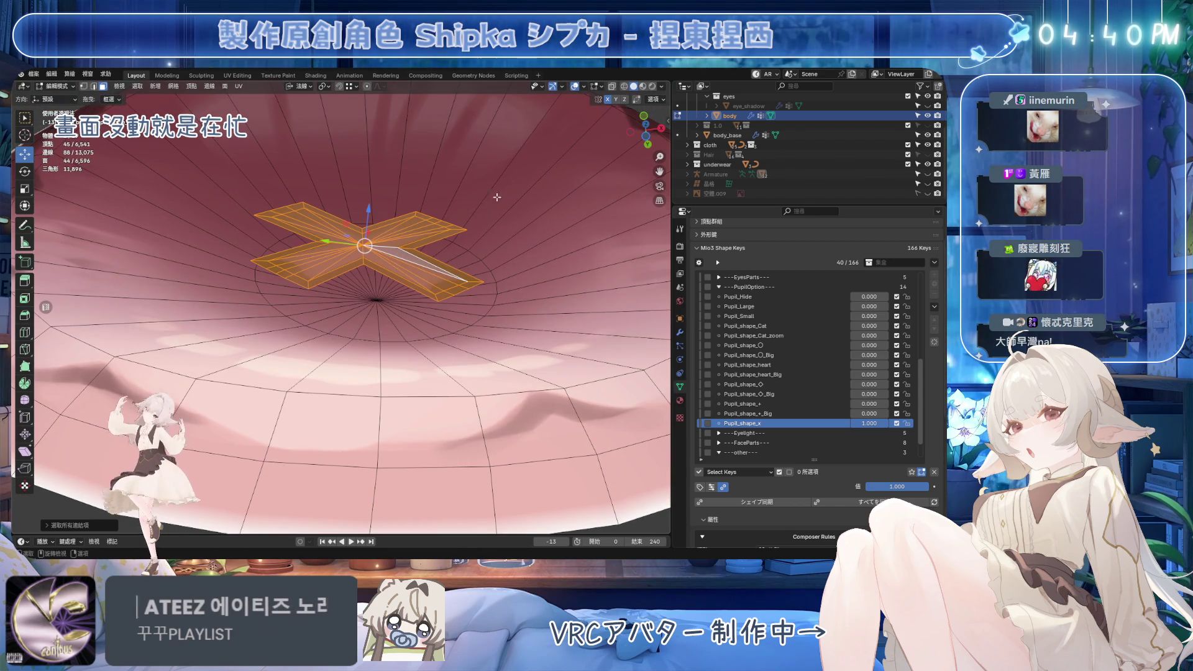
key("ctrl+s")
right_click(470, 154)
mouse_move(463, 111)
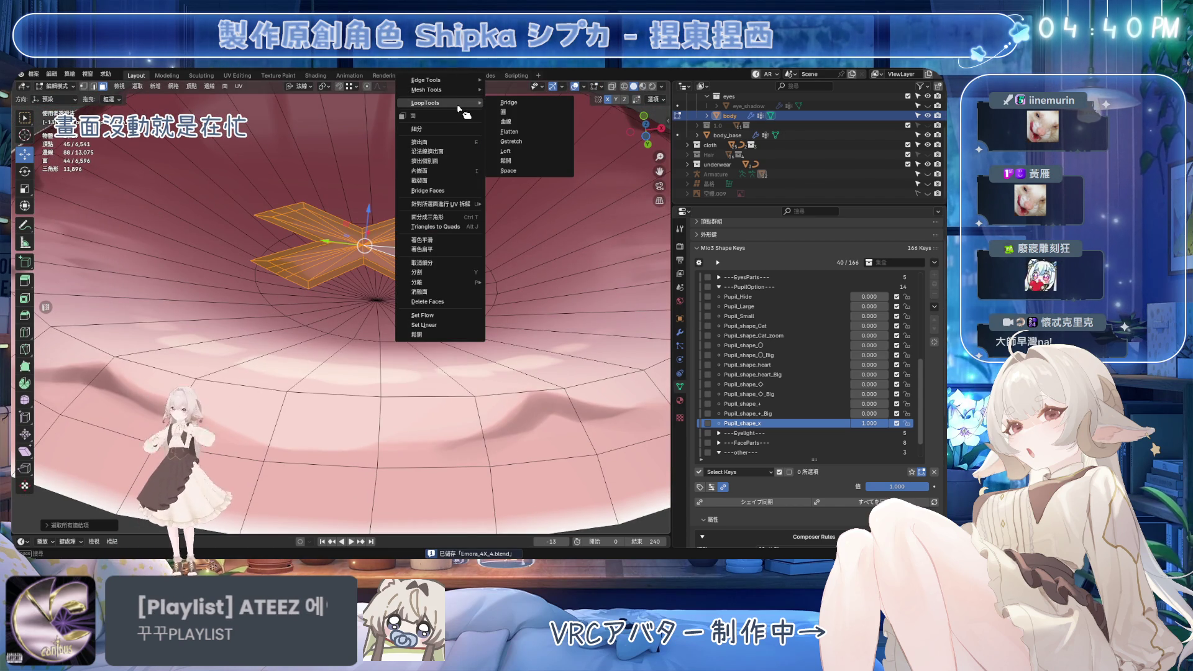
left_click(509, 132)
mouse_move(497, 205)
middle_mouse_down()
mouse_move(465, 238)
mouse_move(470, 399)
middle_mouse_up()
Rotate the flattened X about Z and check it from the front view
key("r")
key("z")
key("z")
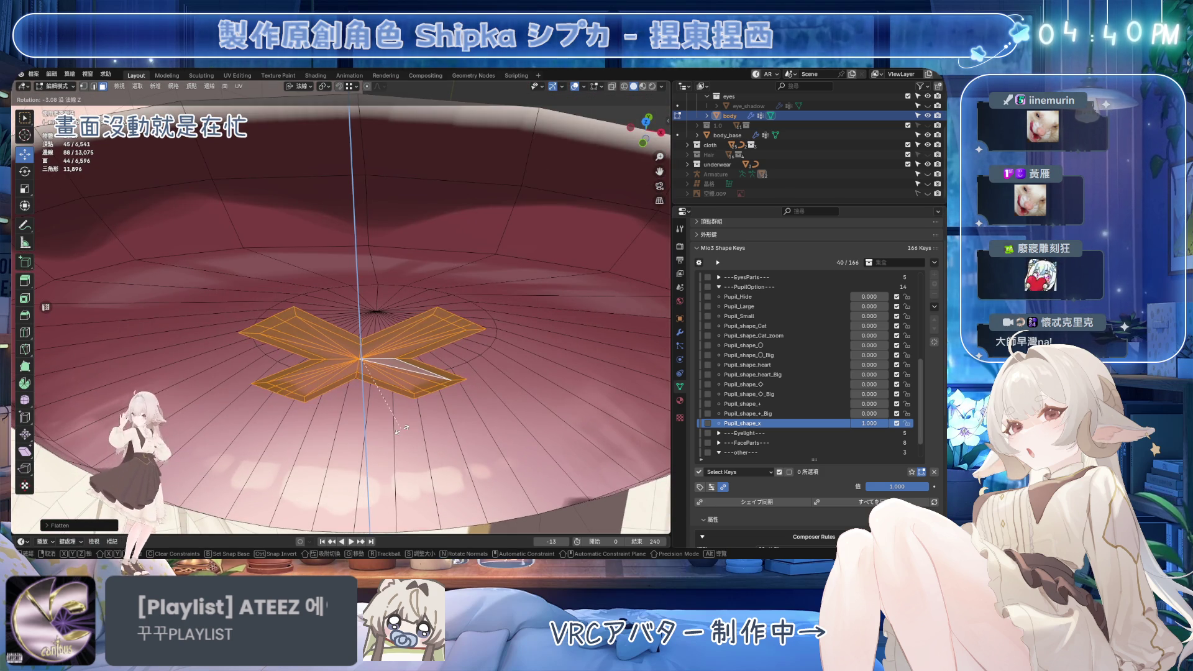
left_click(217, 374)
scroll(348, 307, "down", 5)
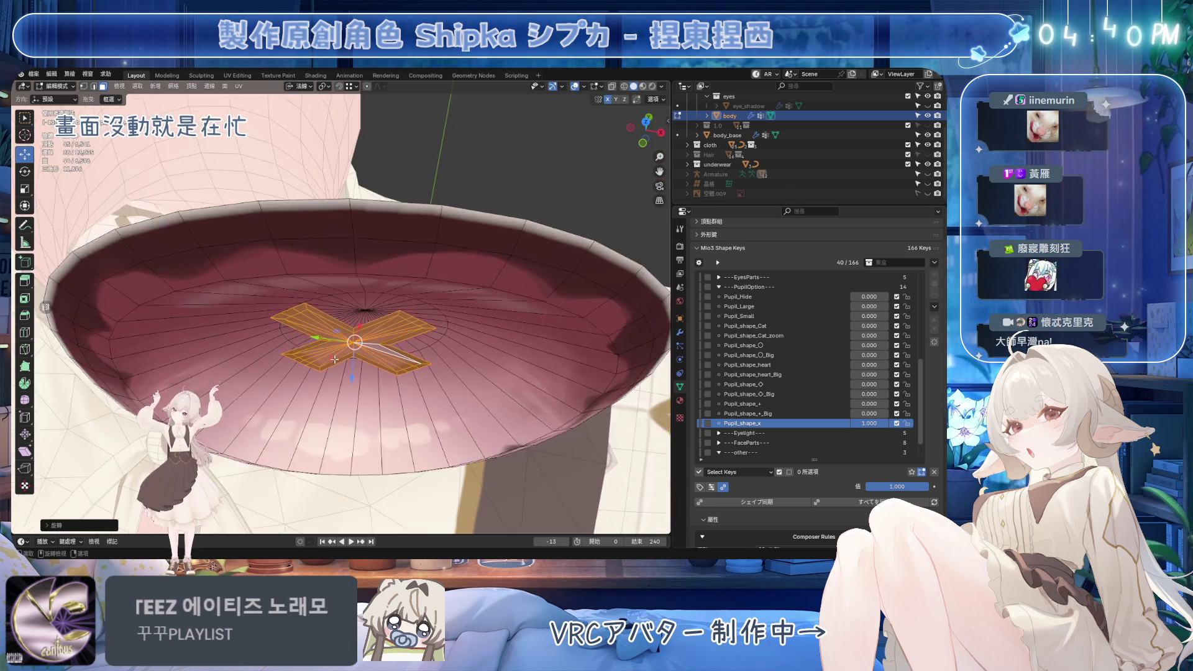
key("KP_1")
middle_click_drag(347, 308, 519, 256)
key("g")
key("shift+z")
key("KP_Decimal")
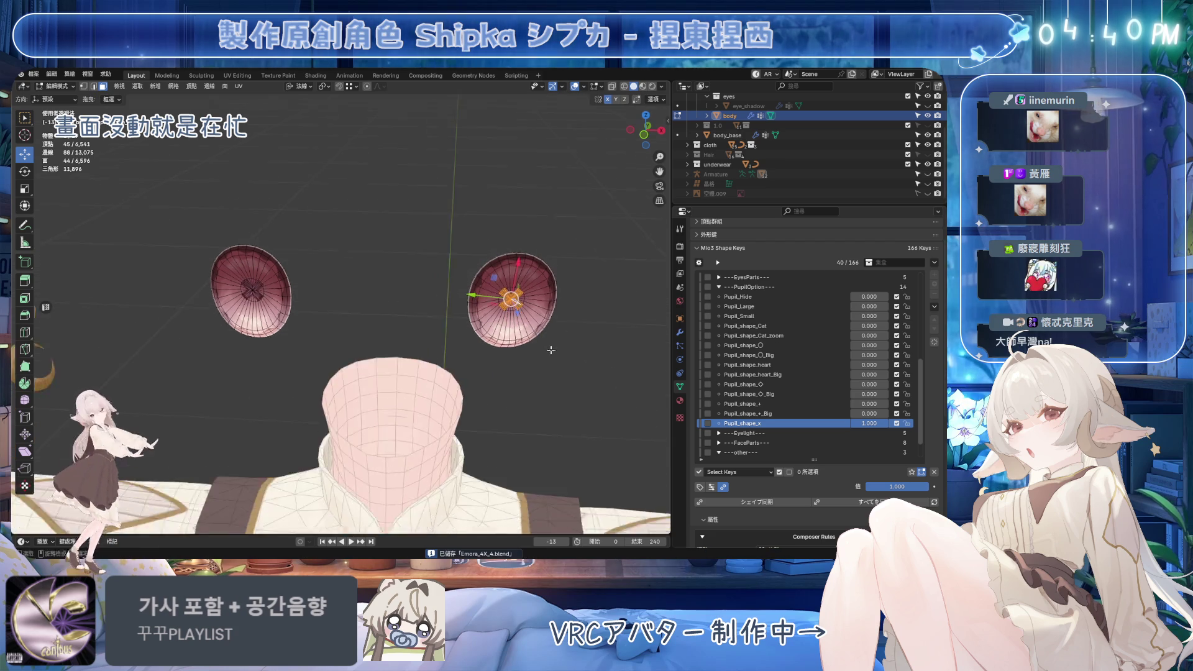
Clear the selection, hide viewport overlays, and orbit around the eye to preview the X pupil
left_click(476, 293)
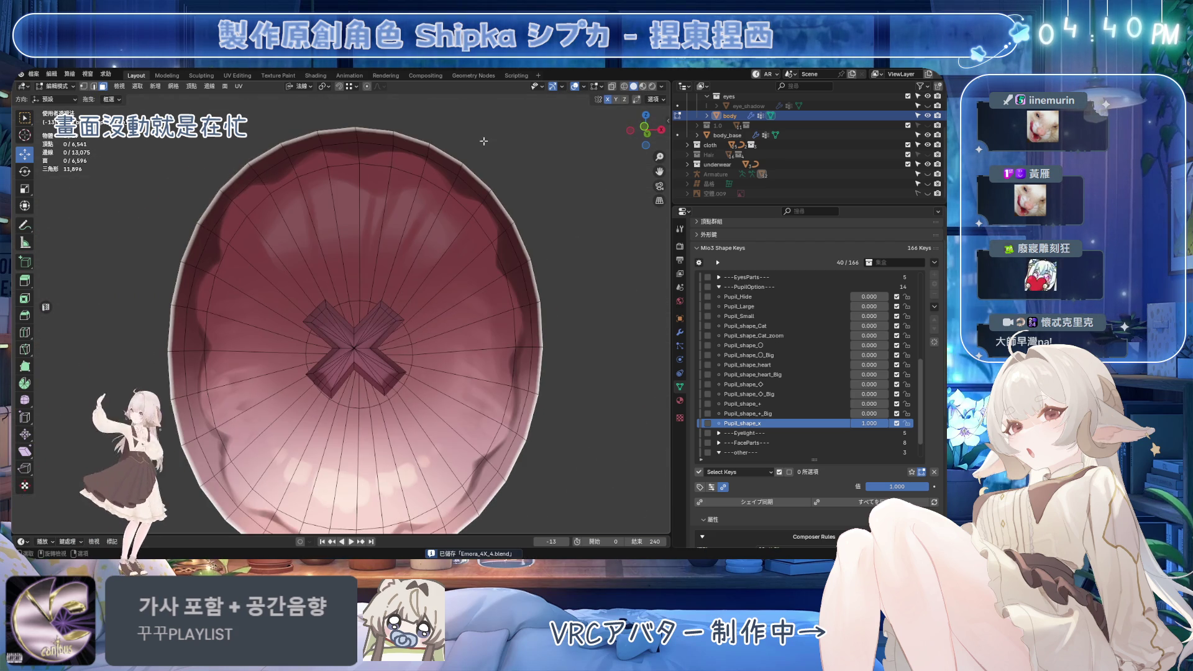
left_click(575, 86)
scroll(373, 323, "down", 5)
mouse_move(373, 324)
middle_mouse_down()
mouse_move(361, 342)
mouse_move(428, 342)
middle_mouse_up()
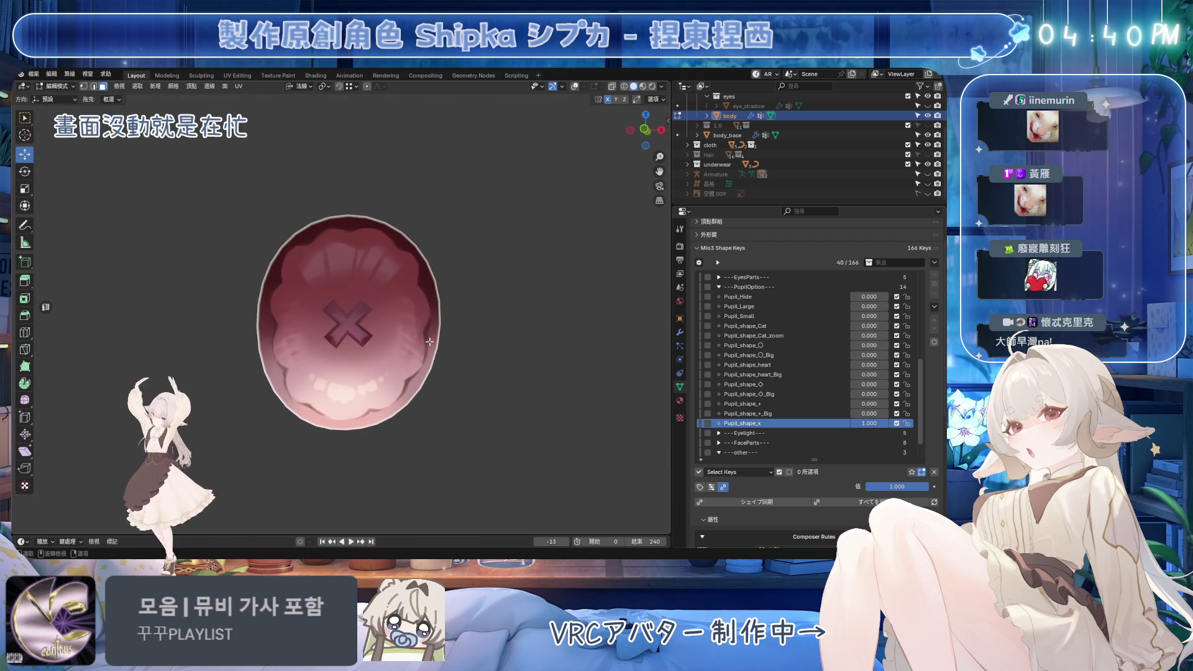
scroll(432, 344, "down", 6)
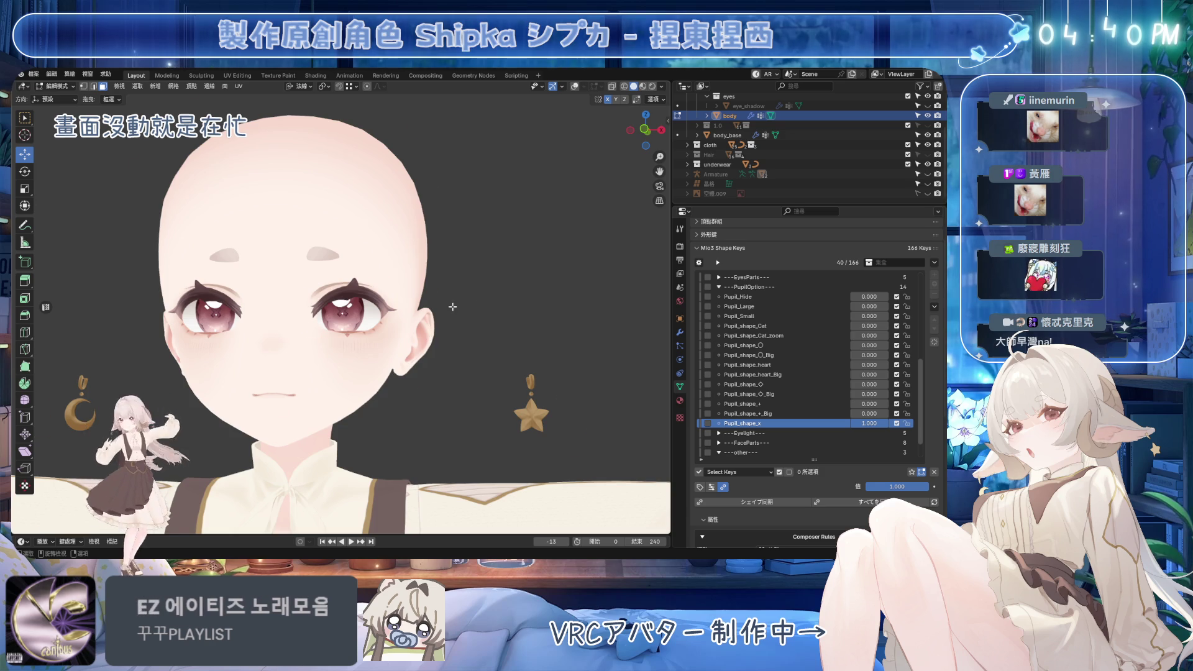
scroll(454, 295, "up", 4)
mouse_move(455, 296)
middle_mouse_down()
mouse_move(392, 284)
mouse_move(460, 283)
middle_mouse_up()
key("ctrl+s")
scroll(460, 283, "up", 3)
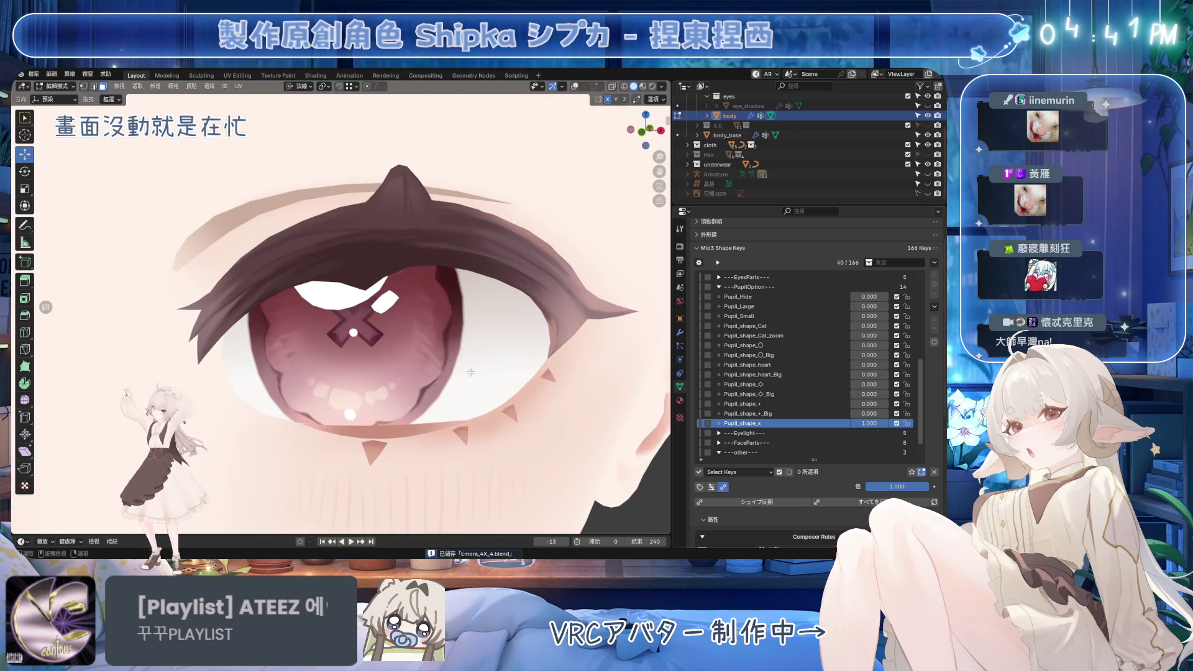
Return to Object Mode with overlays shown and view the eye head-on
key("Tab")
left_click(588, 87)
mouse_move(373, 324)
middle_mouse_down()
mouse_move(348, 341)
mouse_move(373, 339)
middle_mouse_up()
mouse_move(870, 423)
left_mouse_down()
mouse_move(845, 423)
mouse_move(907, 424)
mouse_move(845, 423)
mouse_move(889, 404)
mouse_move(851, 404)
mouse_move(895, 424)
left_mouse_up()
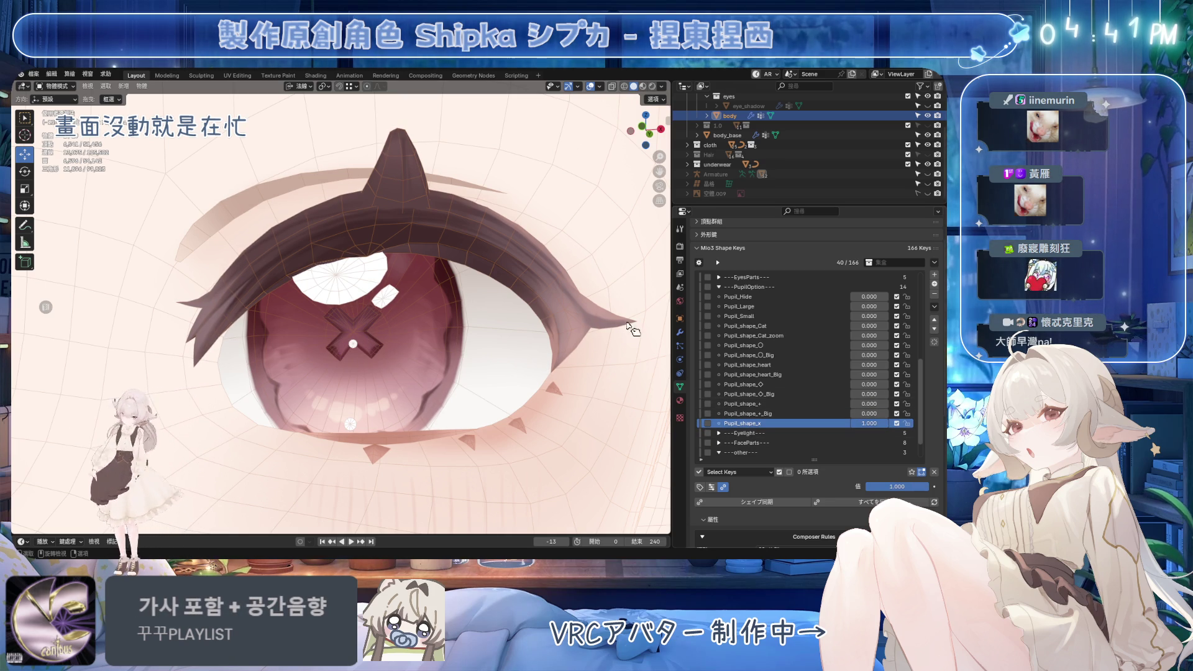
Nudge the lower-left arm's end faces up-left along the Y axis
key("Tab")
scroll(352, 338, "up", 3)
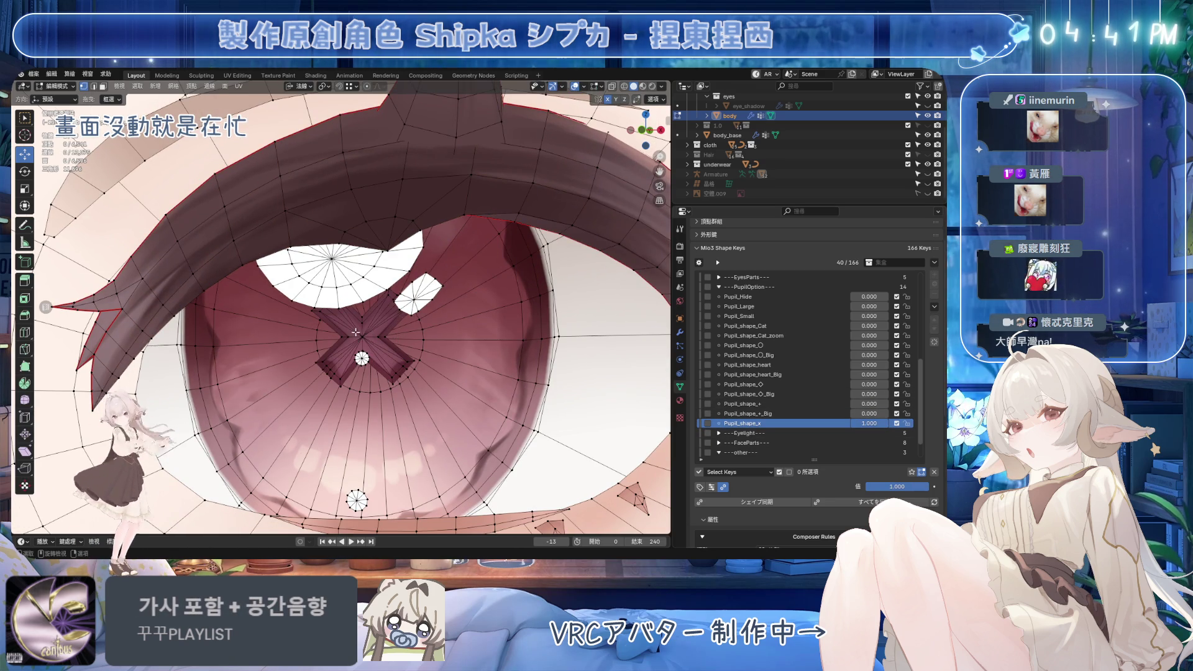
scroll(356, 333, "up", 2)
scroll(343, 412, "up", 2)
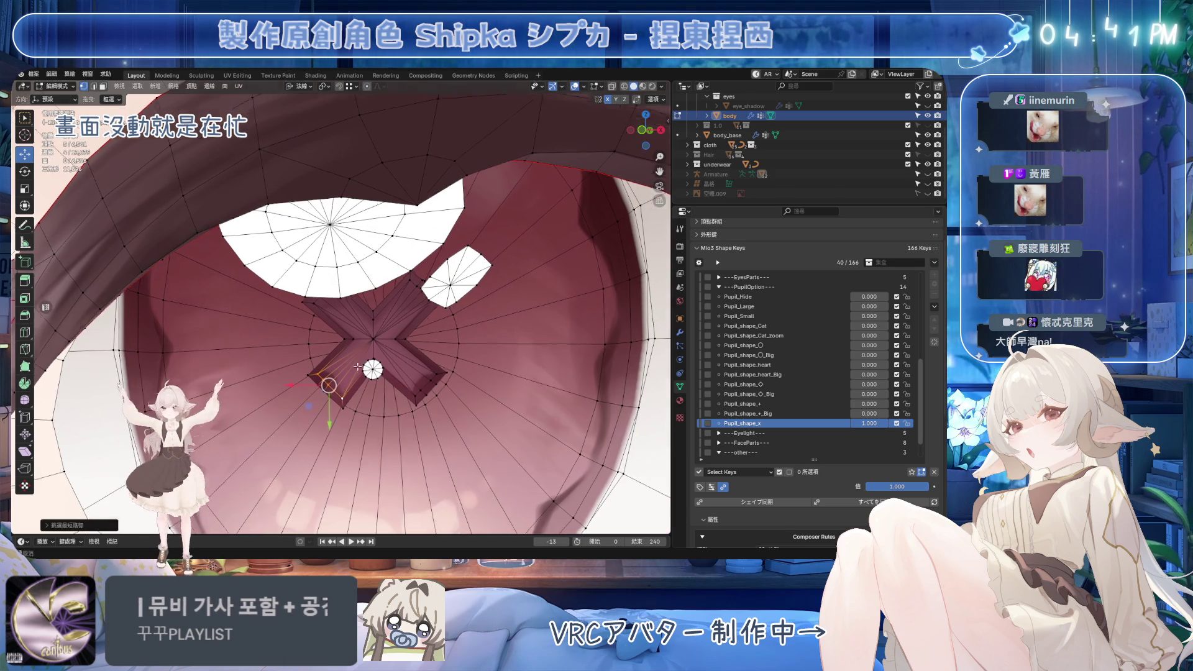
left_click(333, 344, "ctrl")
key("ctrl+s")
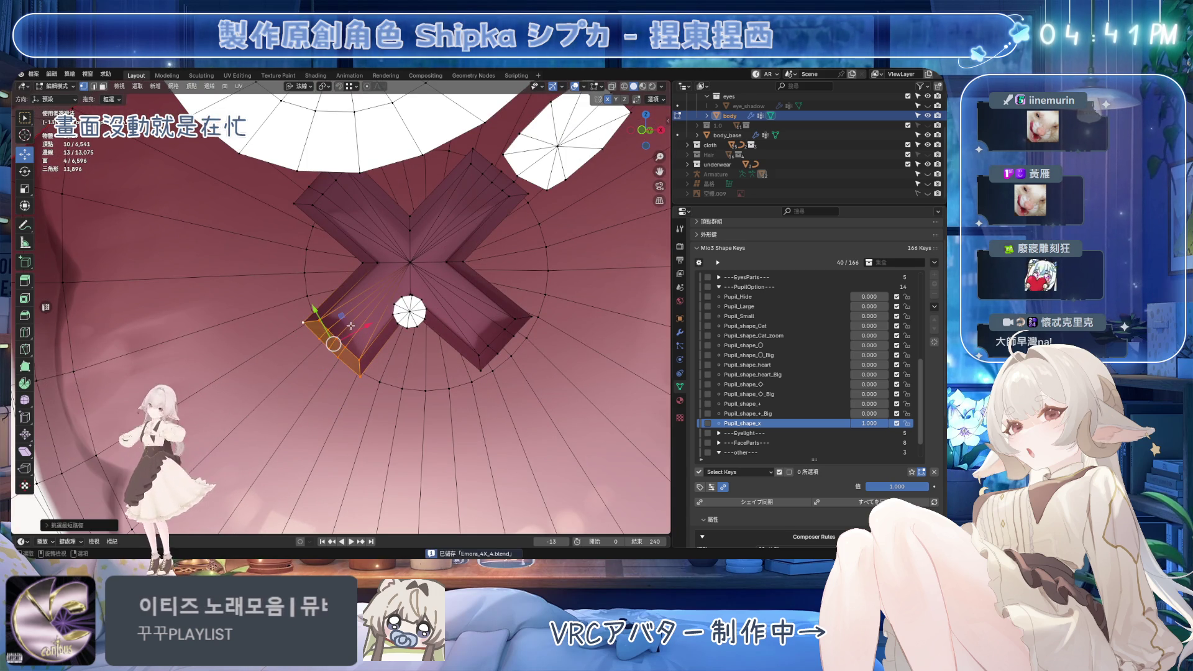
key("g")
key("y")
left_click(368, 328)
scroll(367, 329, "down", 8)
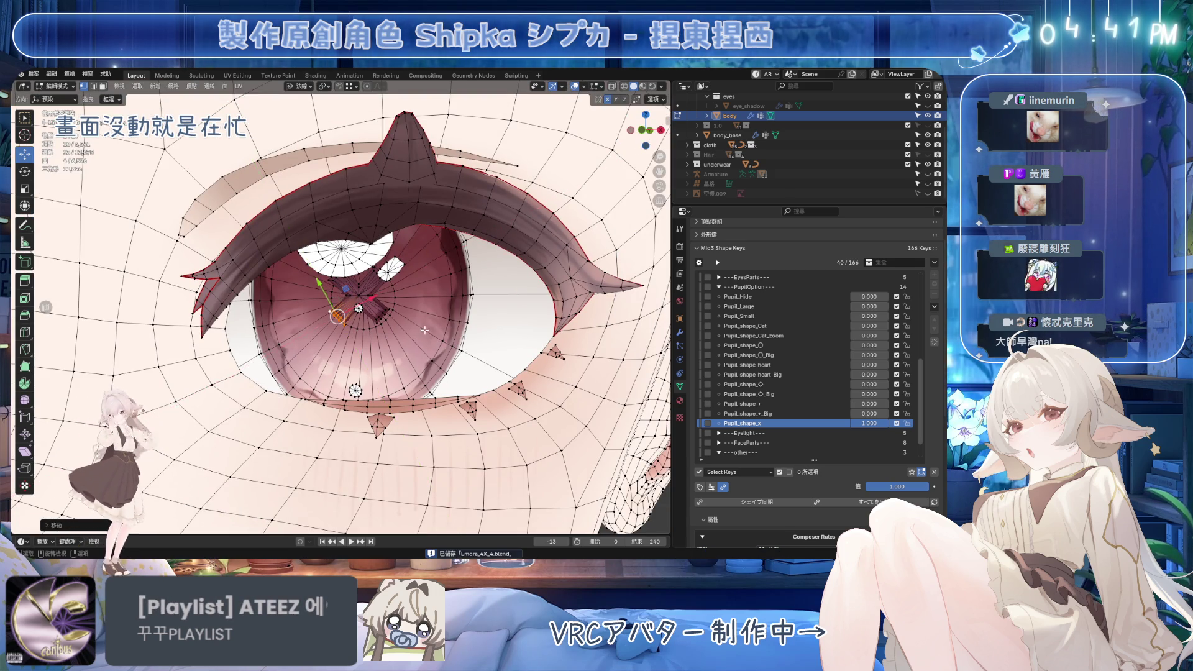
Back in Object Mode, set Pupil_shape_x to 0 and open the Shape Key Specials menu
key("Tab")
scroll(531, 273, "down", 5)
key("ctrl+s")
scroll(498, 280, "up", 2)
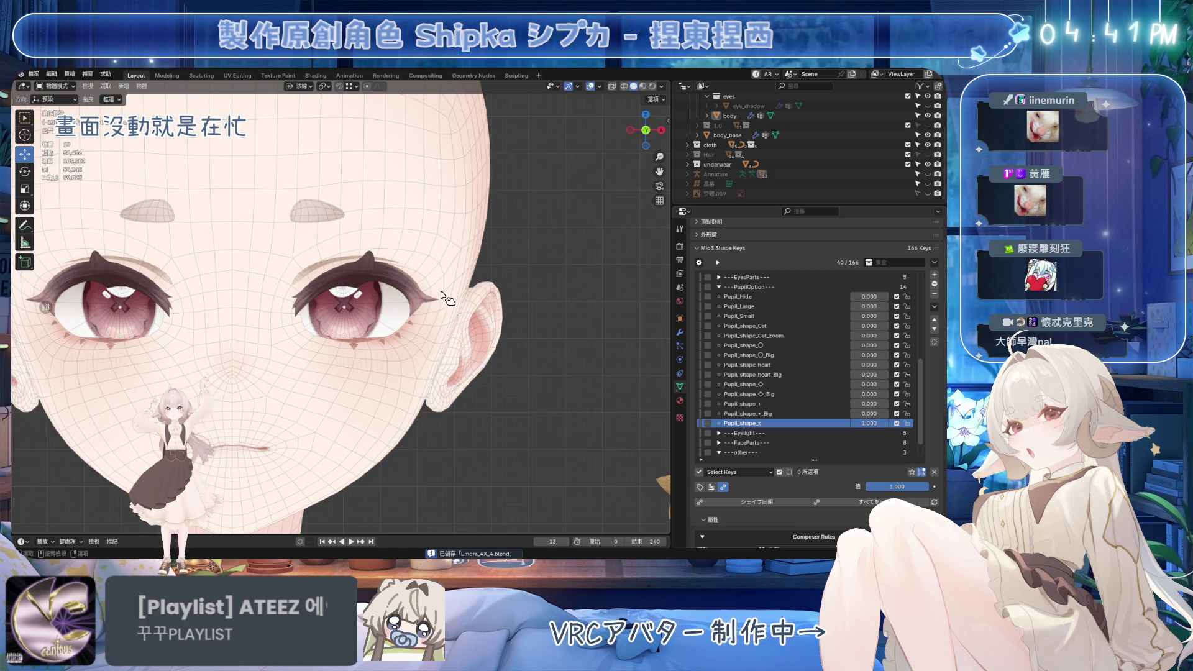
scroll(404, 330, "up", 2)
scroll(401, 328, "up", 2)
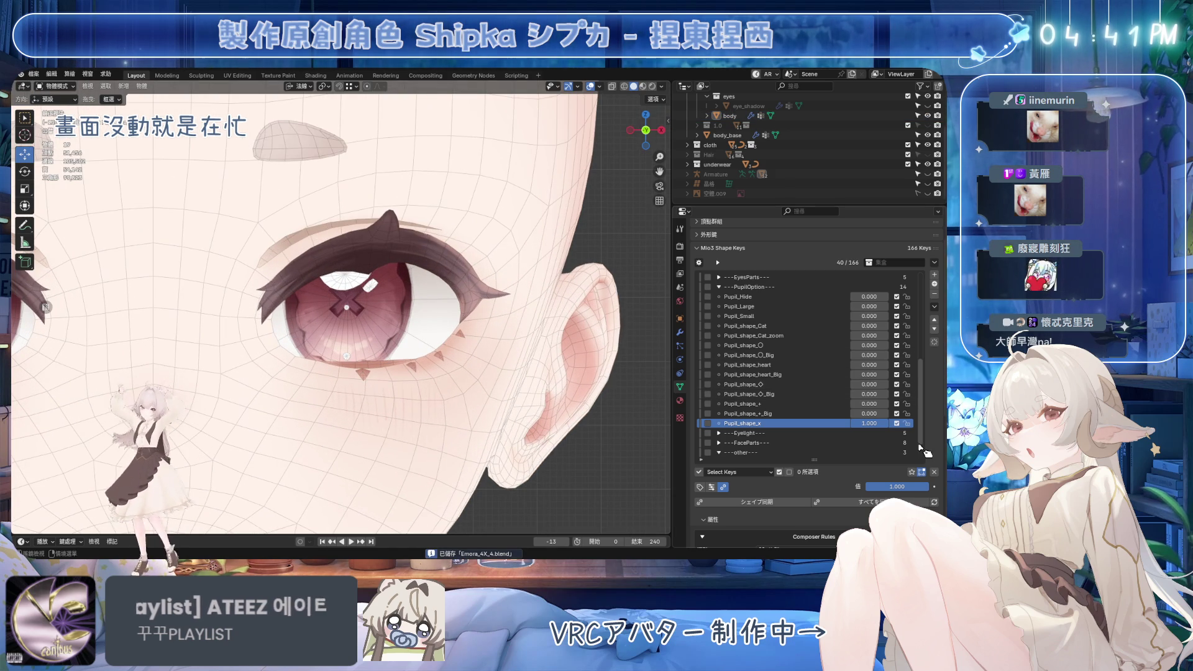
left_click(934, 473)
left_click(934, 307)
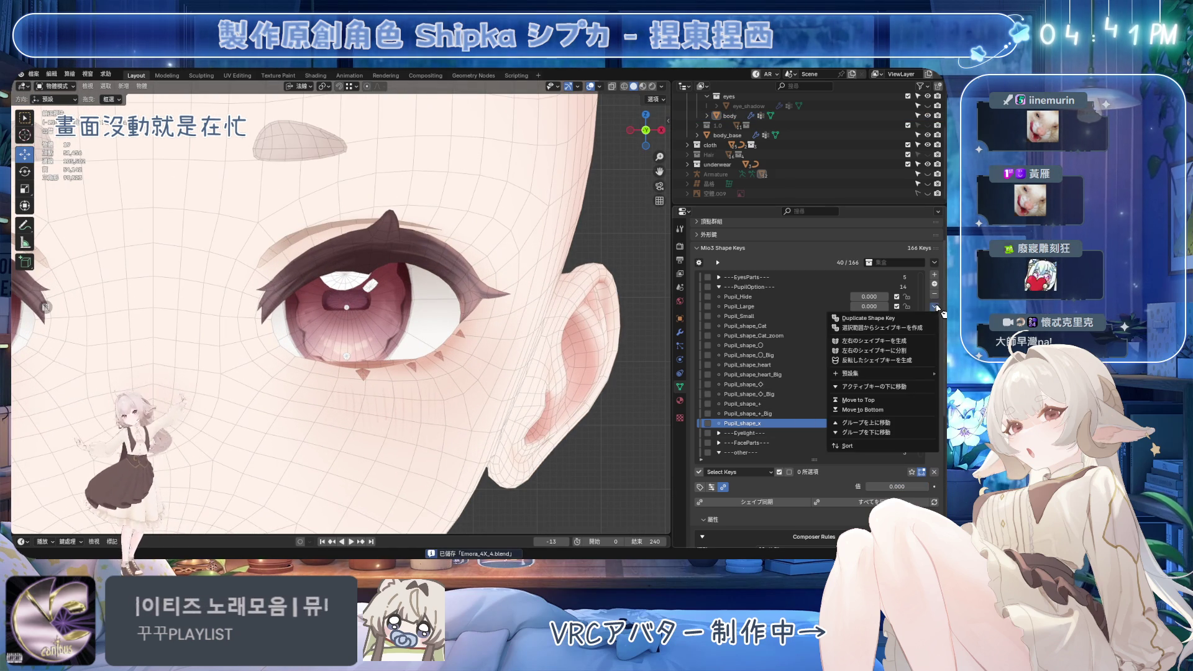
Duplicate Pupil_shape_x and rename the copy to Pupil_shape_x_Big
left_click(901, 320)
double_click(798, 433)
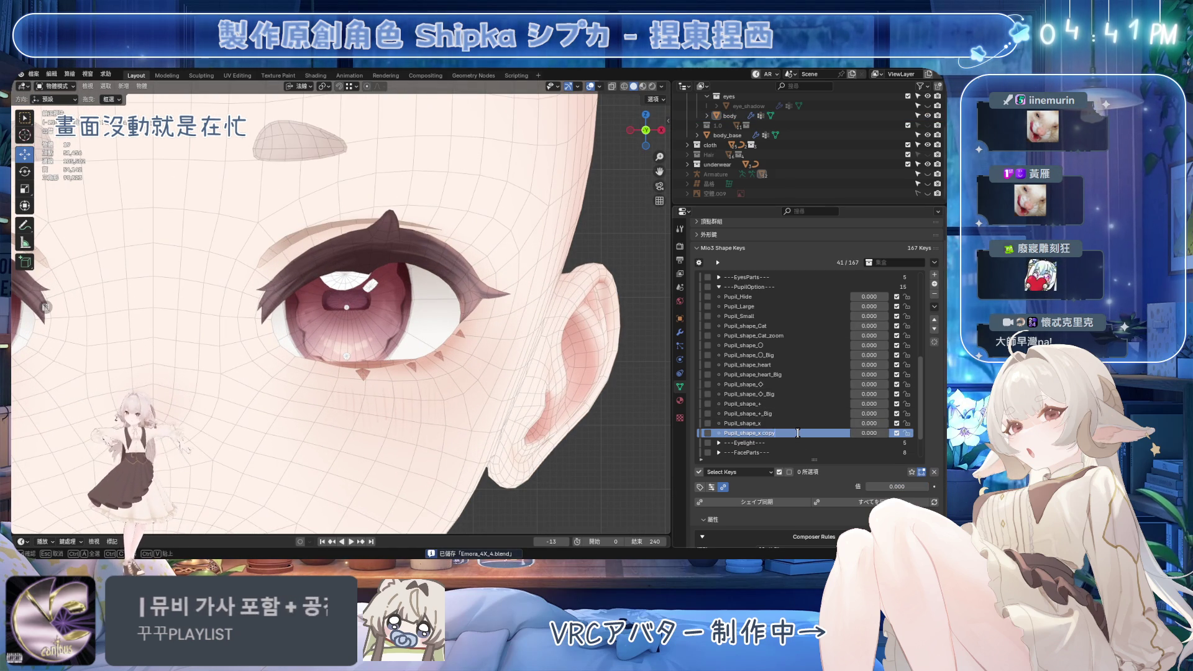
type("ig")
key("Return")
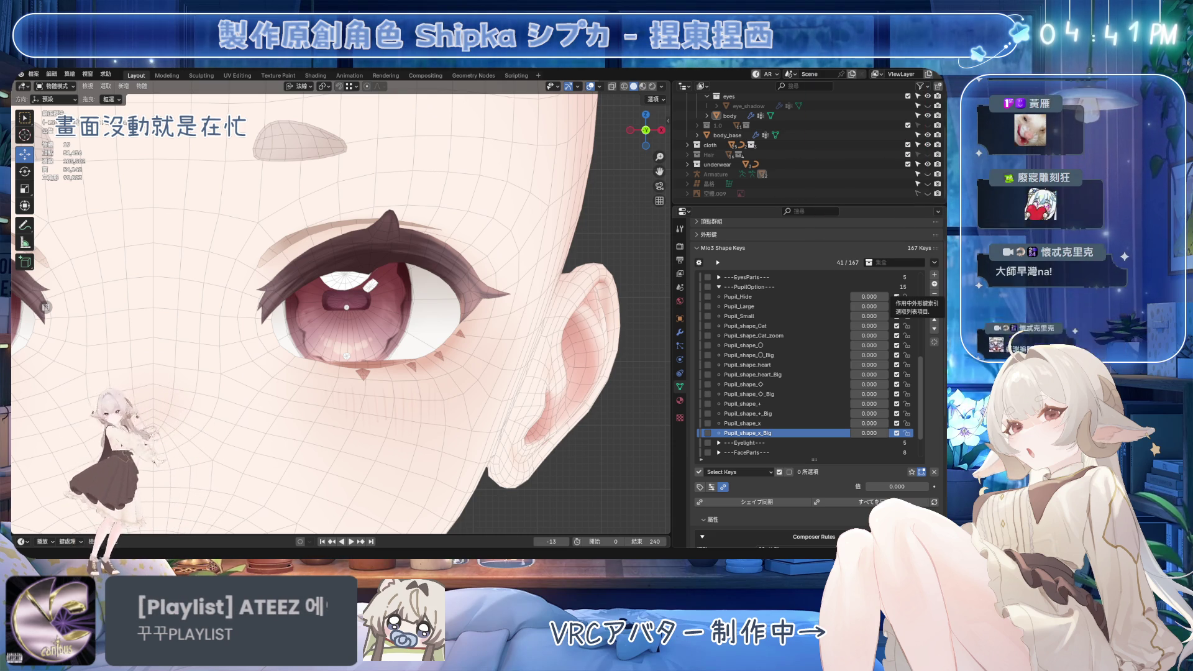
Set Pupil_shape_x_Big to 1 and select the whole X pupil in Edit Mode, using Global orientation
middle_click_drag(578, 250, 510, 286)
left_click_drag(870, 433, 907, 433)
left_click(398, 336)
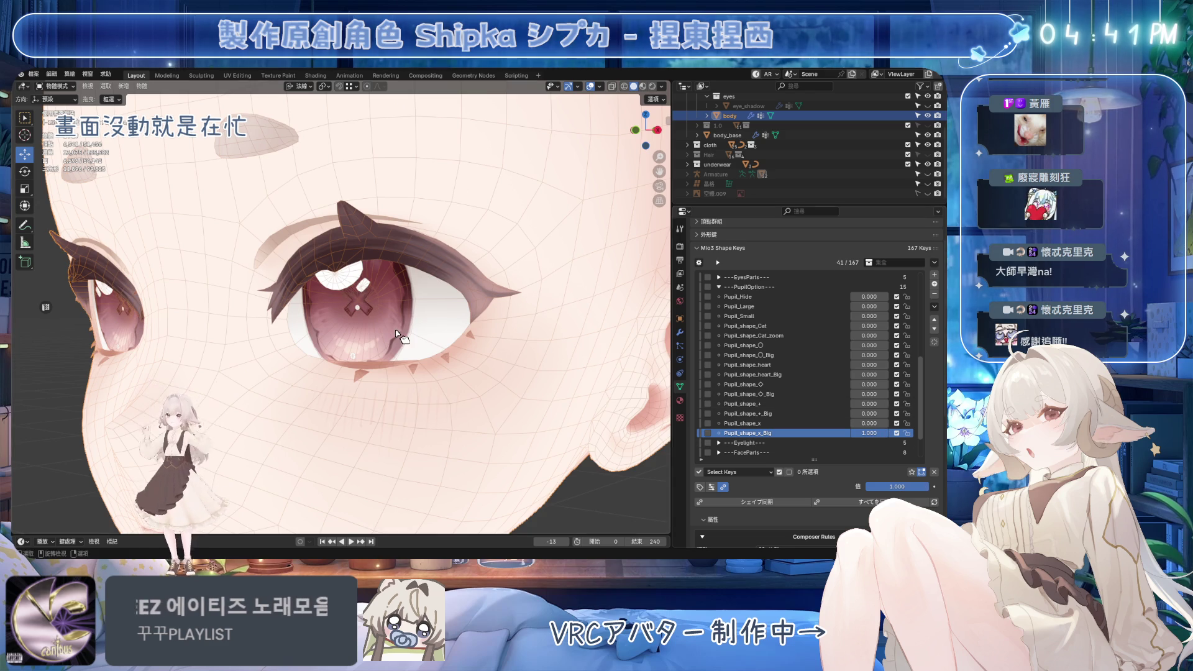
key("Tab")
scroll(373, 304, "up", 10)
left_click(405, 286)
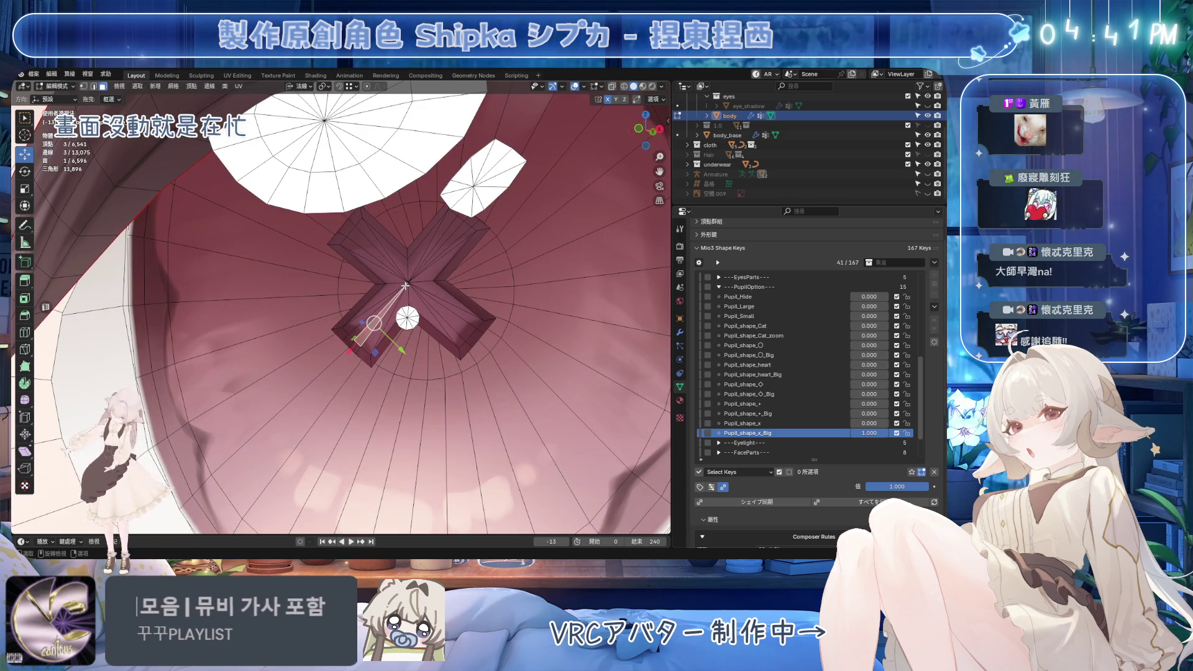
key("ctrl+l")
scroll(406, 286, "down", 10)
key("ctrl+s")
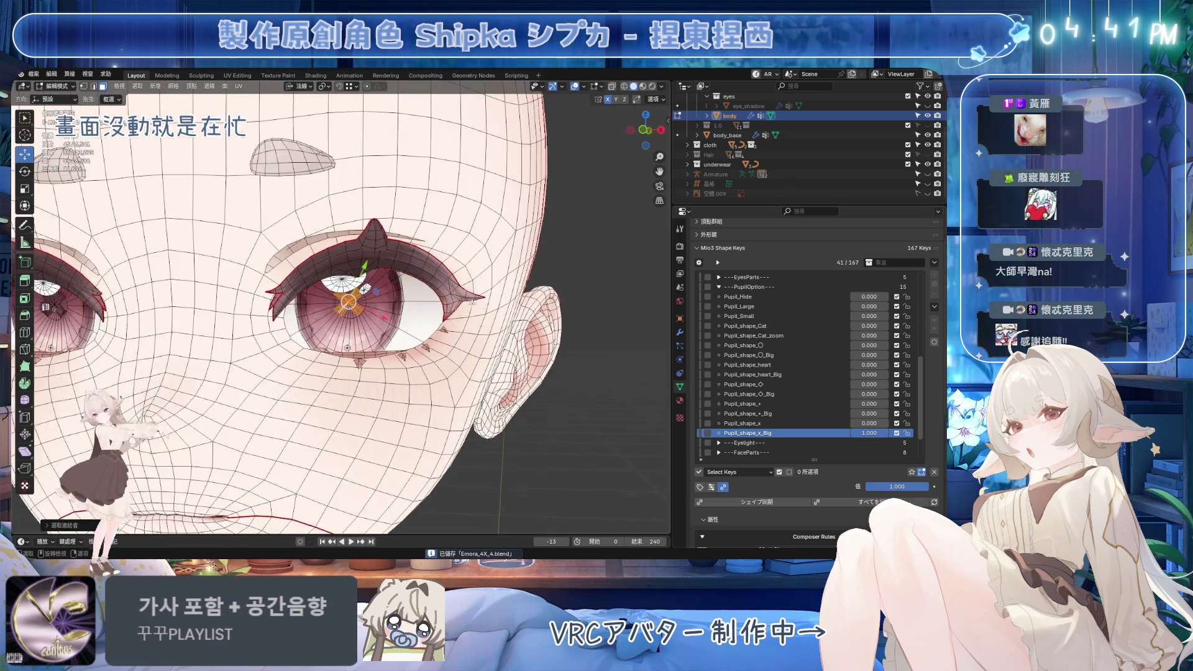
scroll(348, 305, "up", 8)
left_click(298, 86)
left_click(294, 119)
Scale the X pupil up and give it a small offset along Z
middle_click_drag(348, 217, 547, 404)
key("s")
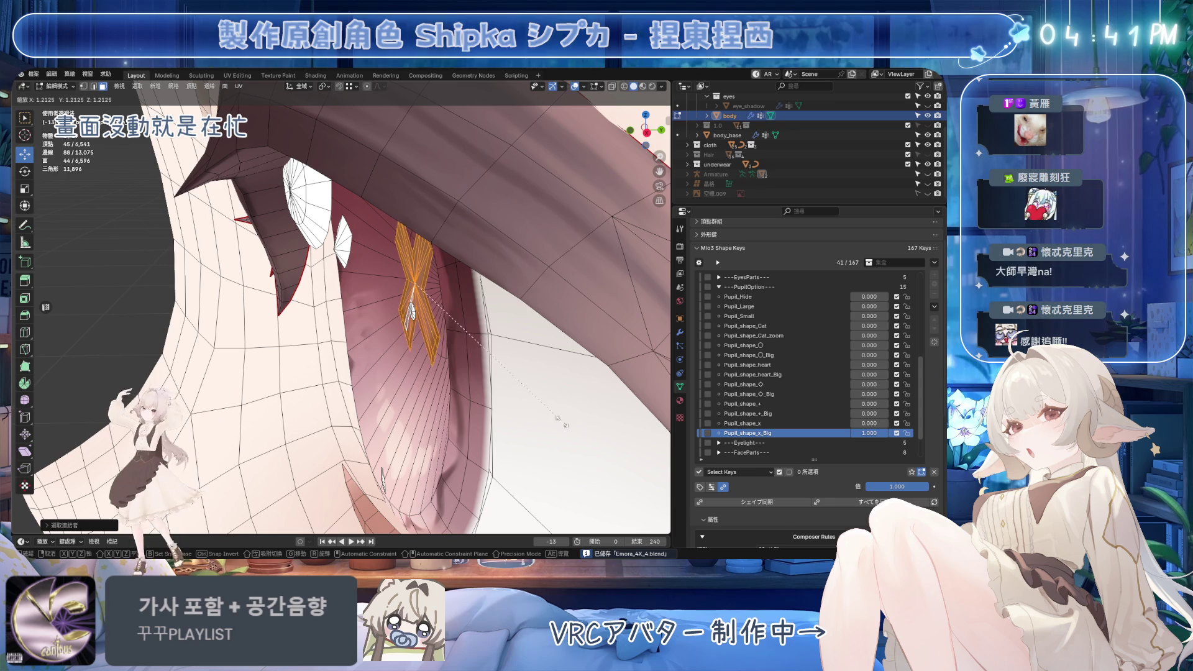
left_click(618, 482)
key("KP_1")
key("g")
key("z")
left_click(405, 281)
middle_click_drag(405, 281, 421, 317)
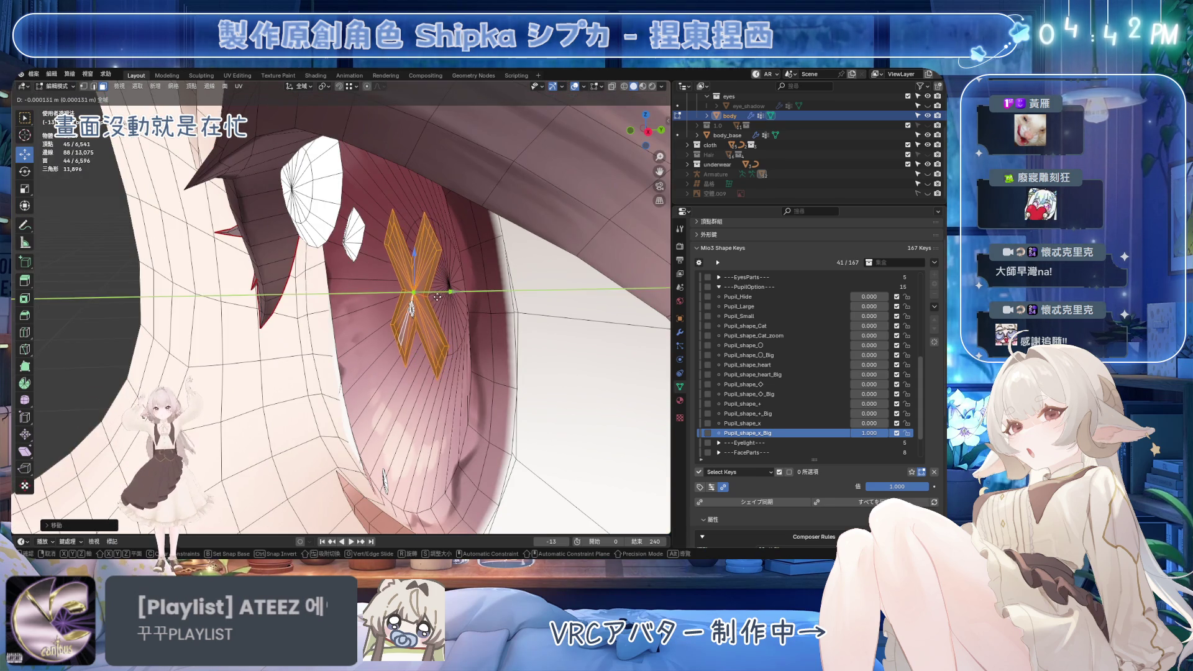
Adjust the selection to exclude the white circle, then return to Object Mode
scroll(420, 317, "up", 4)
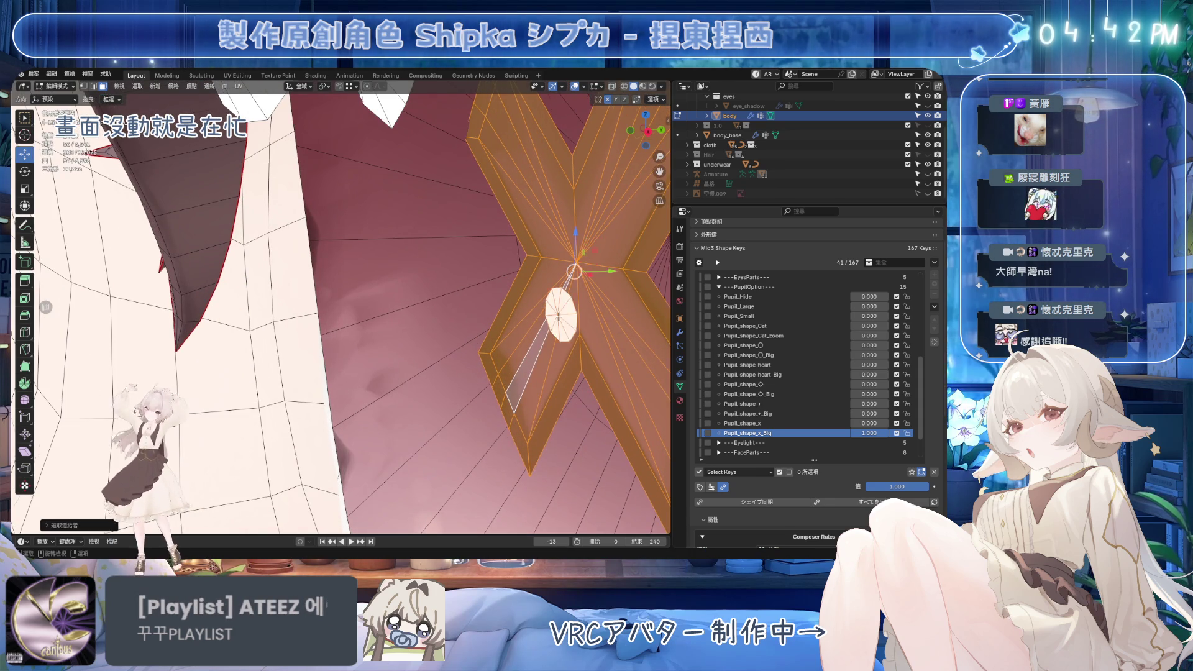
key("ctrl+l")
key("ctrl+s")
middle_click_drag(525, 289, 483, 312)
scroll(498, 305, "down", 4)
scroll(483, 312, "down", 3)
scroll(483, 312, "up", 5)
key("shift+l")
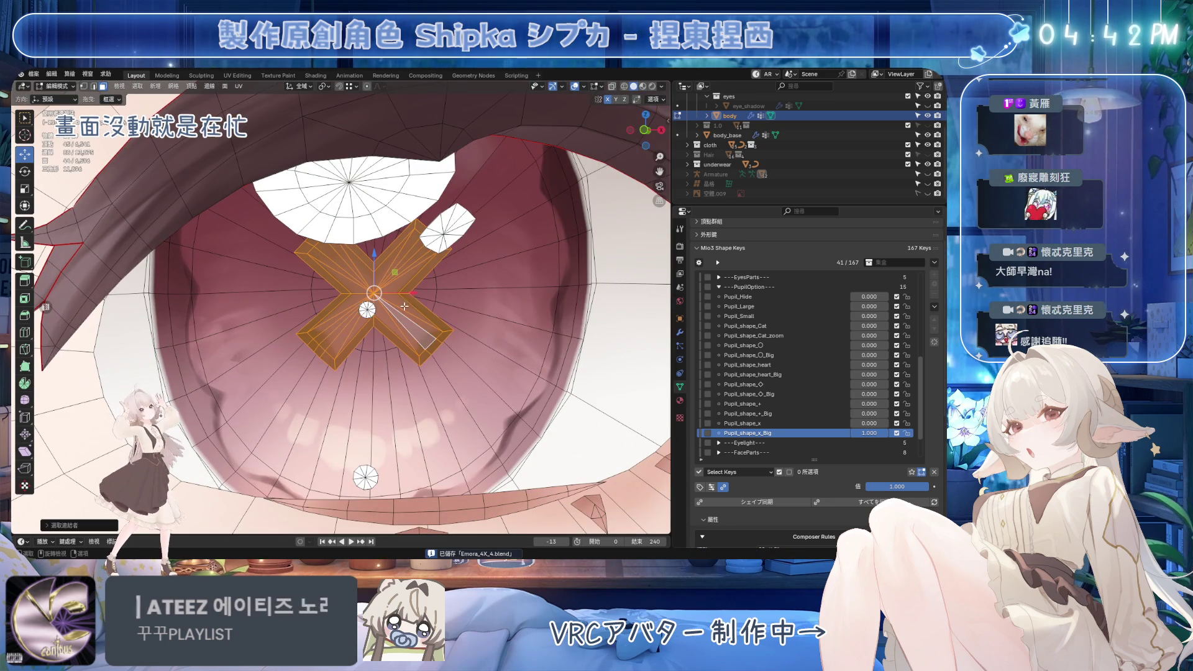
key("Tab")
Set Pupil_shape_x_Big to 0 and Pupil_shape_x to 1 to compare them
scroll(515, 258, "down", 8)
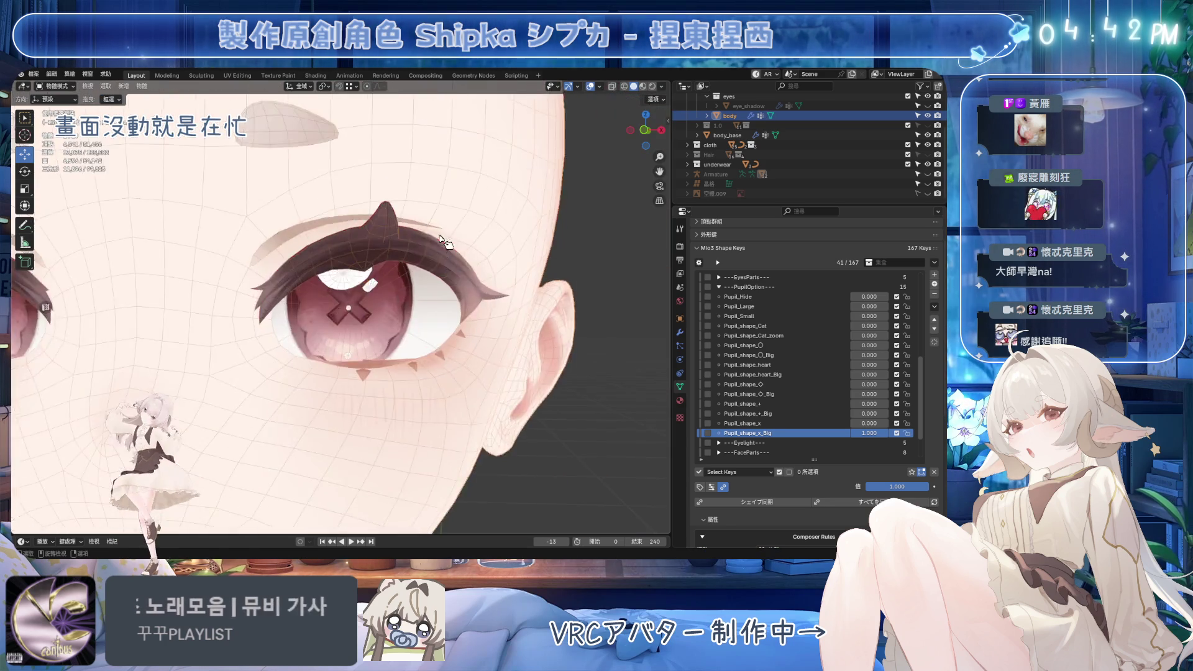
middle_click_drag(515, 258, 497, 266)
mouse_move(870, 433)
left_mouse_down()
mouse_move(846, 433)
mouse_move(894, 424)
left_mouse_up()
middle_click_drag(546, 306, 549, 314)
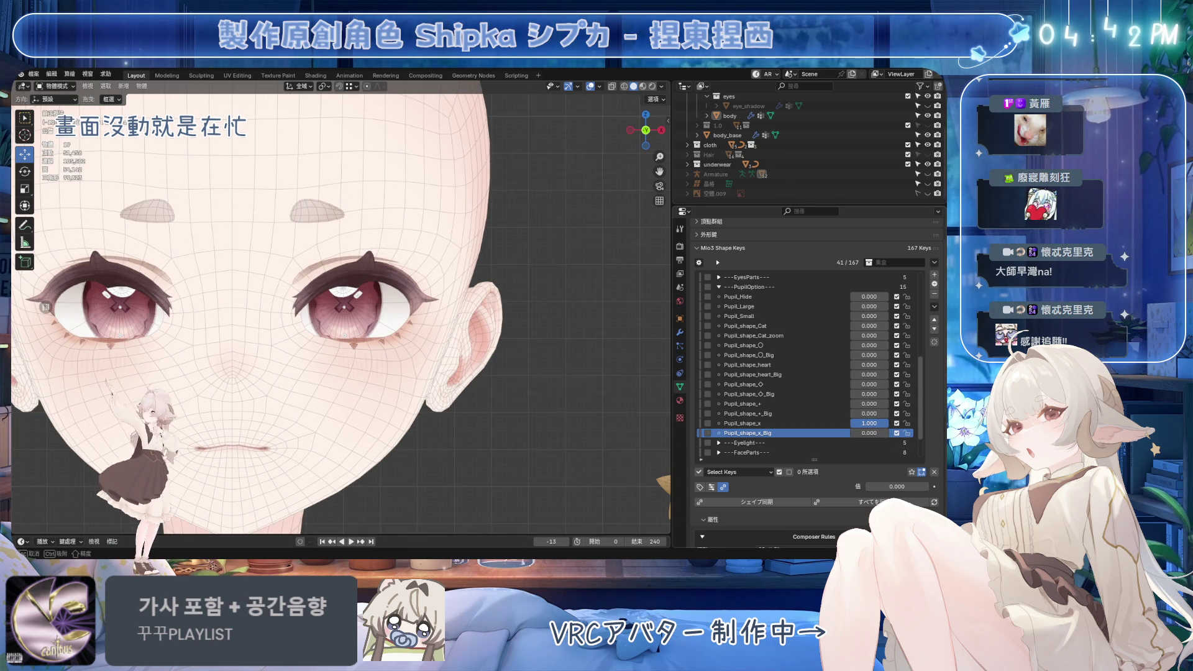
Undo to restore the big X pupils, hide the wireframe and statistics overlays, and save
key("ctrl+z")
key("ctrl+z")
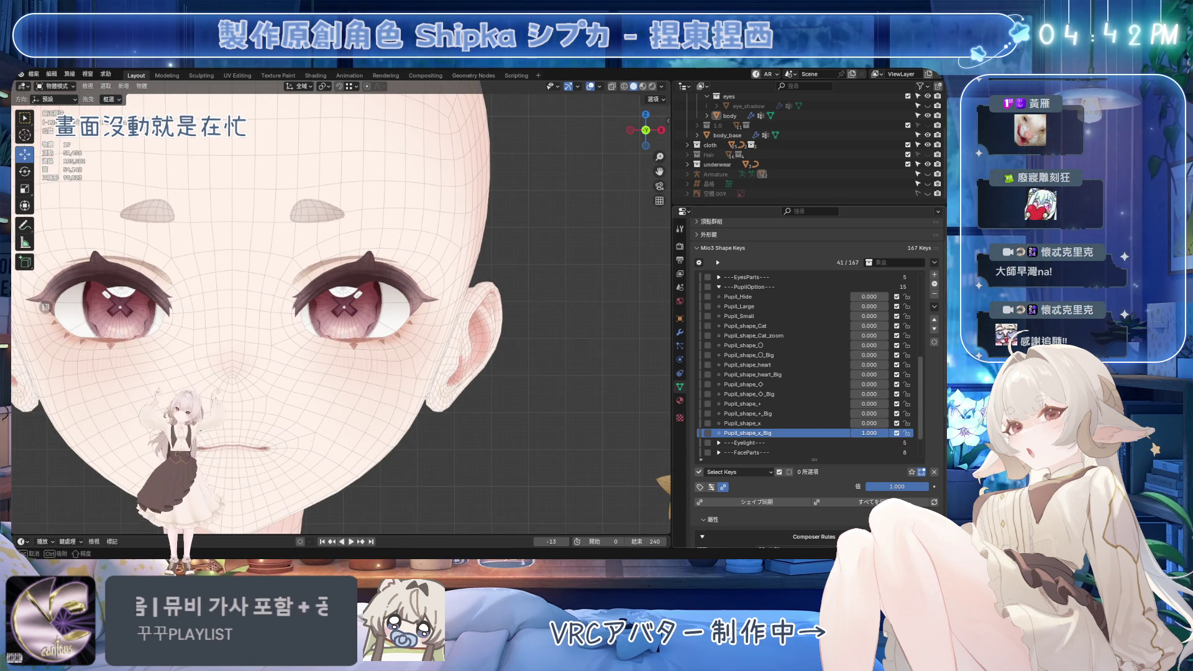
left_click(591, 87)
scroll(622, 248, "down", 3)
key("ctrl+s")
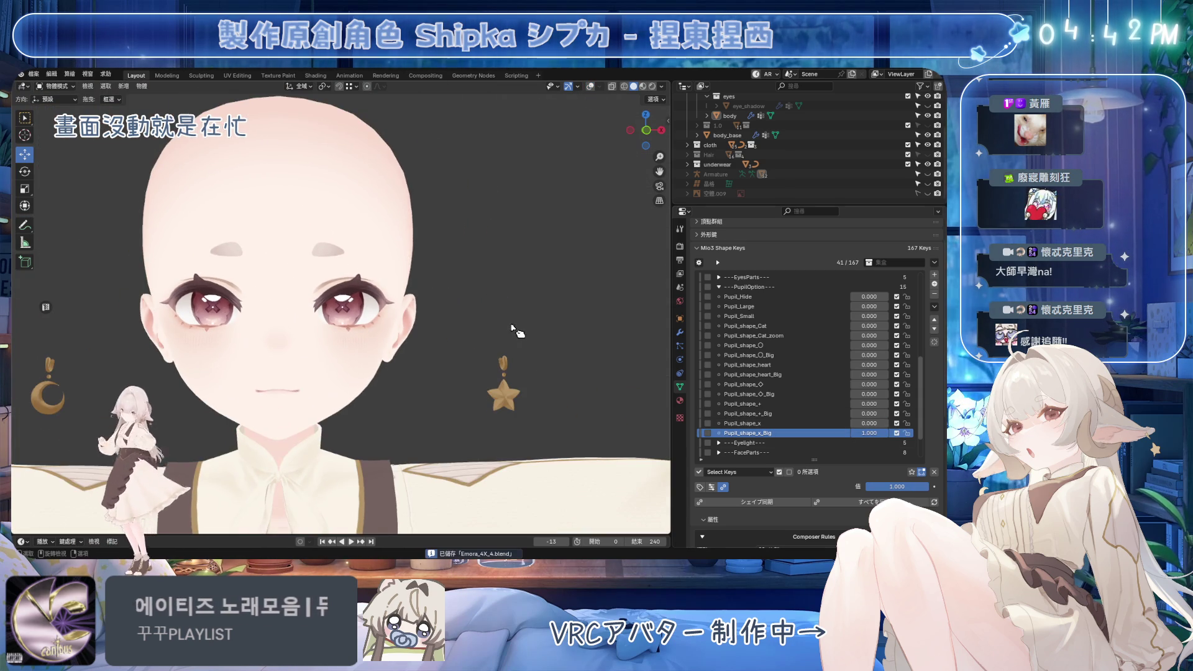
Set Pupil_shape_x_Big back to 0 and step down through the pupil shape keys
left_click_drag(926, 487, 897, 486)
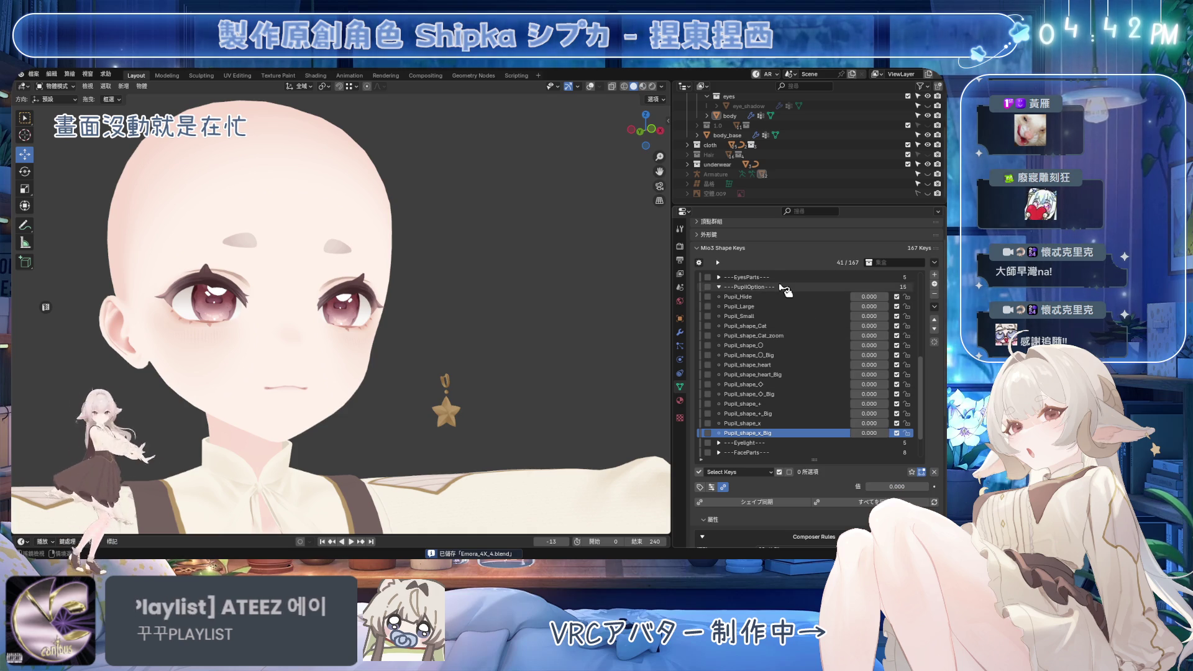
middle_click_drag(595, 367, 627, 364)
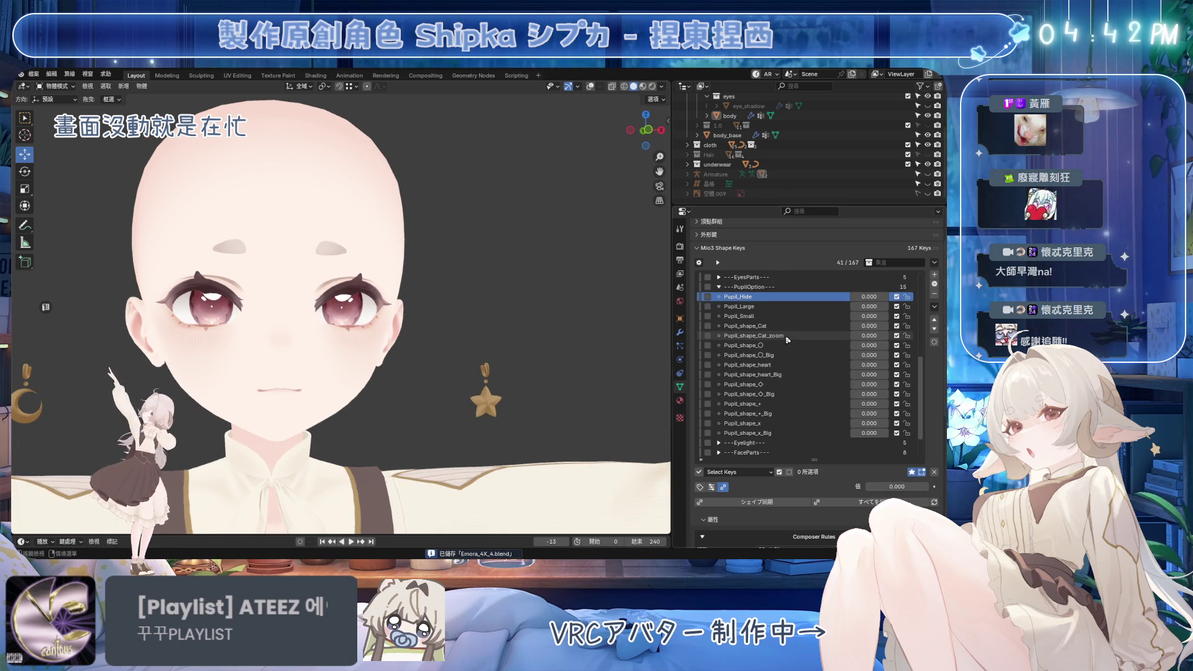
key("Down")
key("Down")
key("Down")
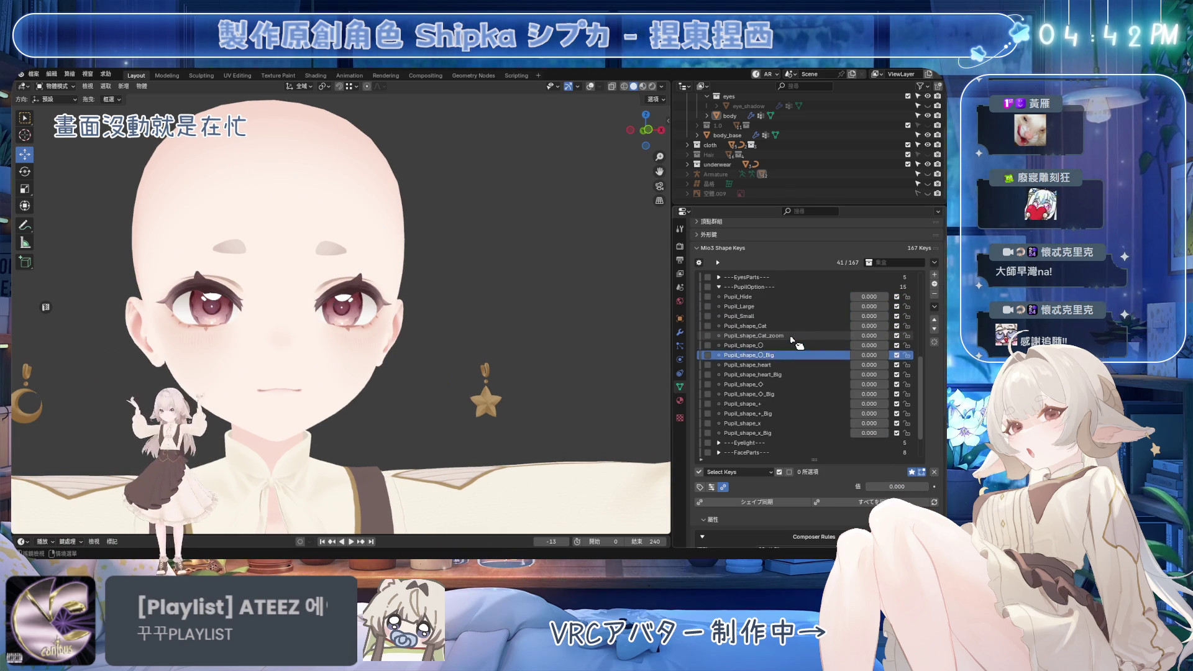
key("Down")
key("Down")
key("Down")
key("Down")
key("Down")
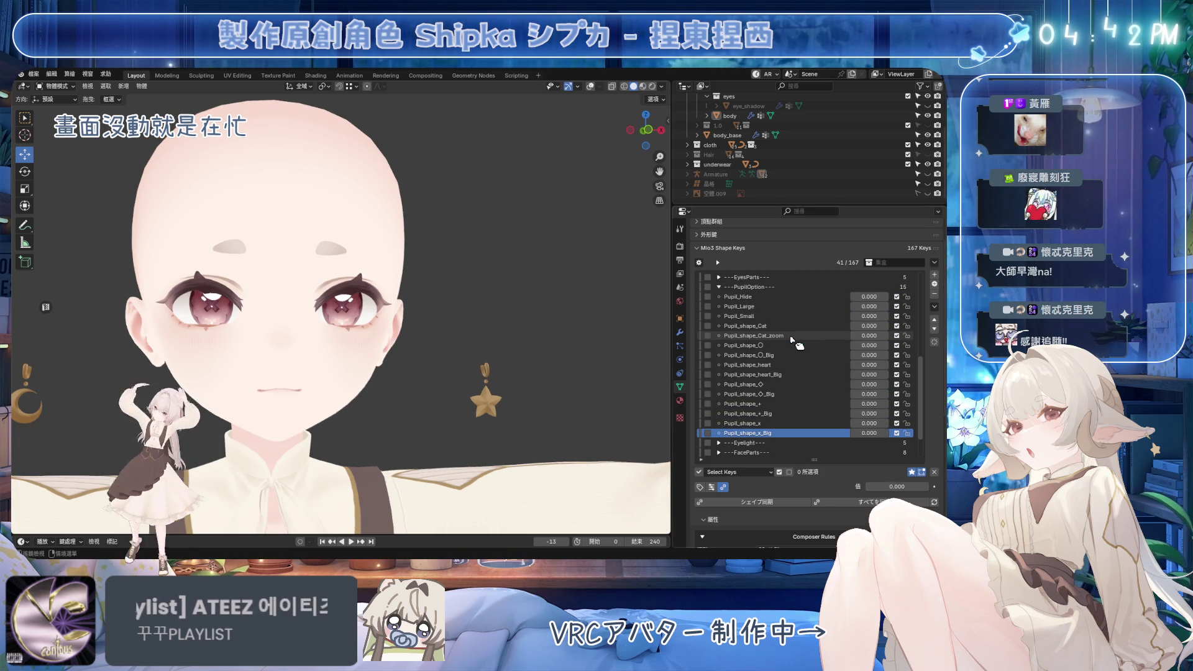
Preview Pupil_shape_Cat at full value, reset it to 0, save, and collapse the PupilOption group
left_click(836, 326)
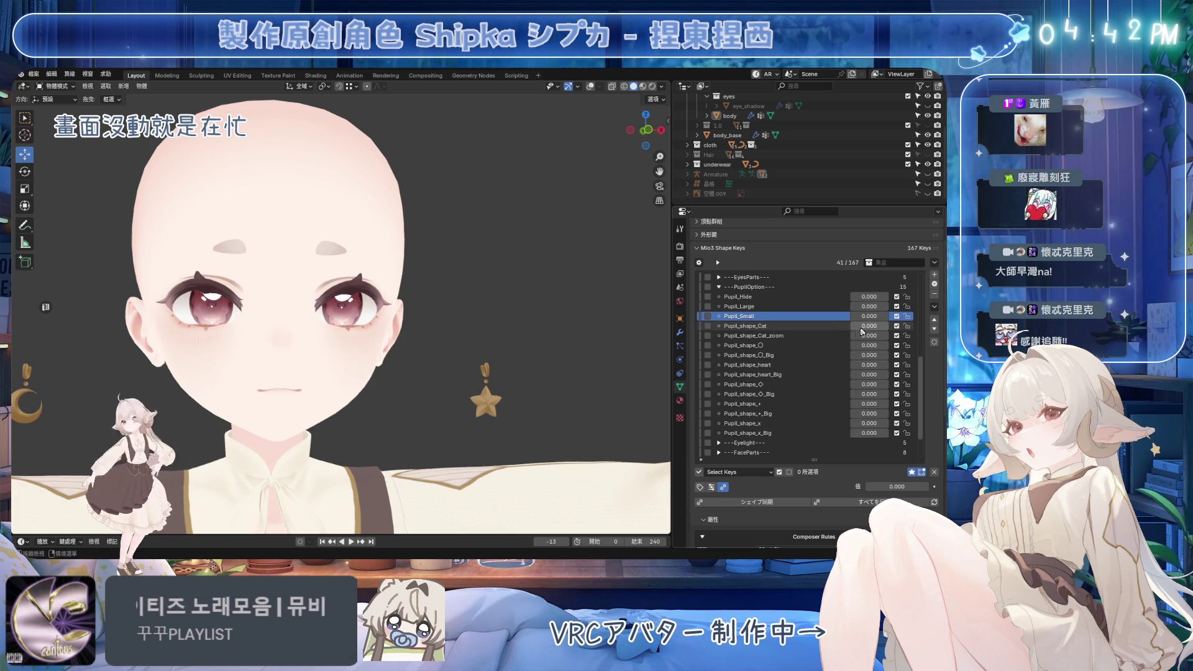
left_click_drag(883, 487, 926, 486)
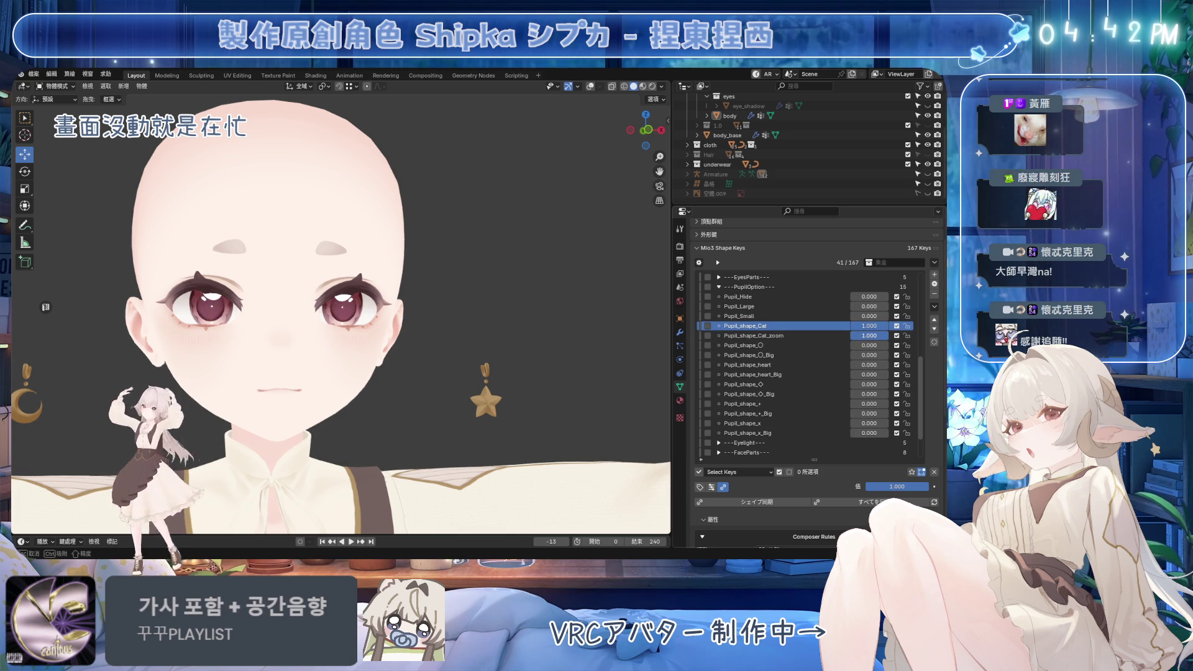
left_click(934, 472)
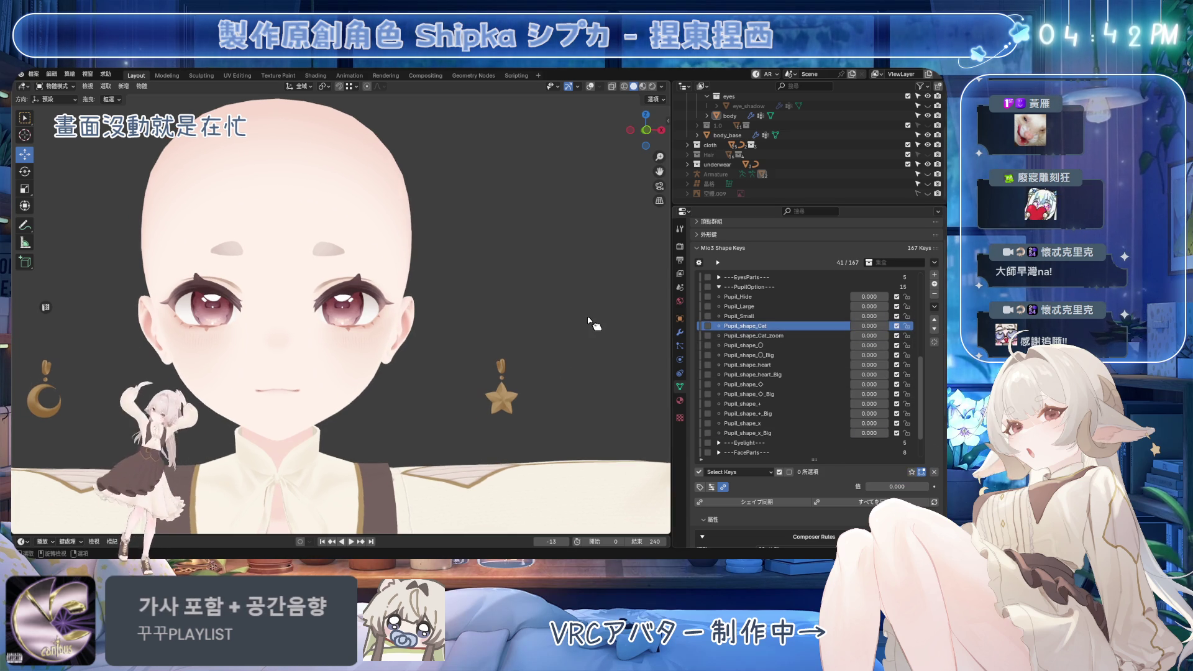
key("ctrl+s")
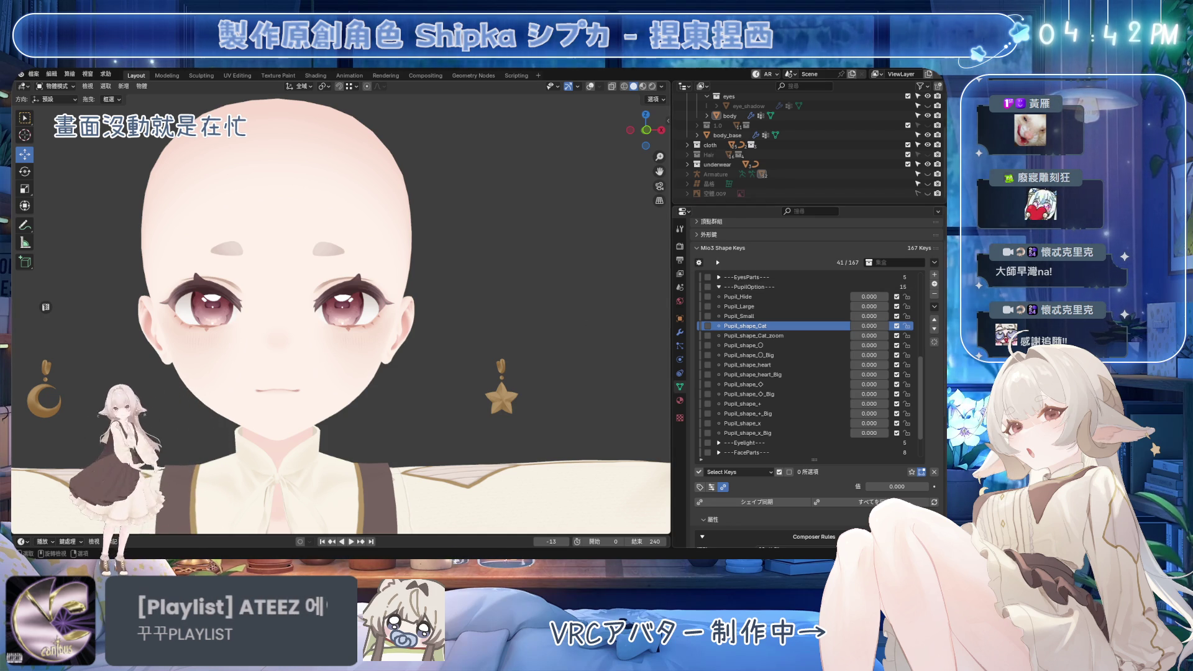
scroll(536, 267, "down", 2)
left_click(719, 287)
scroll(534, 320, "down", 3)
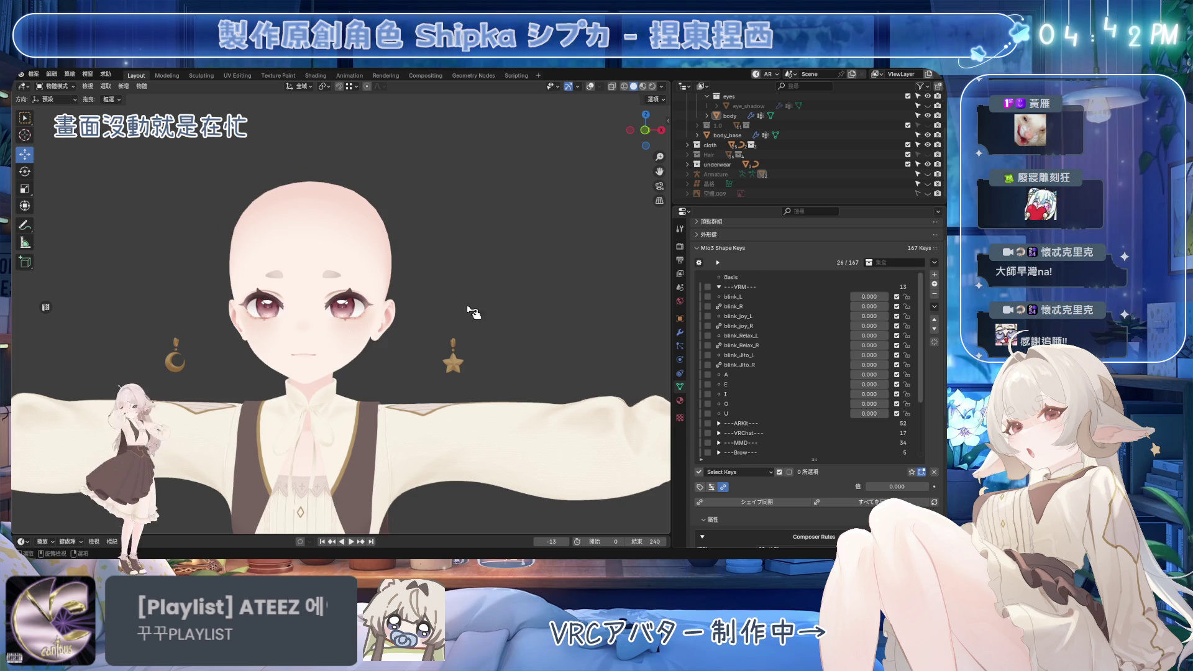
Collapse the VRM shape-key group, save, make the Hair collection visible, and select Yaeba_up
left_click(719, 287)
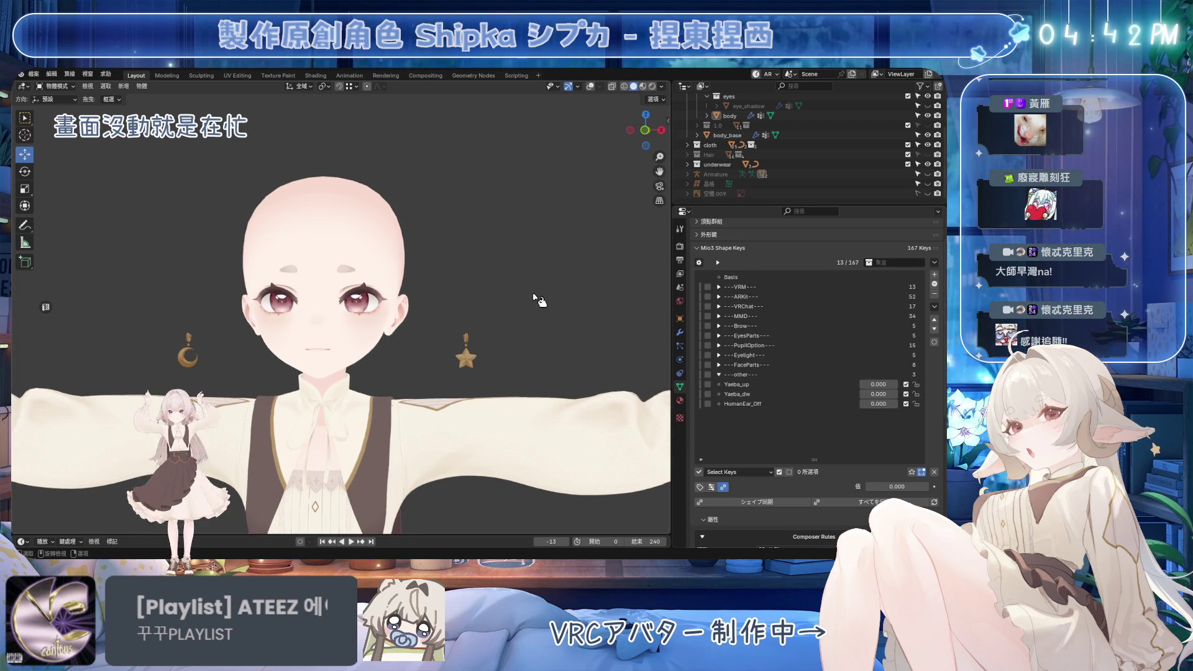
key("ctrl+s")
left_click(928, 155)
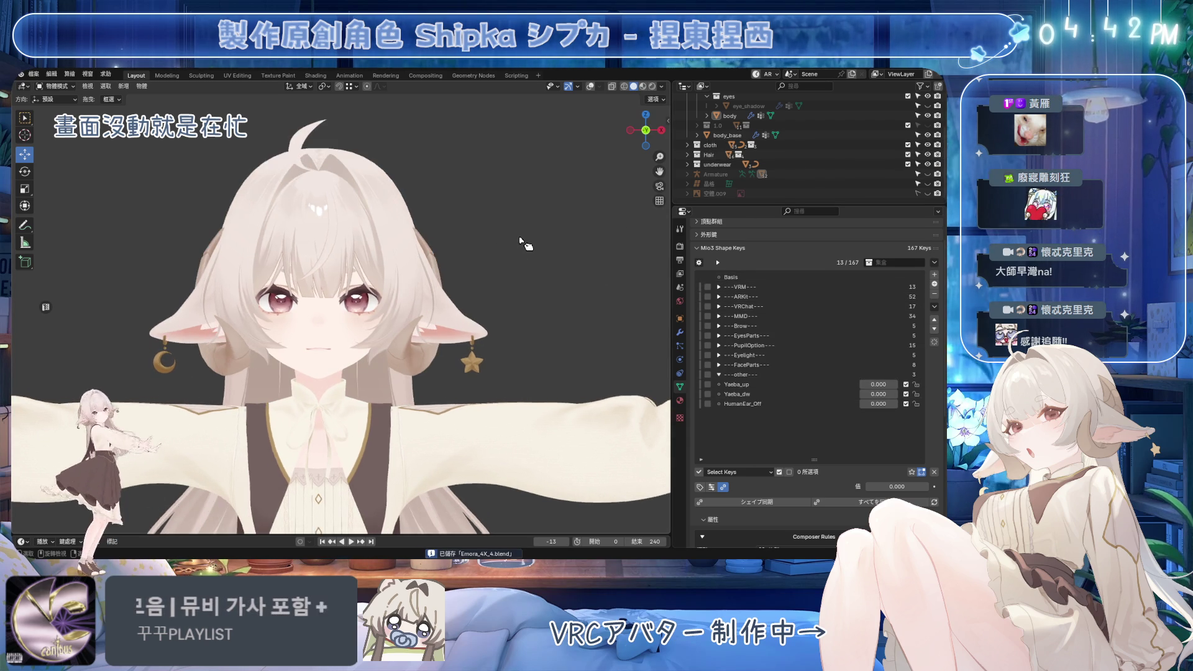
scroll(521, 241, "up", 3)
left_click(779, 385)
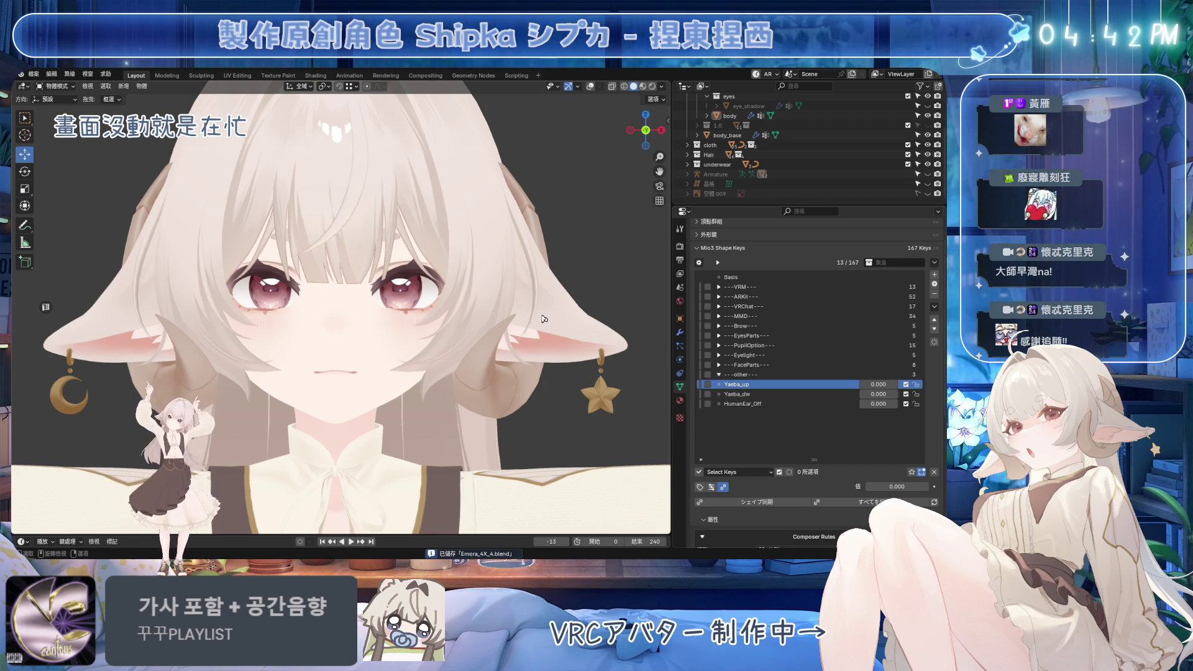
Purge unused data from the file via File > Clean Up and confirm the deletion
left_click(33, 73)
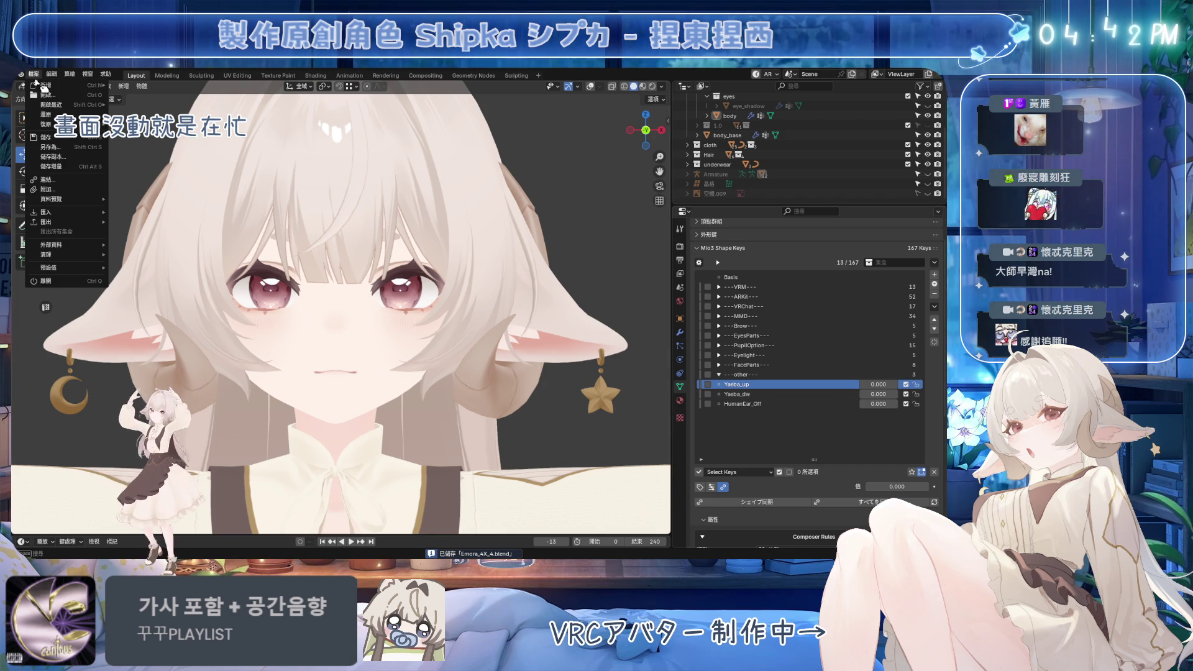
mouse_move(75, 257)
left_click(156, 260)
left_click(156, 317)
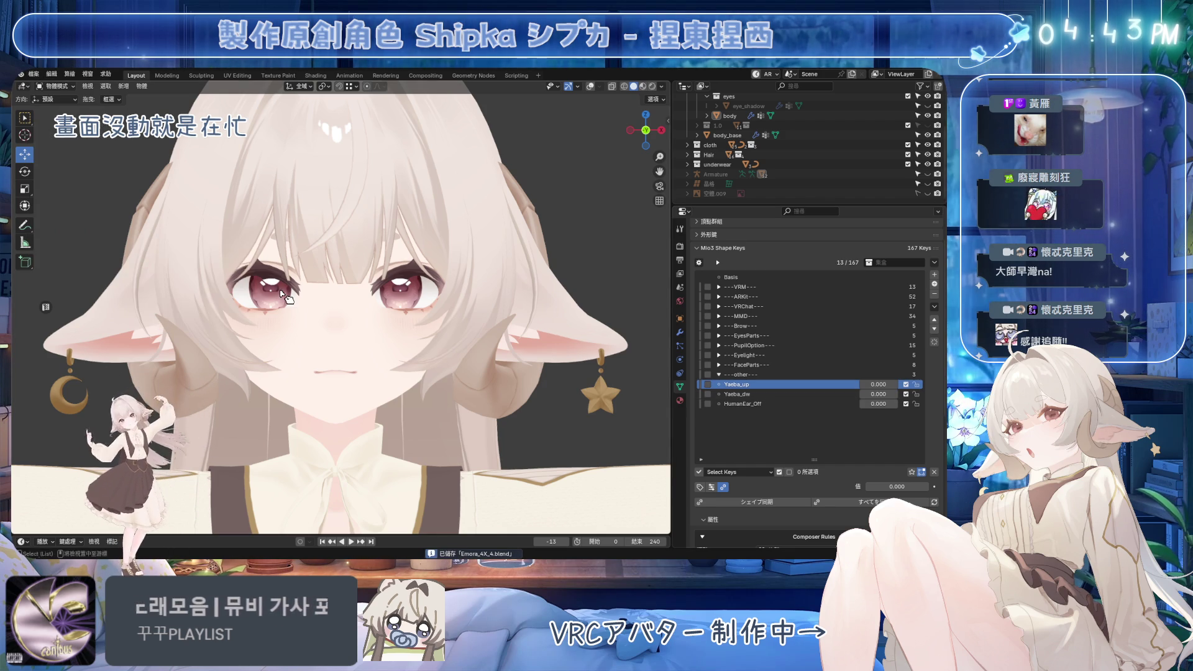